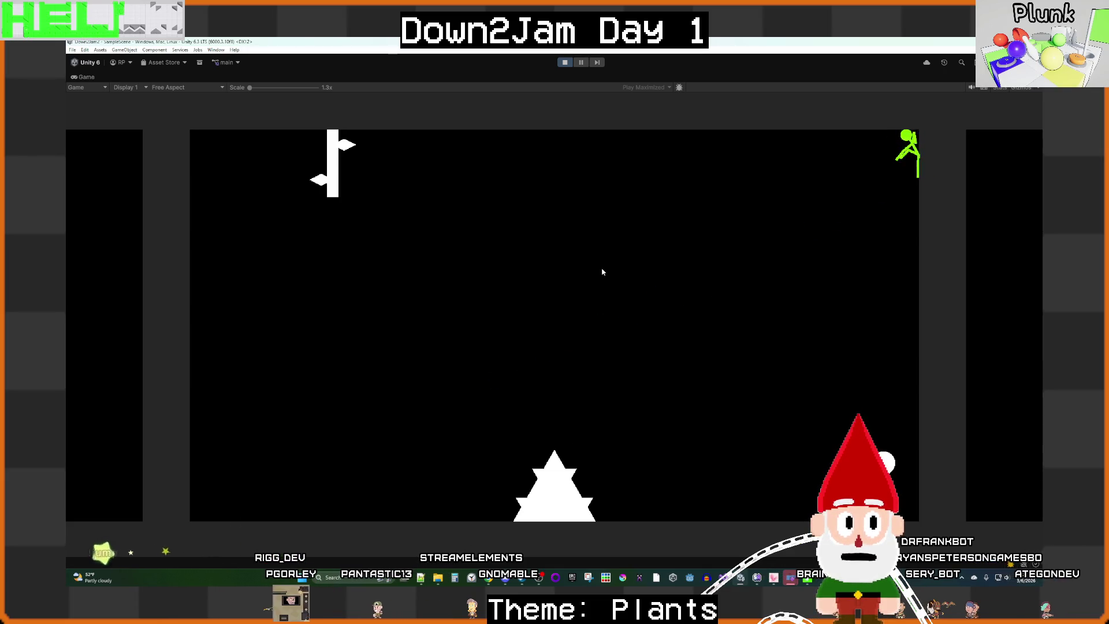
Step: Stop the Unity play test and bring Person.cs back up in Visual Studio
{"action": "key", "text": "ctrl+p"}
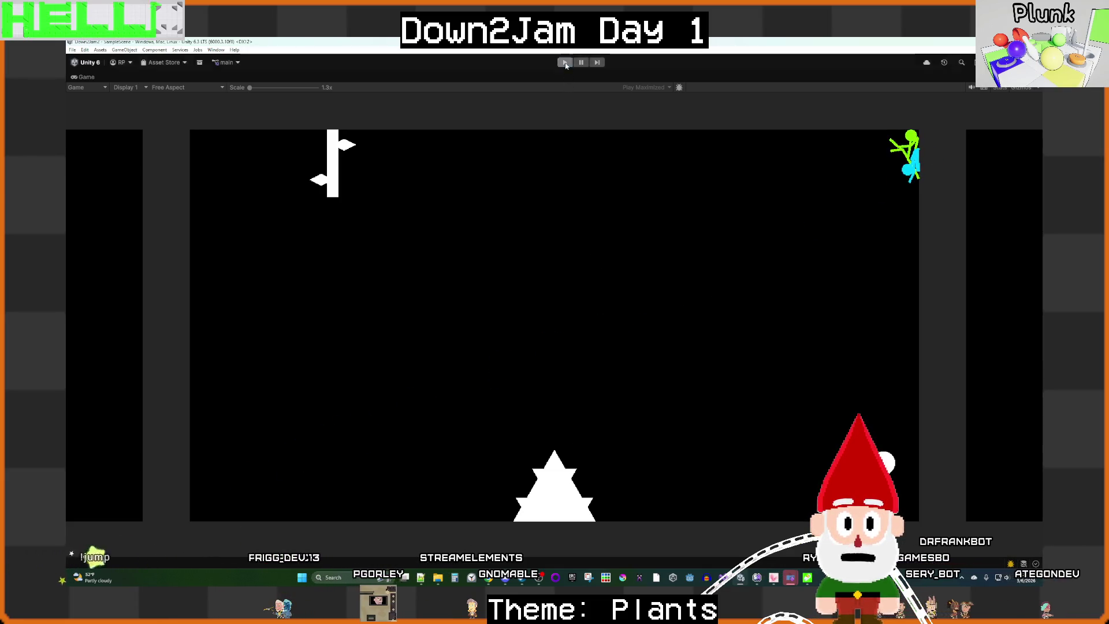
{"action": "key", "text": "alt+Tab"}
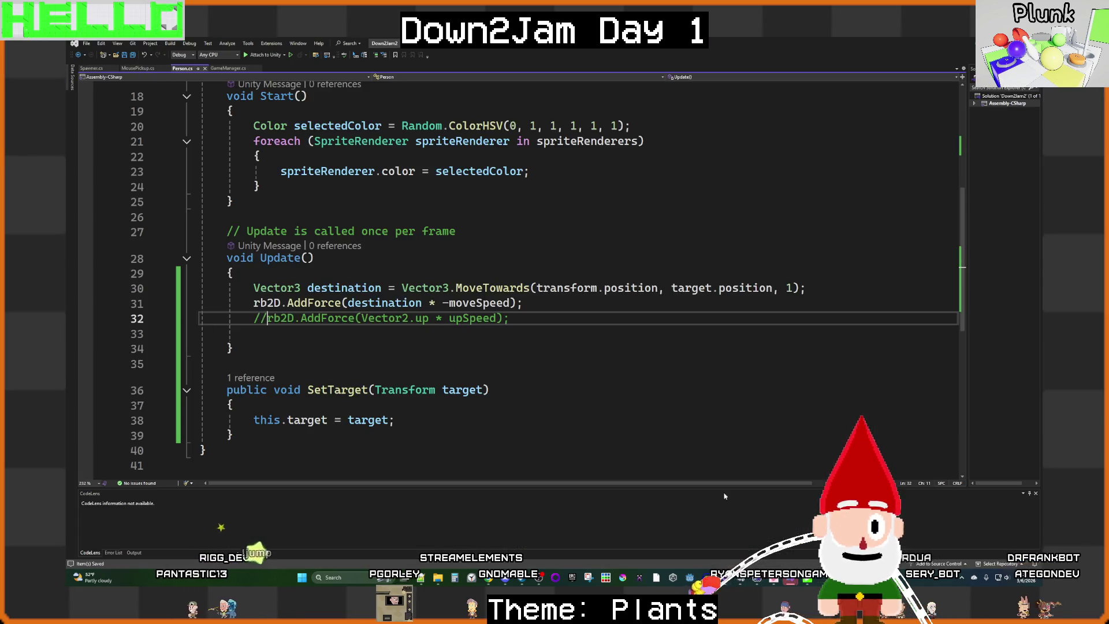
Step: Change the last MoveTowards argument on line 30 from 1 to 0
{"action": "left_click", "coordinate": [791, 288]}
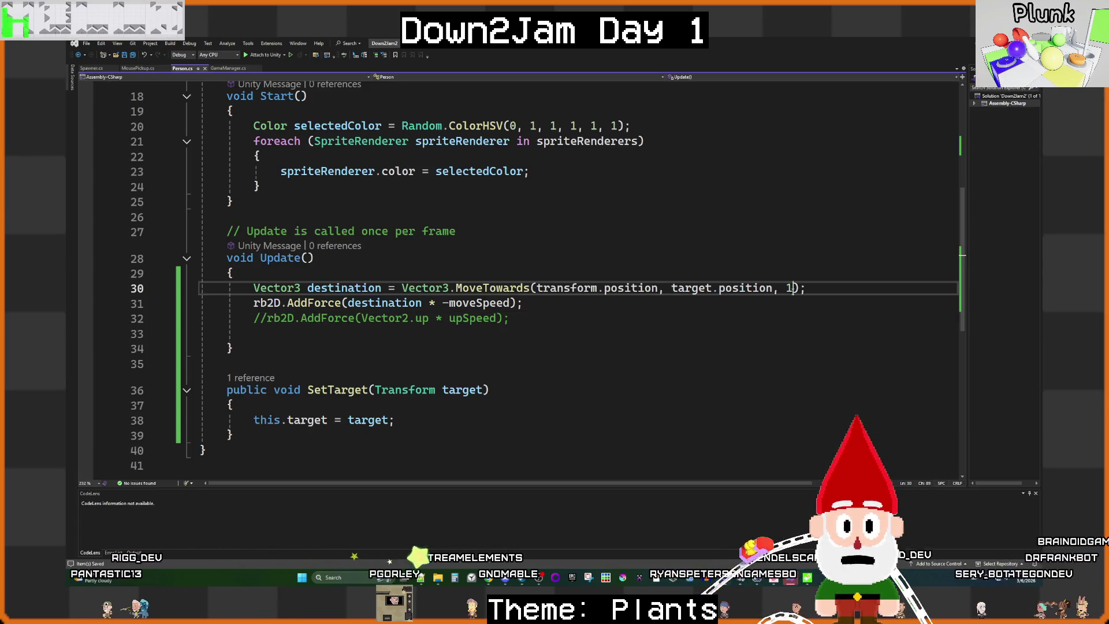
{"action": "key", "text": "BackSpace"}
{"action": "type", "text": "0"}
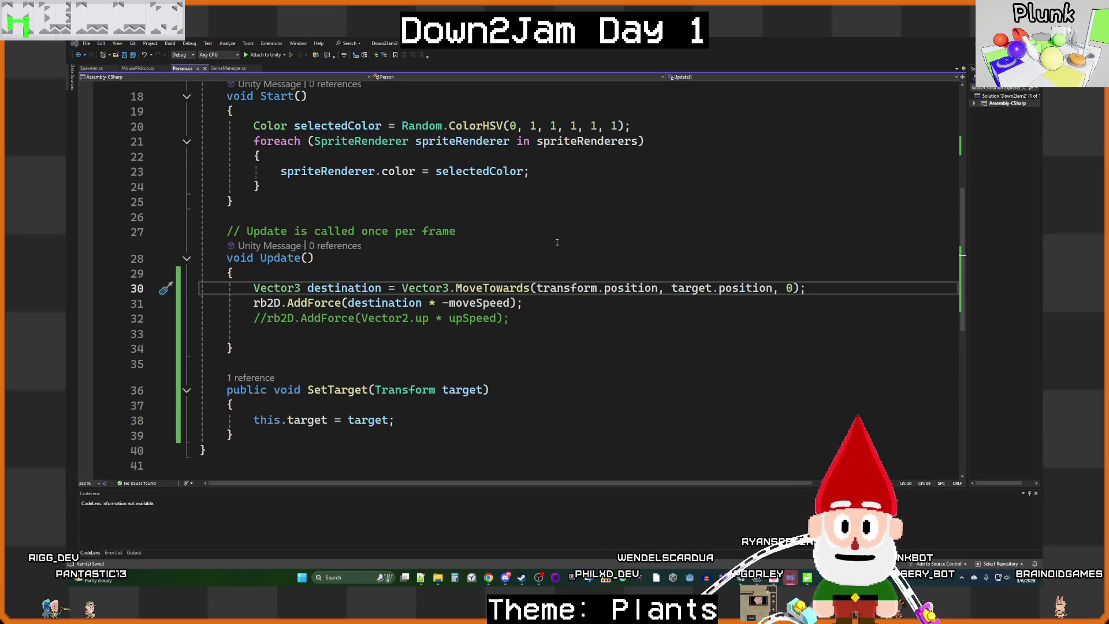
Step: Switch to the Unity editor and start a play test of the change
{"action": "mouse_move", "coordinate": [736, 583]}
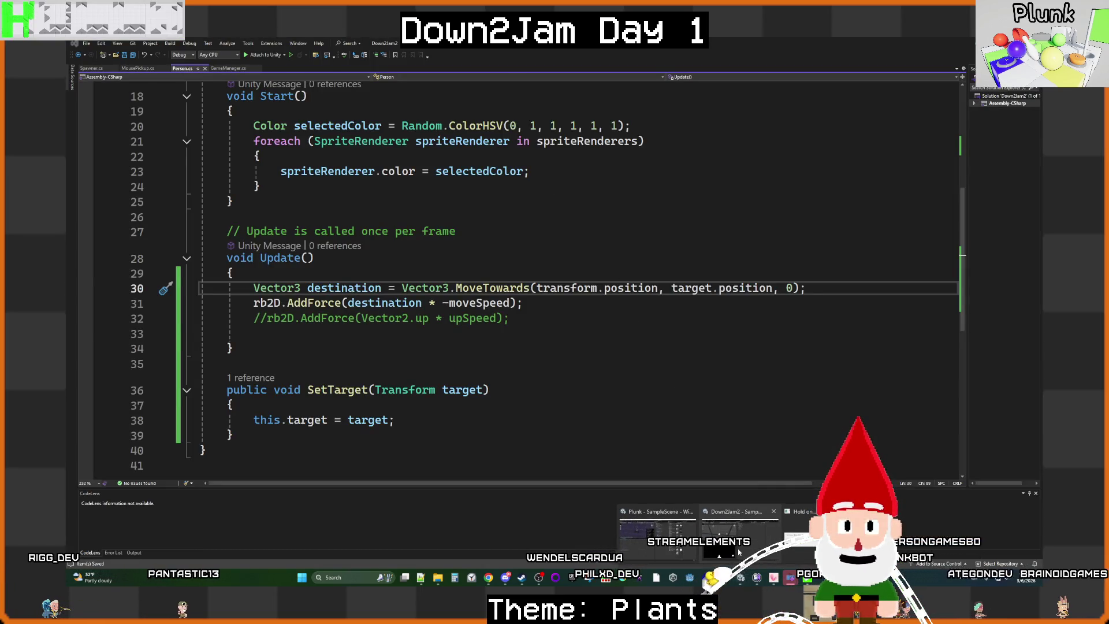
{"action": "mouse_move", "coordinate": [776, 534]}
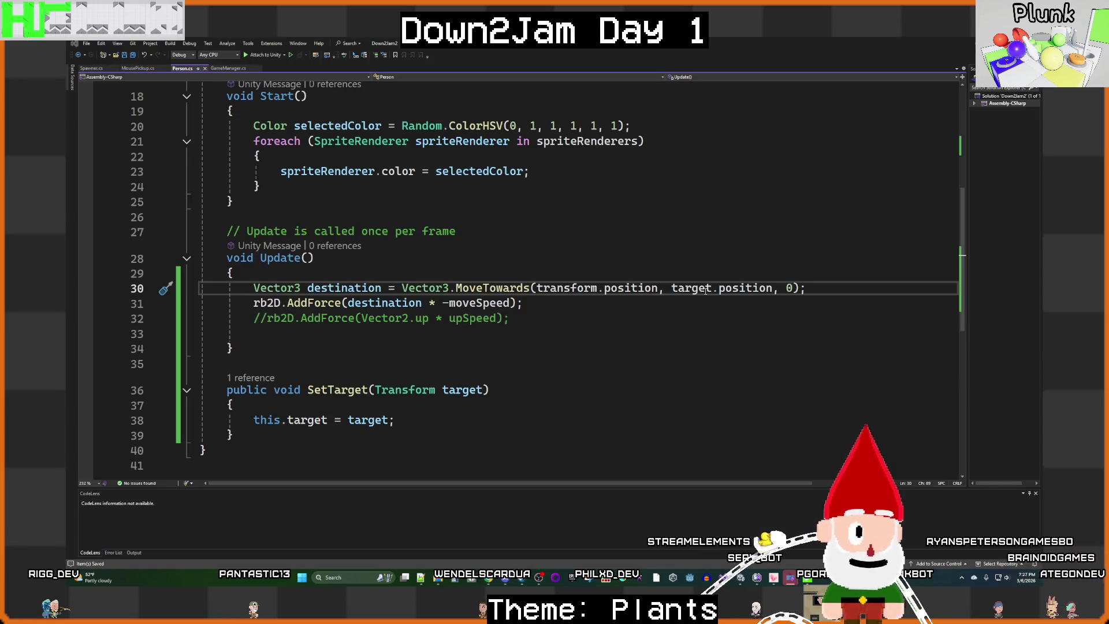
{"action": "left_click", "coordinate": [748, 579]}
{"action": "left_click", "coordinate": [568, 64]}
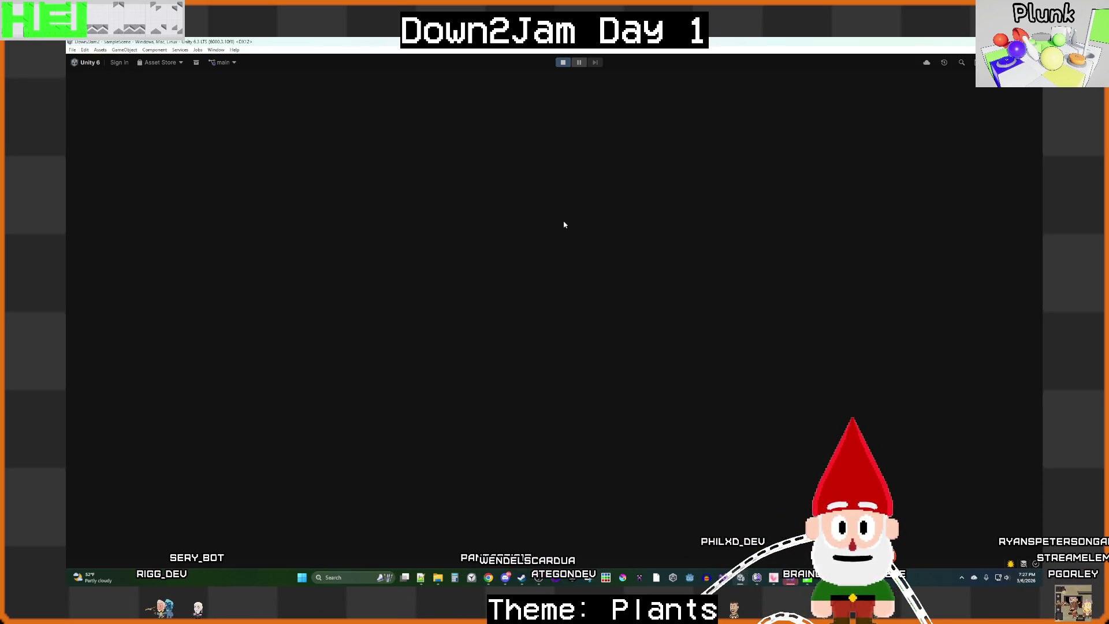
Step: Make the red stick figure jump, stop the test, and return to Person.cs
{"action": "key", "text": "space"}
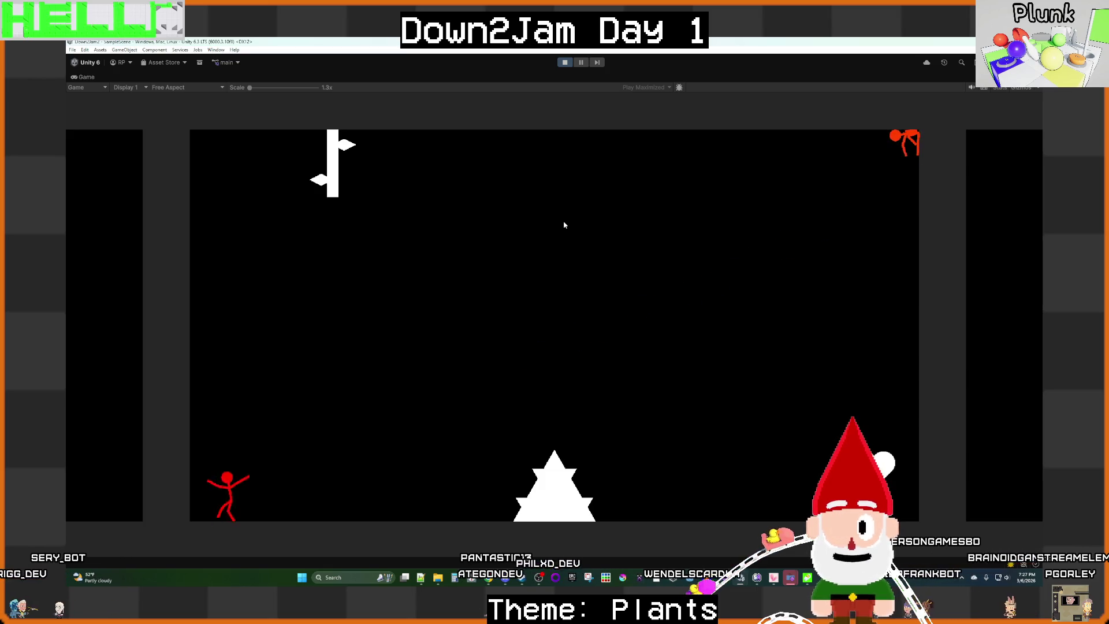
{"action": "left_click", "coordinate": [565, 63]}
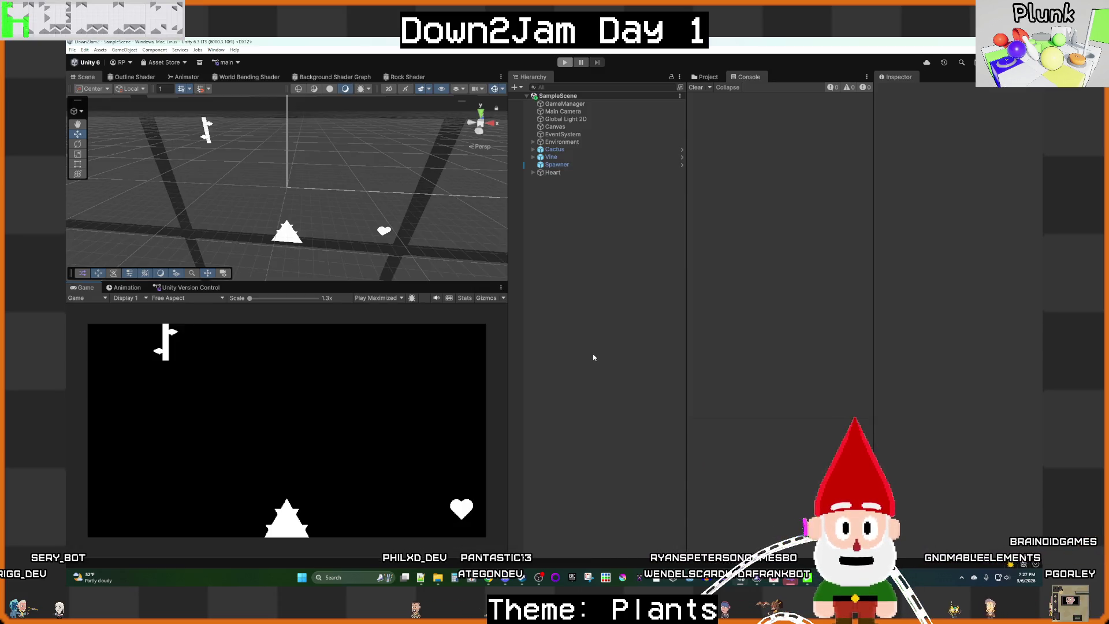
{"action": "left_click", "coordinate": [746, 536]}
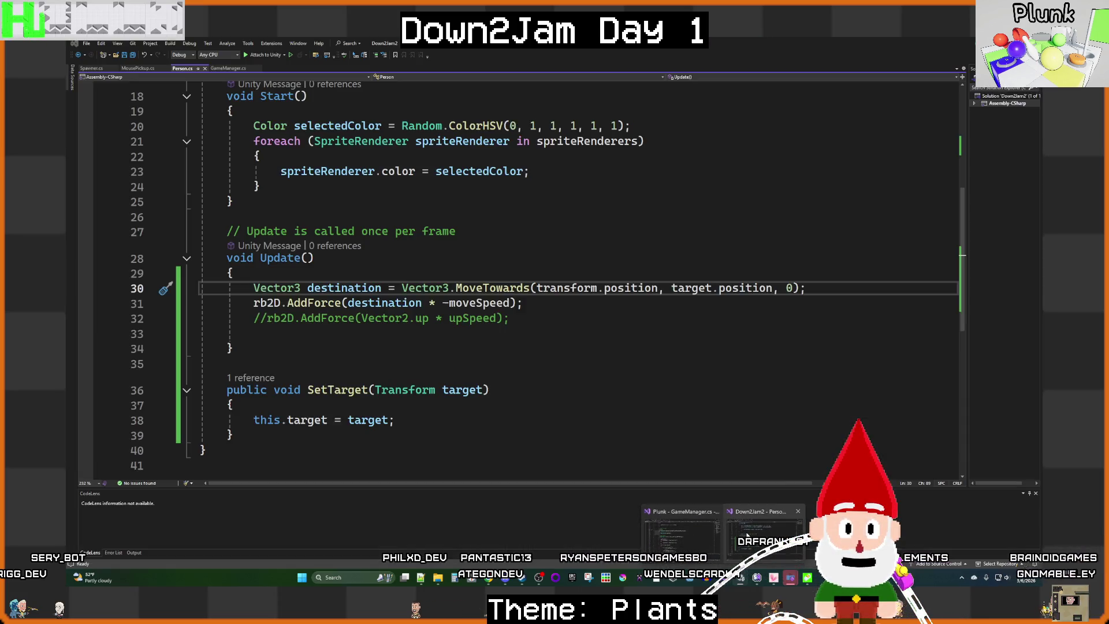
Step: Copy the commented upward AddForce line onto a new line 32
{"action": "left_click", "coordinate": [535, 306]}
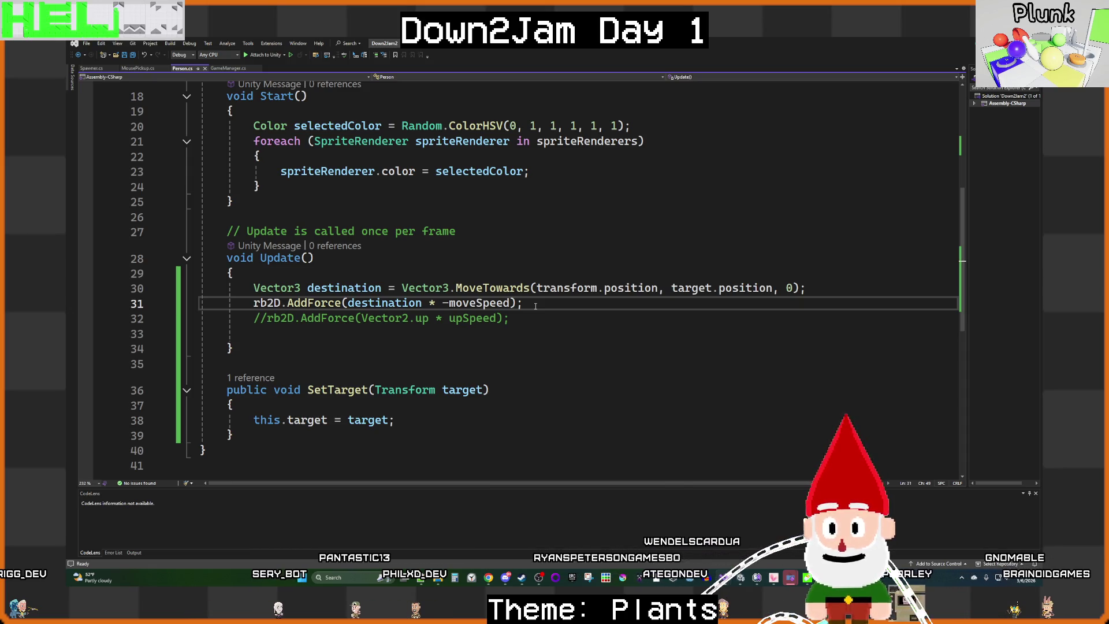
{"action": "key", "text": "Return"}
{"action": "left_click_drag", "start_coordinate": [510, 333], "coordinate": [261, 333]}
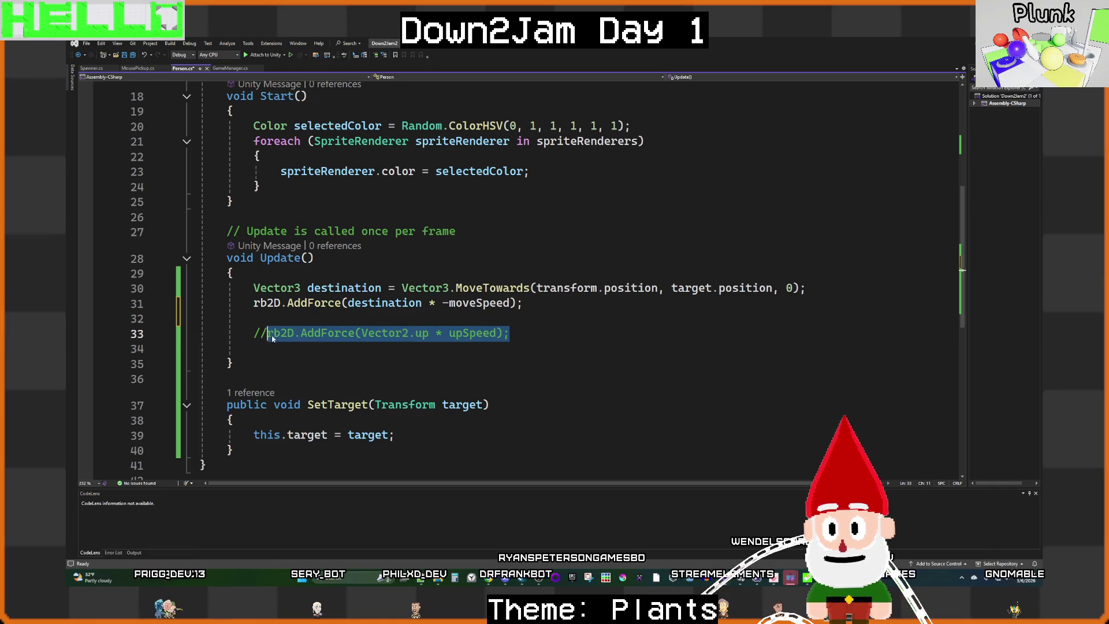
{"action": "key", "text": "ctrl+c"}
{"action": "key", "text": "Up"}
{"action": "key", "text": "ctrl+v"}
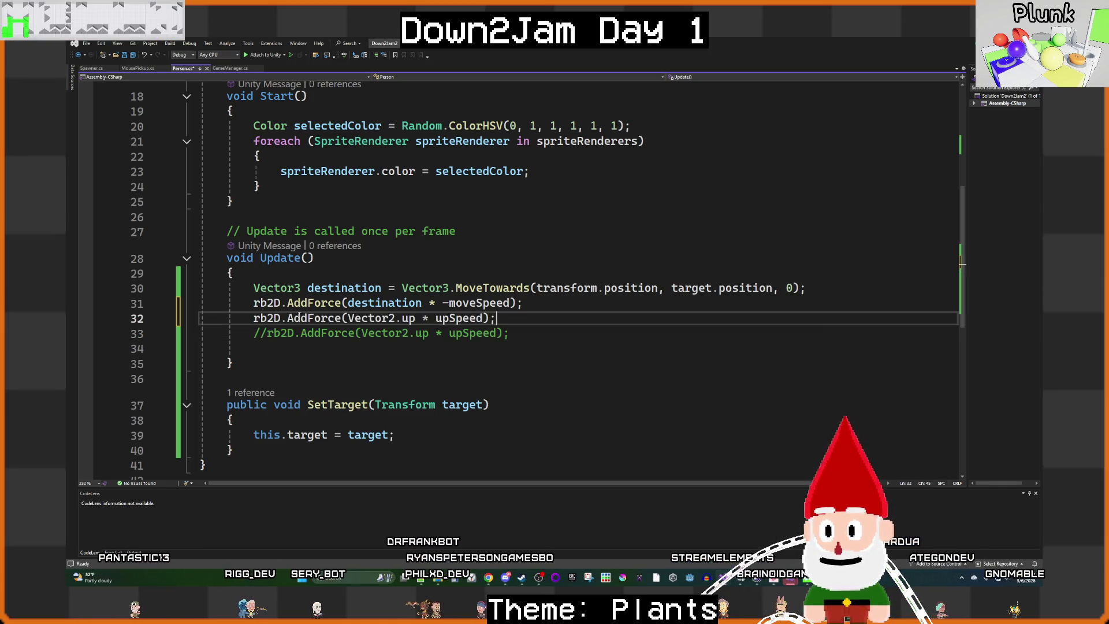
Step: Comment out the target-seeking force lines 30 and 31
{"action": "left_click", "coordinate": [522, 303]}
{"action": "left_click_drag", "start_coordinate": [521, 303], "coordinate": [288, 287]}
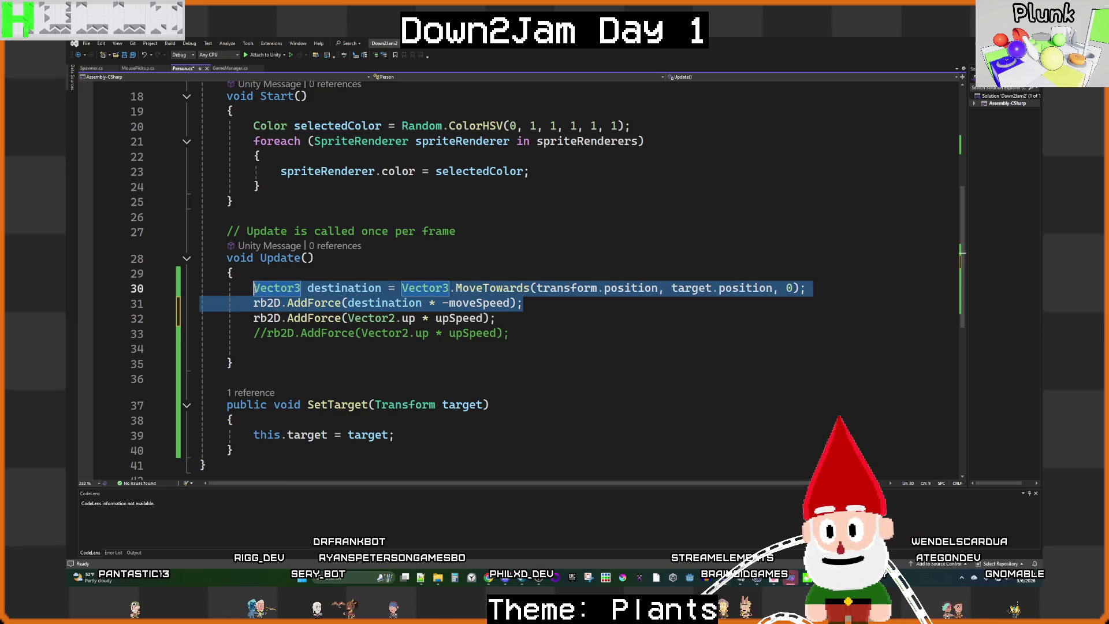
{"action": "key", "text": "ctrl+k"}
{"action": "key", "text": "ctrl+c"}
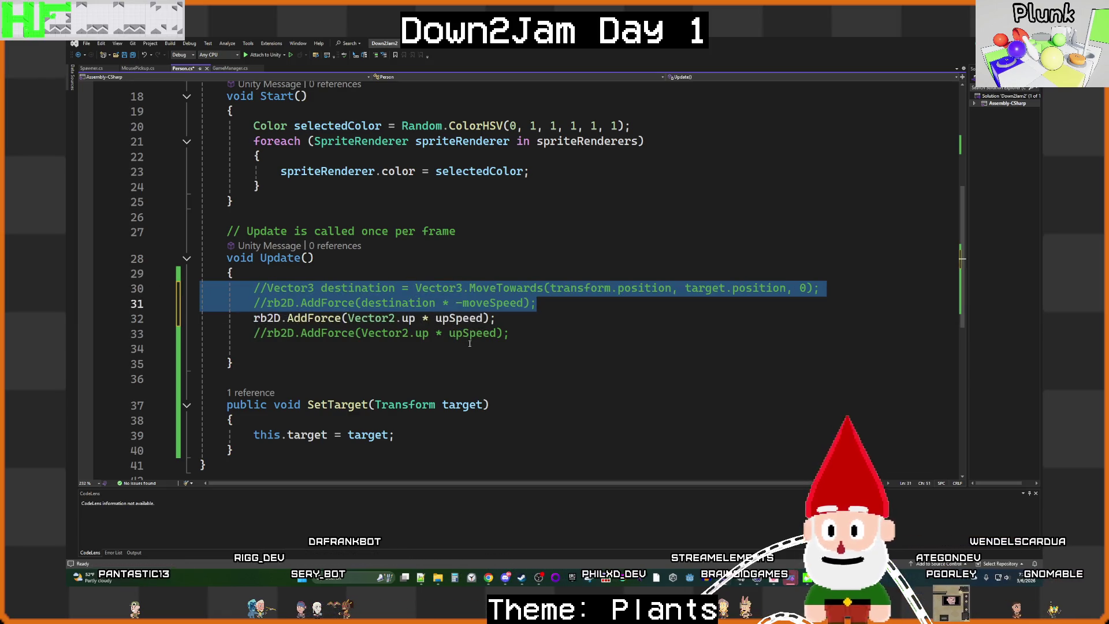
Step: Change line 32 to rb2D.AddForce(Vector2.right * moveSpeed) and save Person.cs
{"action": "left_click", "coordinate": [413, 318]}
{"action": "type", "text": "r"}
{"action": "key", "text": "Tab"}
{"action": "double_click", "coordinate": [482, 318]}
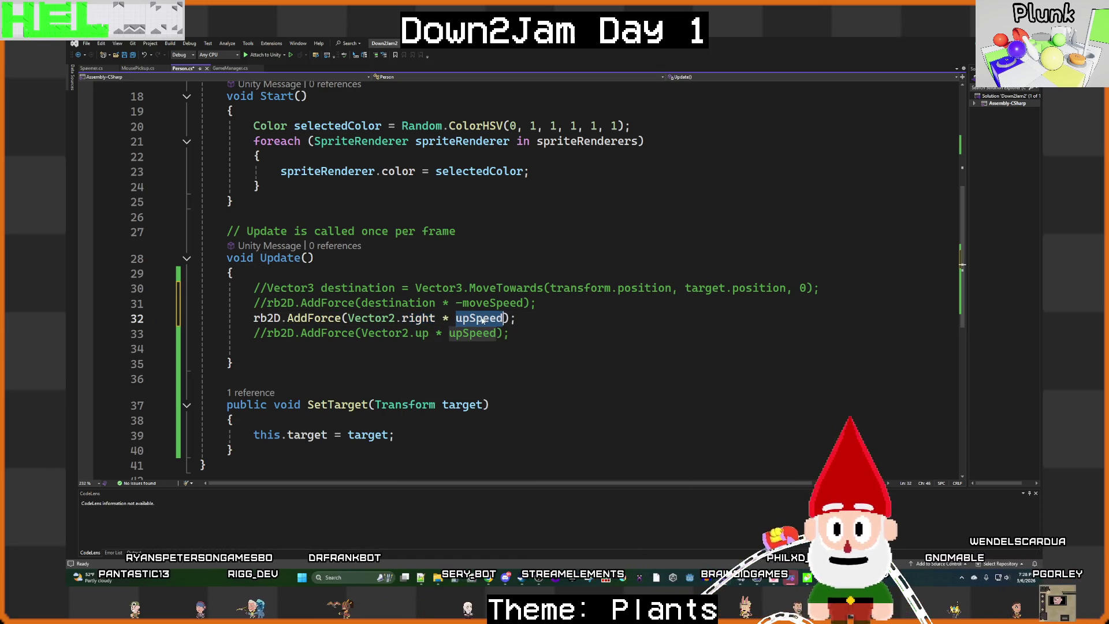
{"action": "type", "text": "move"}
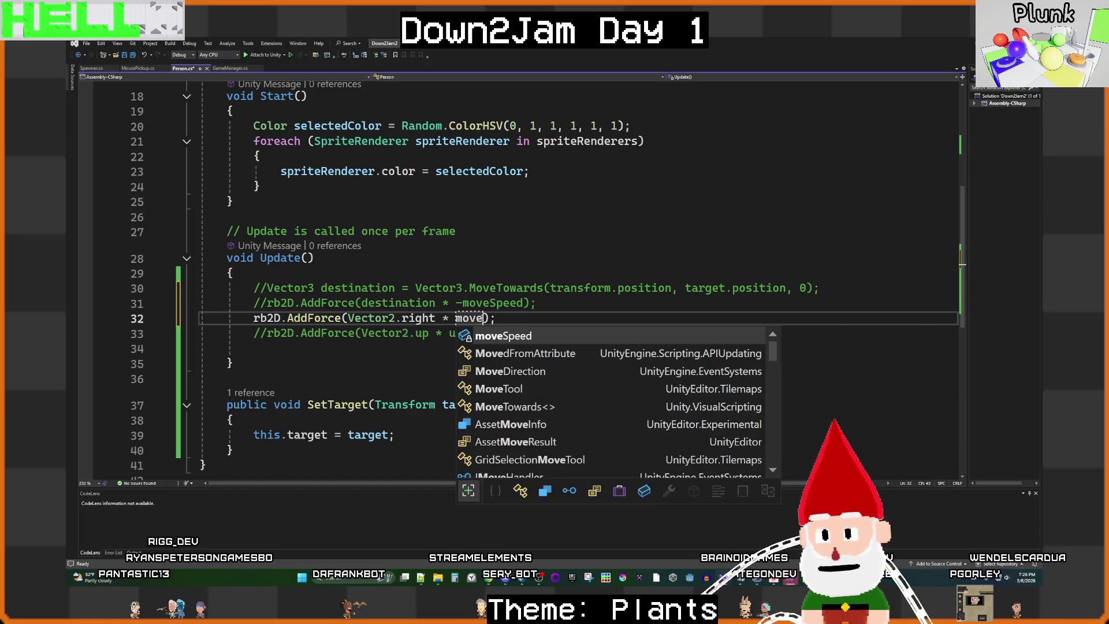
{"action": "key", "text": "Tab"}
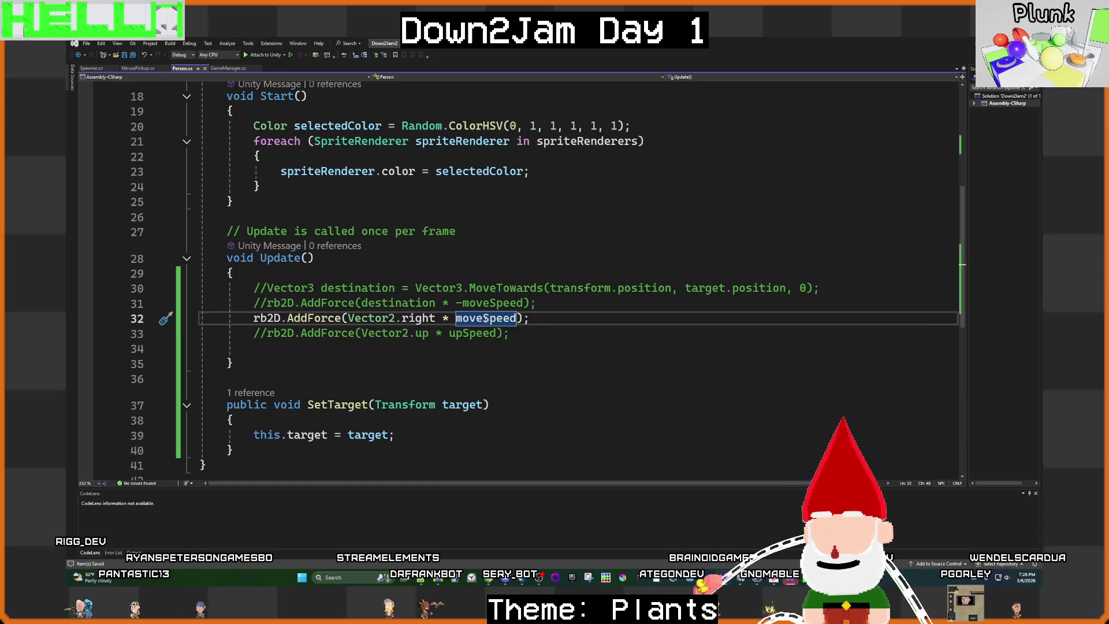
{"action": "left_click", "coordinate": [133, 55]}
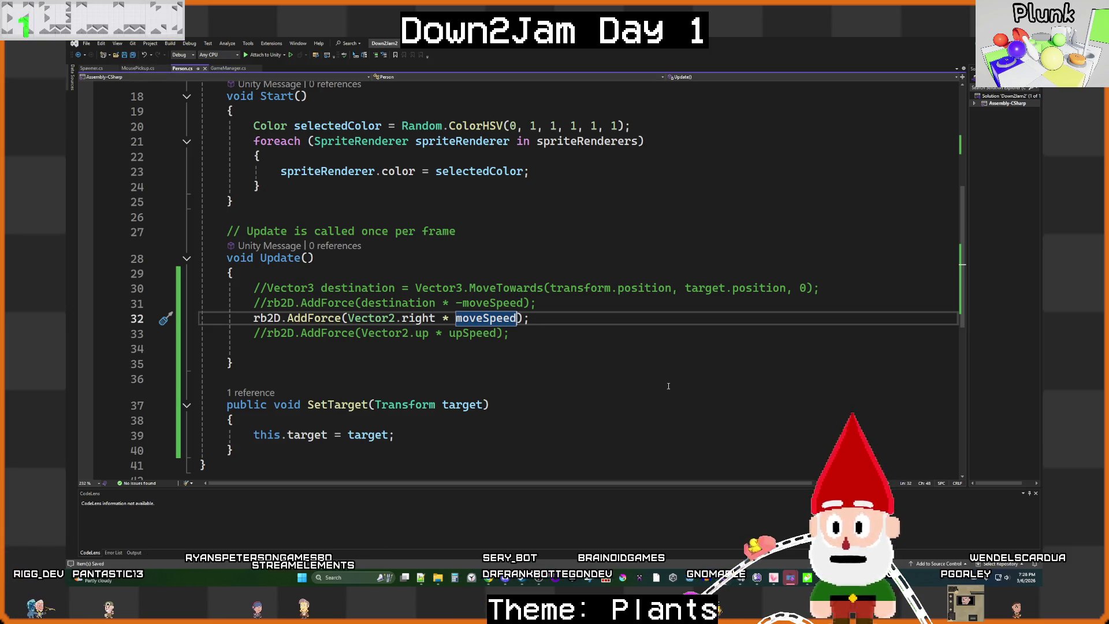
{"action": "mouse_move", "coordinate": [739, 577]}
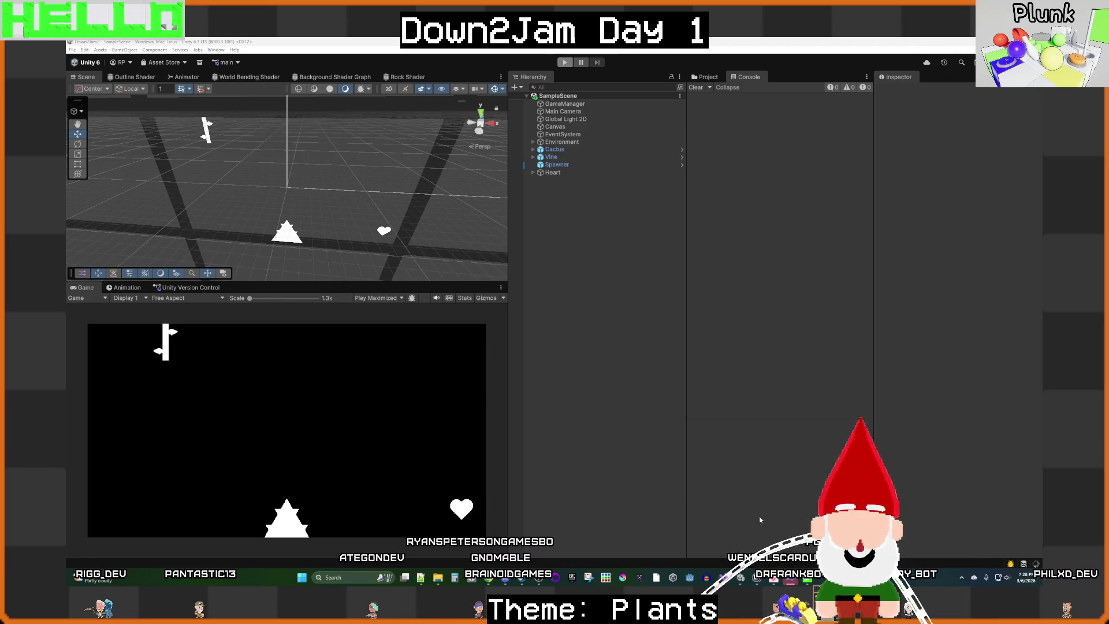
Step: Playtest the stick figures being pushed rightward along the floor, then stop the game
{"action": "key", "text": "alt+Tab"}
{"action": "left_click", "coordinate": [619, 376]}
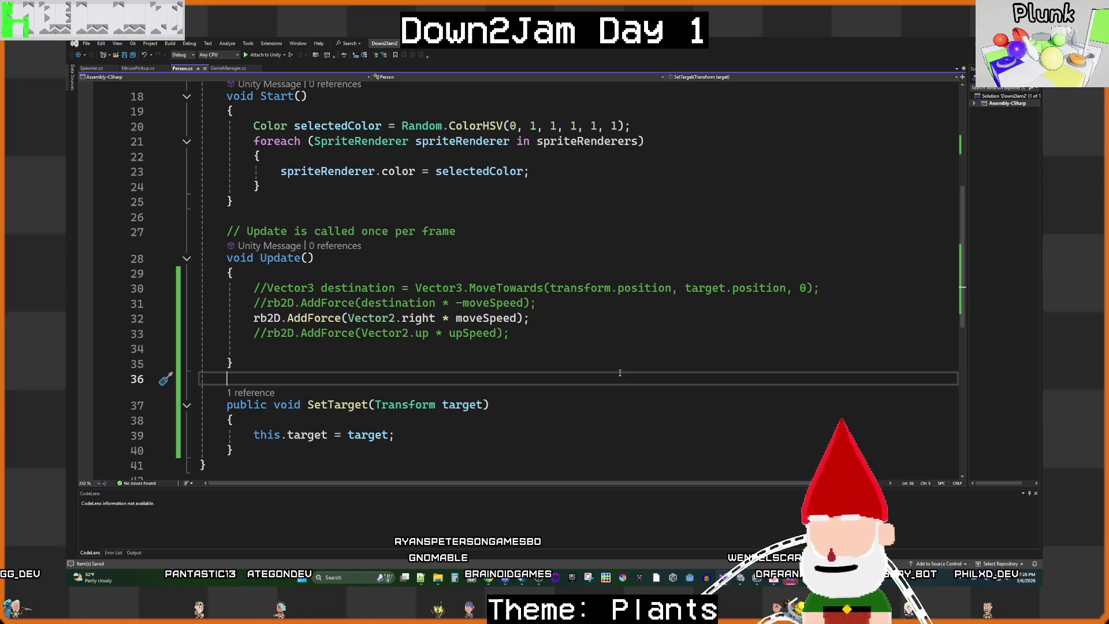
{"action": "key", "text": "alt+Tab"}
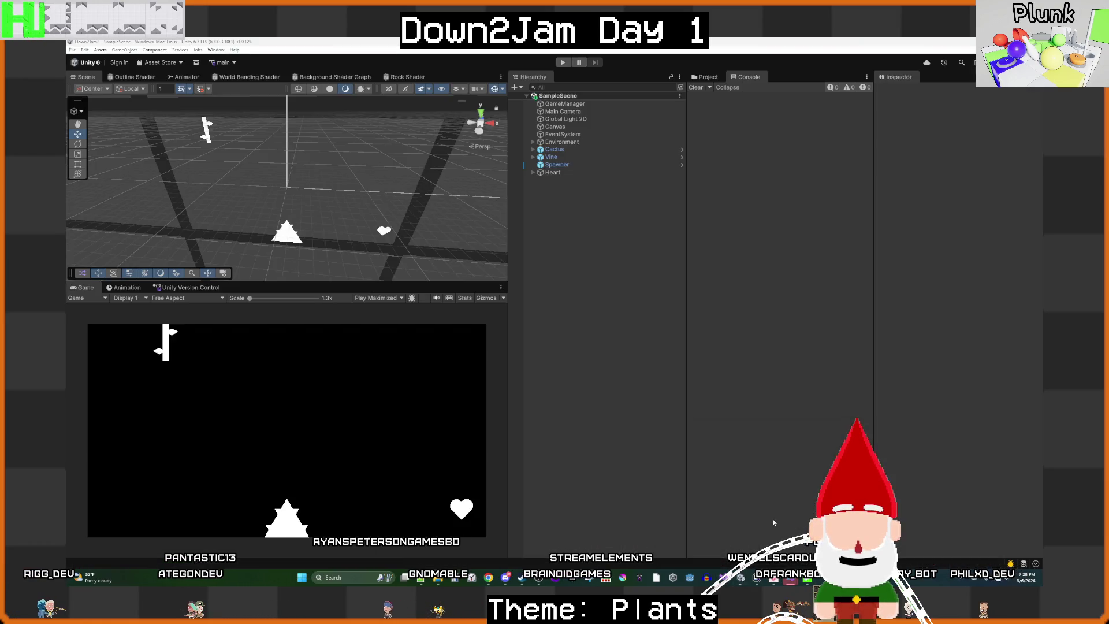
{"action": "left_click", "coordinate": [567, 63]}
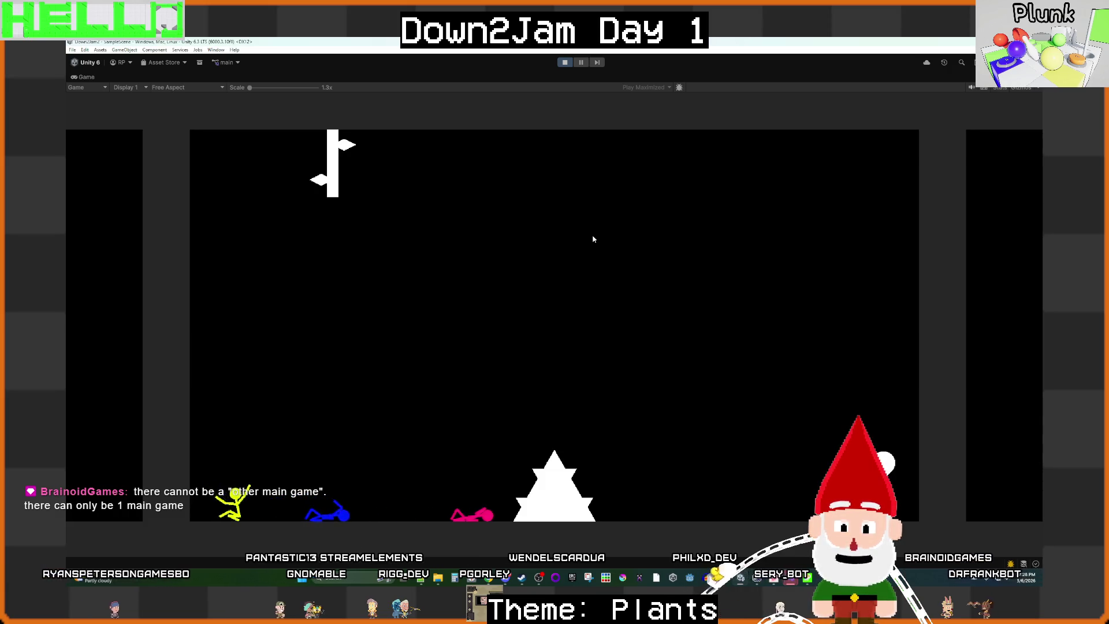
{"action": "key", "text": "ctrl+p"}
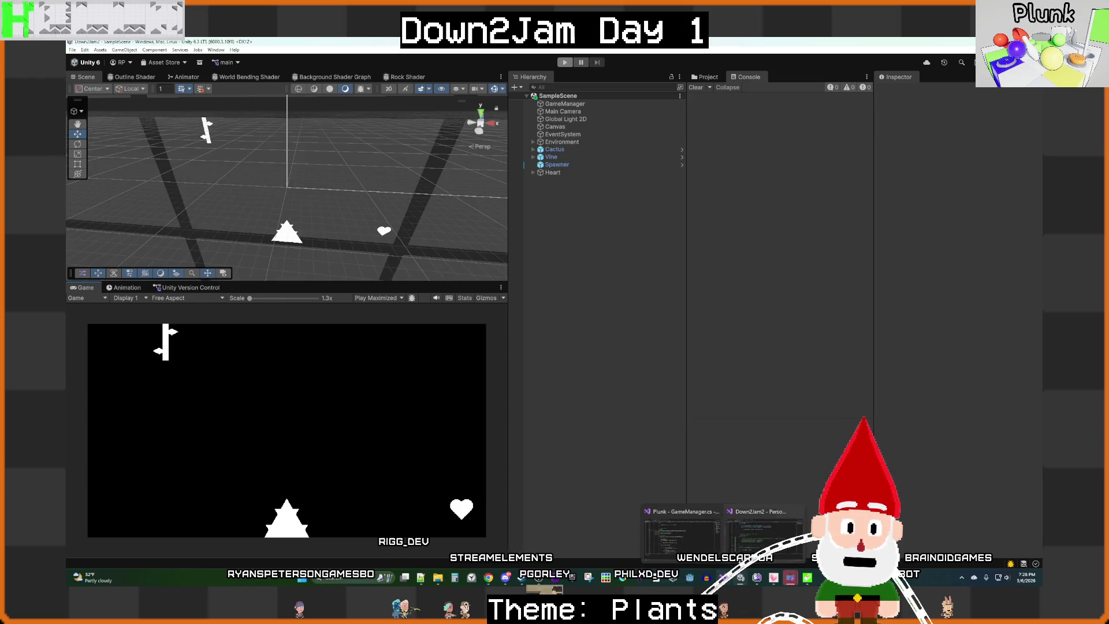
Step: Uncomment the upSpeed upward force on line 33, save Person.cs, and switch back to Unity
{"action": "left_click", "coordinate": [764, 532]}
{"action": "left_click", "coordinate": [268, 333]}
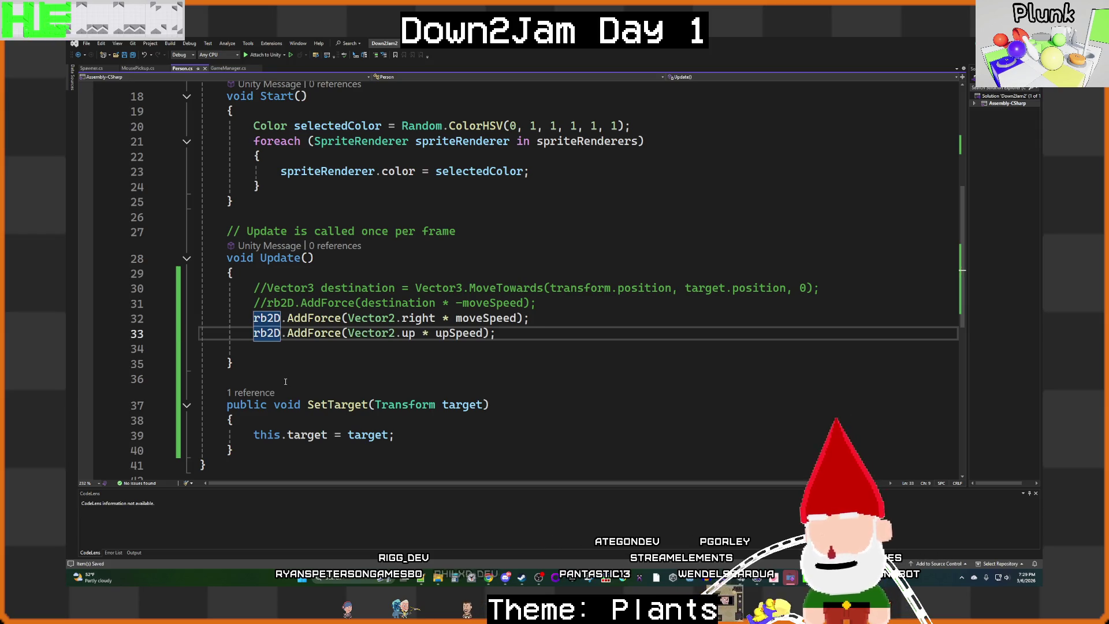
{"action": "left_click", "coordinate": [133, 55]}
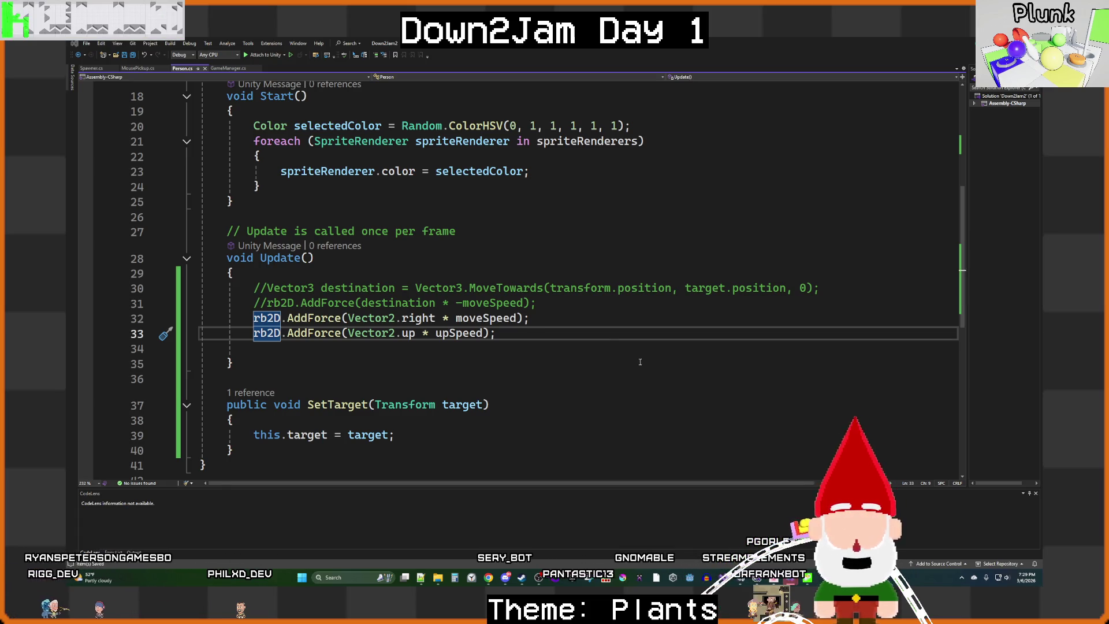
{"action": "mouse_move", "coordinate": [743, 543]}
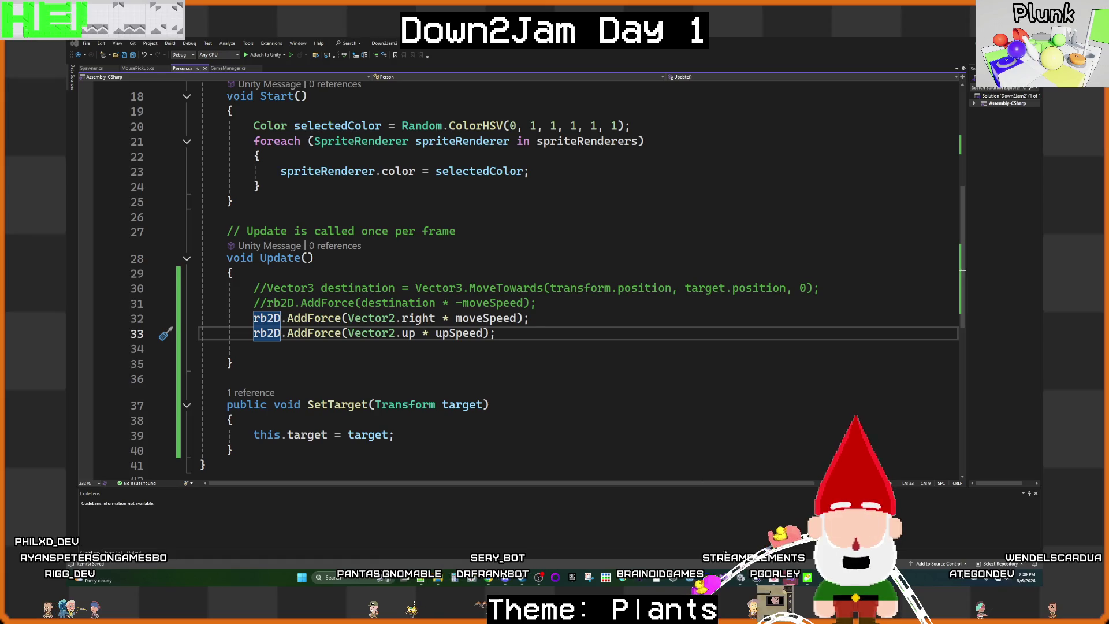
{"action": "key", "text": "alt+Tab"}
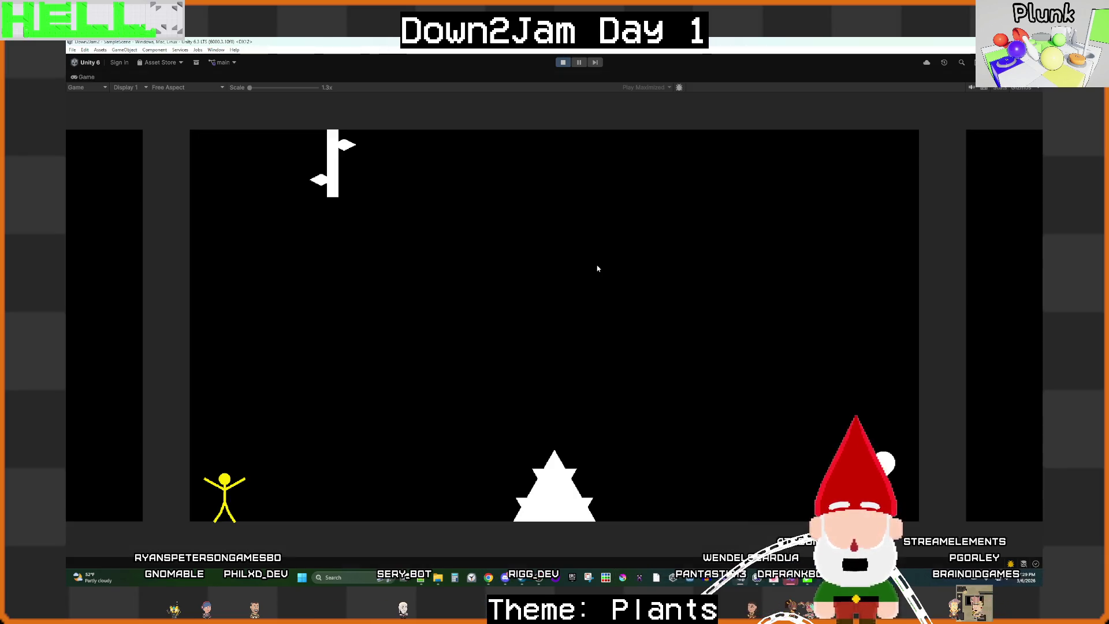
Step: Press D three times, fling the blue stick figure up and right twice, then stop the game
{"action": "key", "text": "d"}
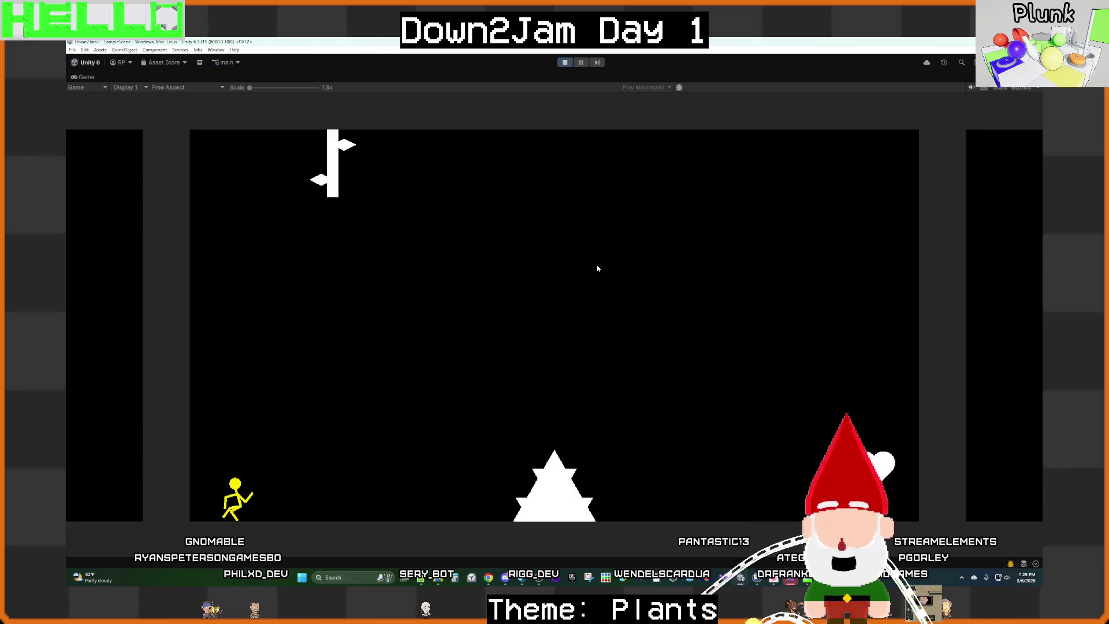
{"action": "key", "text": "d"}
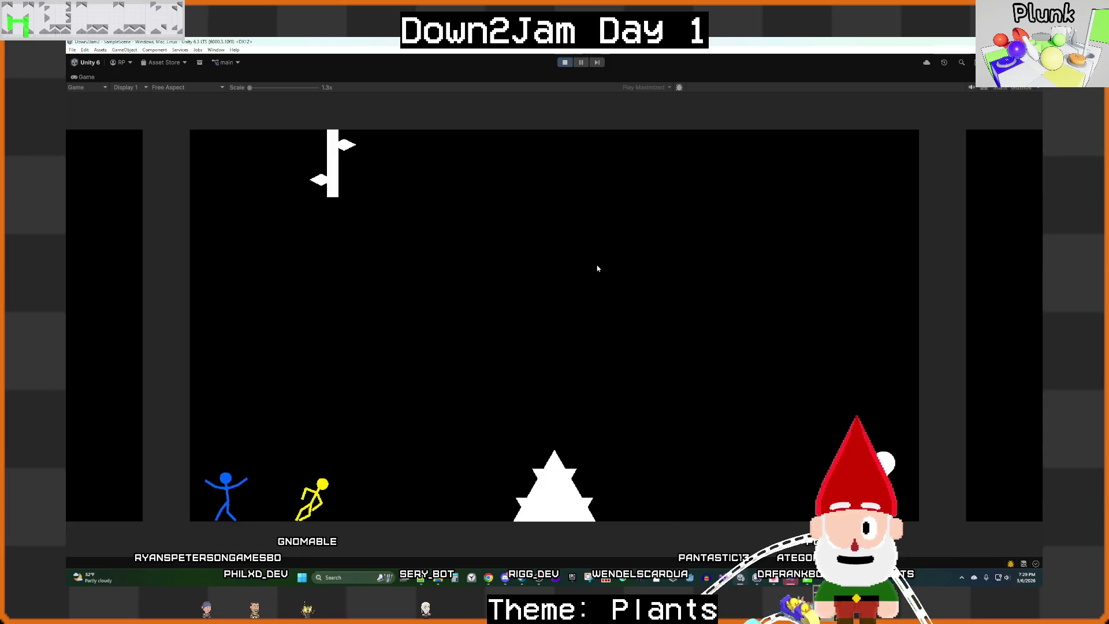
{"action": "key", "text": "d"}
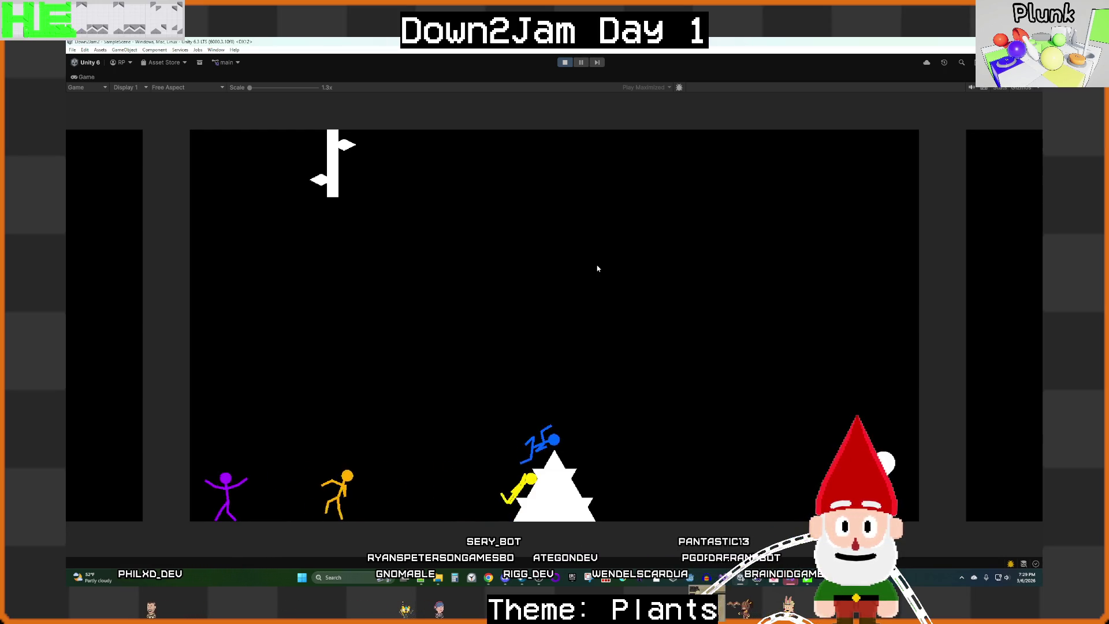
{"action": "mouse_move", "coordinate": [632, 407]}
{"action": "left_mouse_down"}
{"action": "mouse_move", "coordinate": [684, 361]}
{"action": "mouse_move", "coordinate": [762, 376]}
{"action": "mouse_move", "coordinate": [776, 334]}
{"action": "mouse_move", "coordinate": [791, 346]}
{"action": "left_mouse_up"}
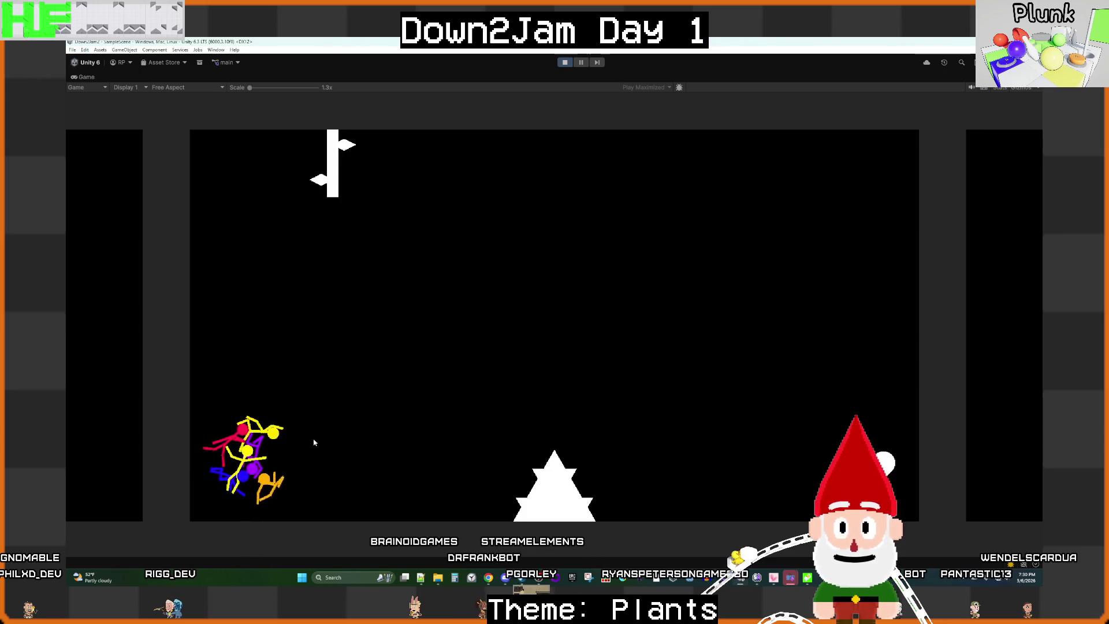
{"action": "mouse_move", "coordinate": [292, 439]}
{"action": "left_mouse_down"}
{"action": "mouse_move", "coordinate": [283, 453]}
{"action": "mouse_move", "coordinate": [430, 421]}
{"action": "mouse_move", "coordinate": [496, 345]}
{"action": "mouse_move", "coordinate": [502, 355]}
{"action": "left_mouse_up"}
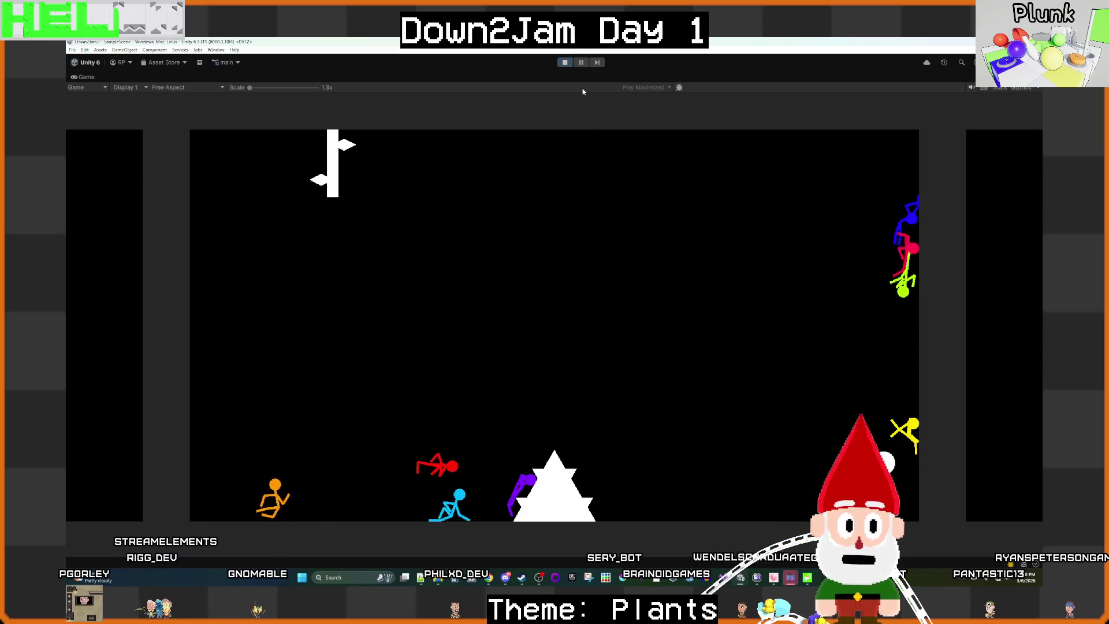
{"action": "key", "text": "ctrl+p"}
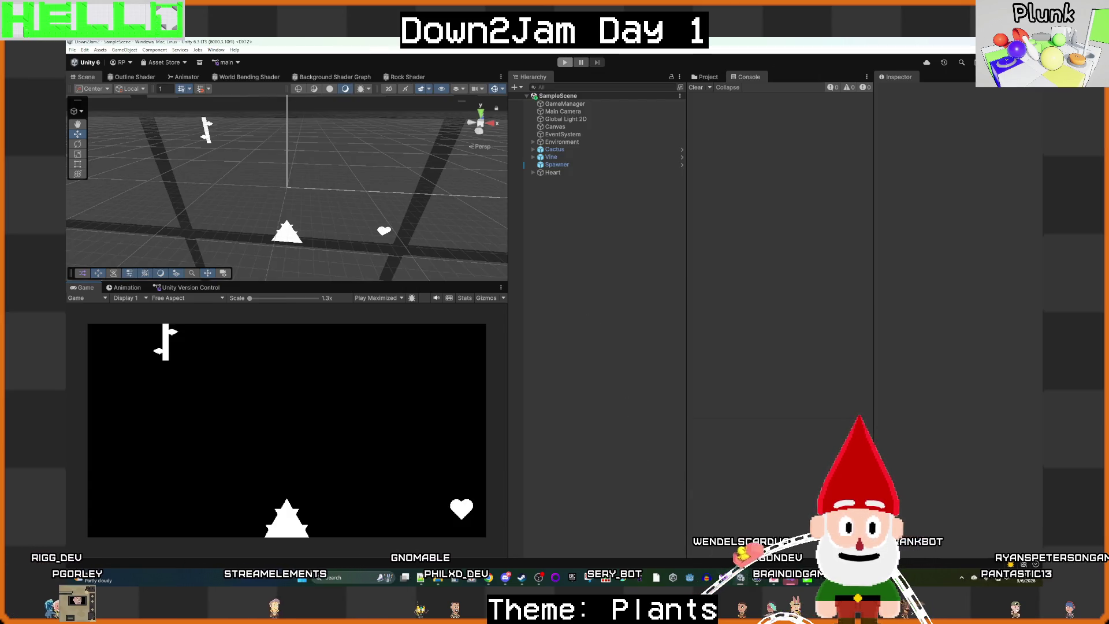
Step: Comment out the rightward and upward AddForce lines 32–33, then return to Unity
{"action": "left_click", "coordinate": [670, 546]}
{"action": "left_click_drag", "start_coordinate": [495, 333], "coordinate": [254, 319]}
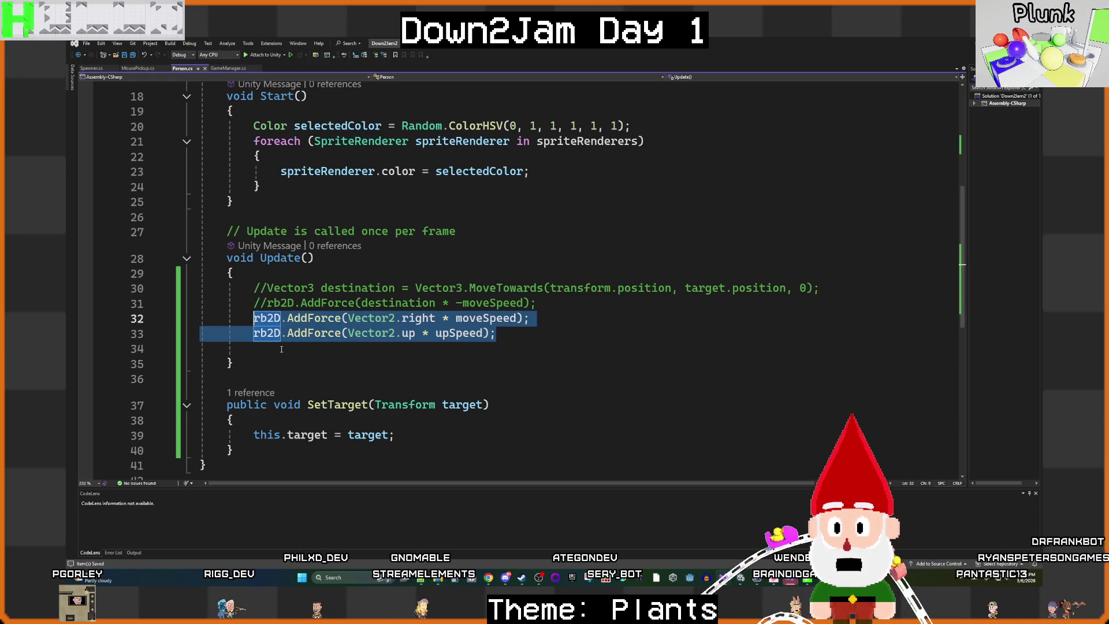
{"action": "key", "text": "ctrl+k"}
{"action": "key", "text": "ctrl+c"}
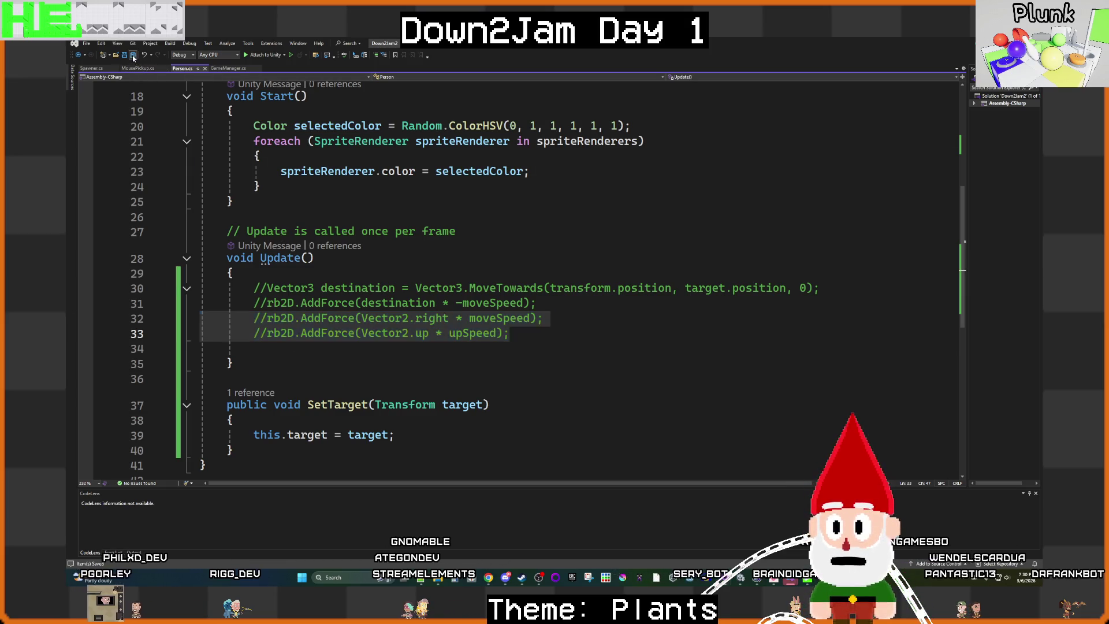
{"action": "mouse_move", "coordinate": [724, 577]}
{"action": "left_click", "coordinate": [718, 556]}
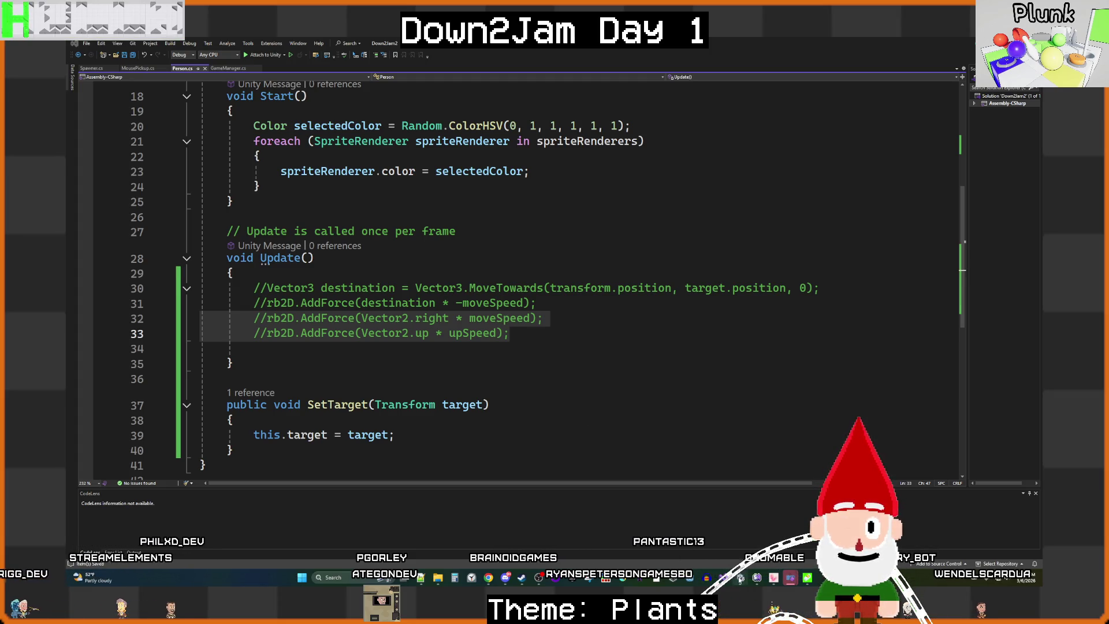
{"action": "mouse_move", "coordinate": [740, 578]}
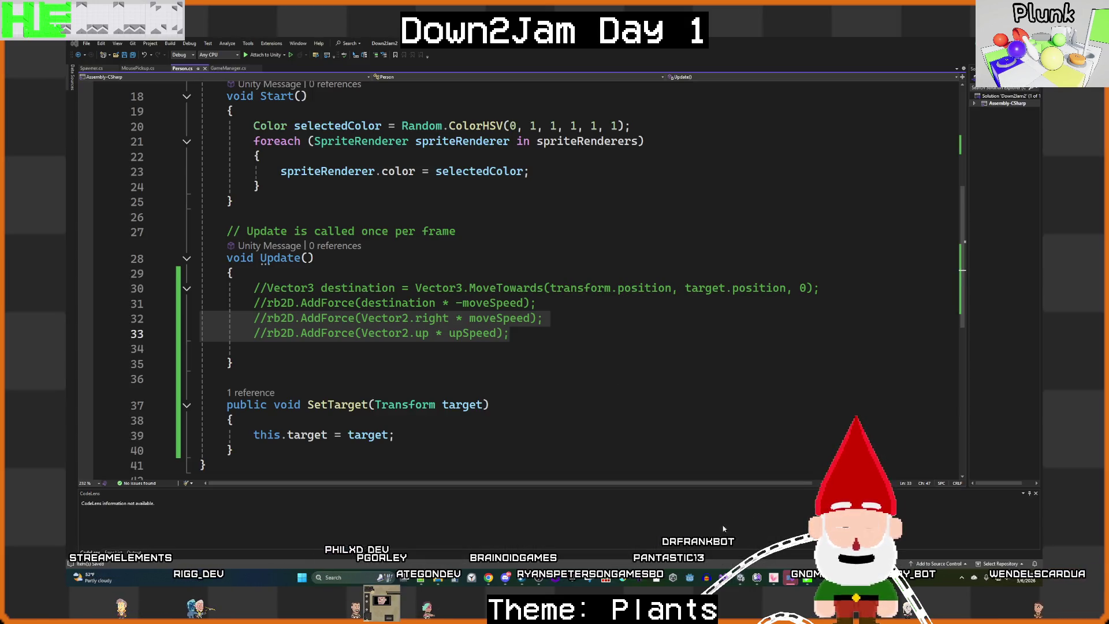
{"action": "key", "text": "alt+Tab"}
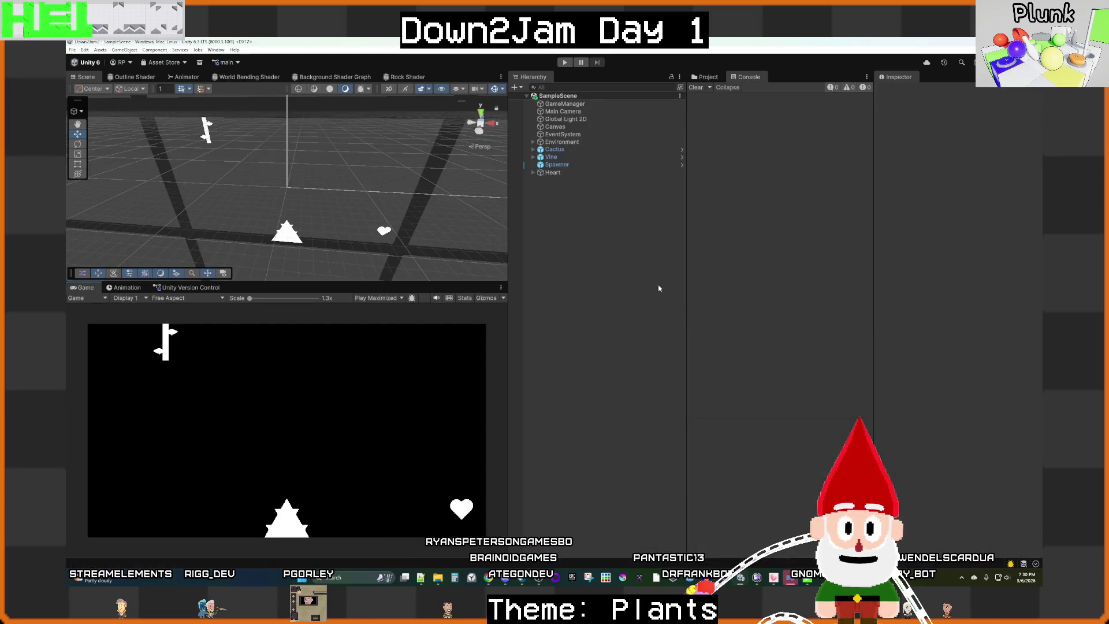
{"action": "key", "text": "ctrl+p"}
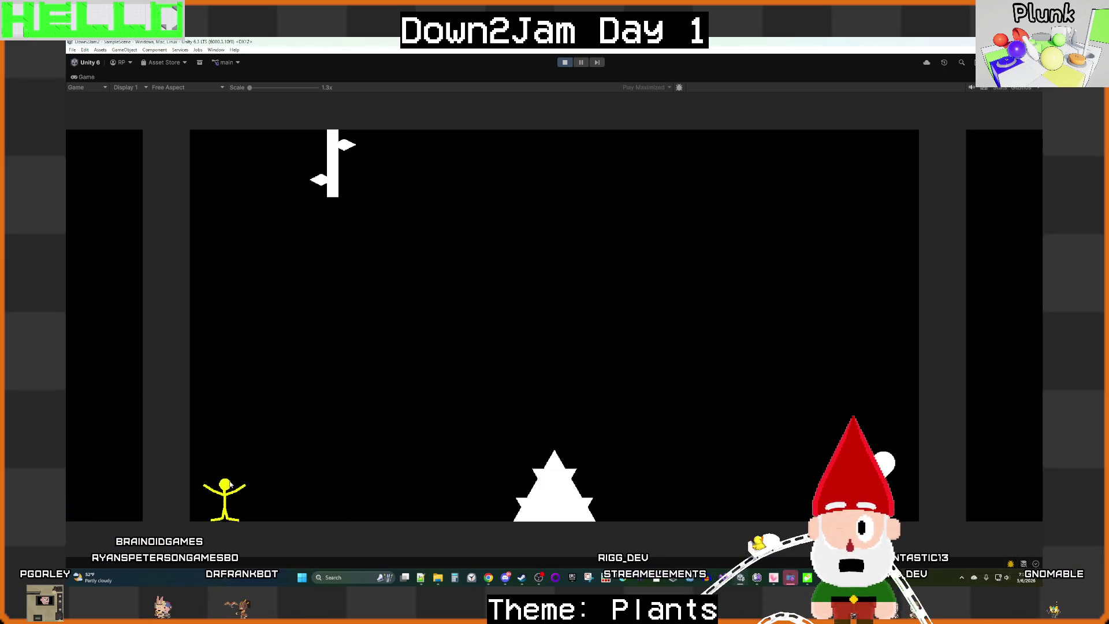
{"action": "left_click", "coordinate": [335, 453]}
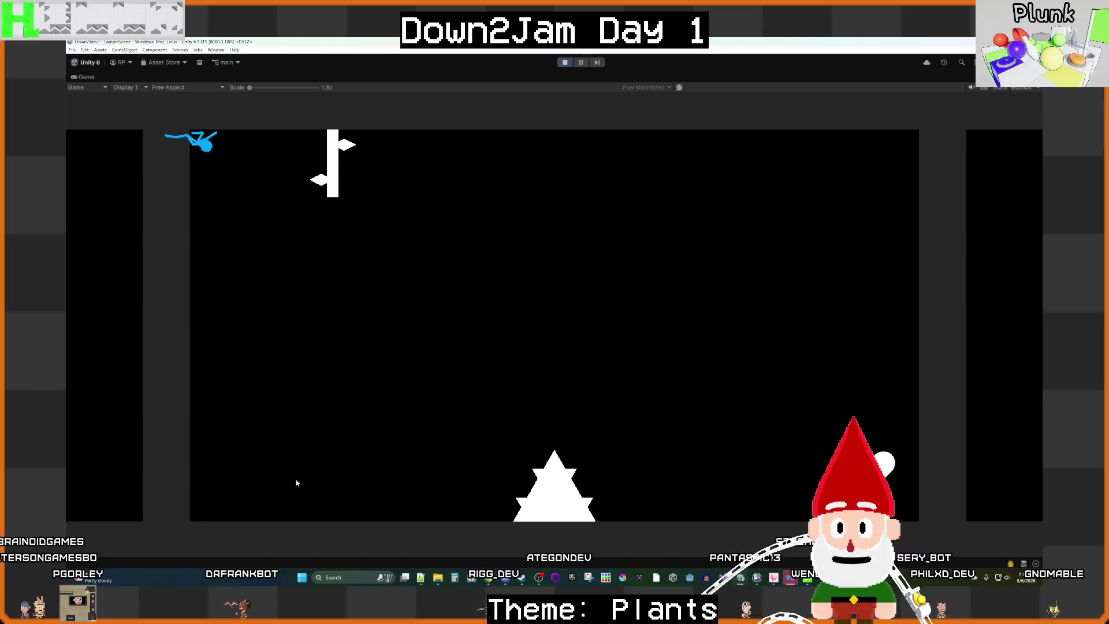
{"action": "left_click", "coordinate": [565, 62]}
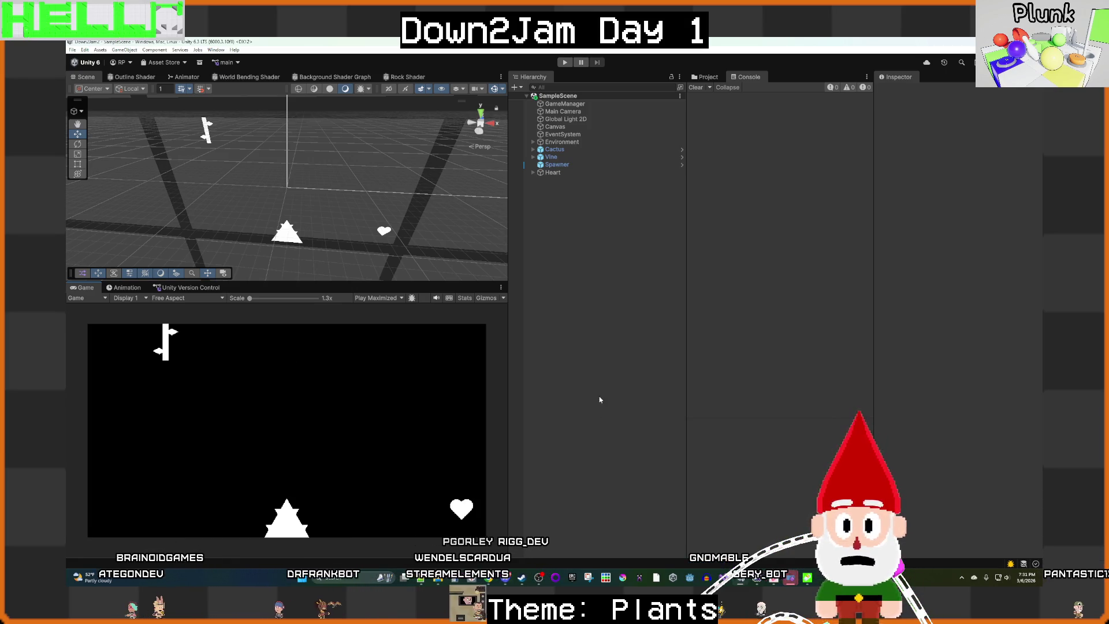
{"action": "left_click", "coordinate": [561, 63]}
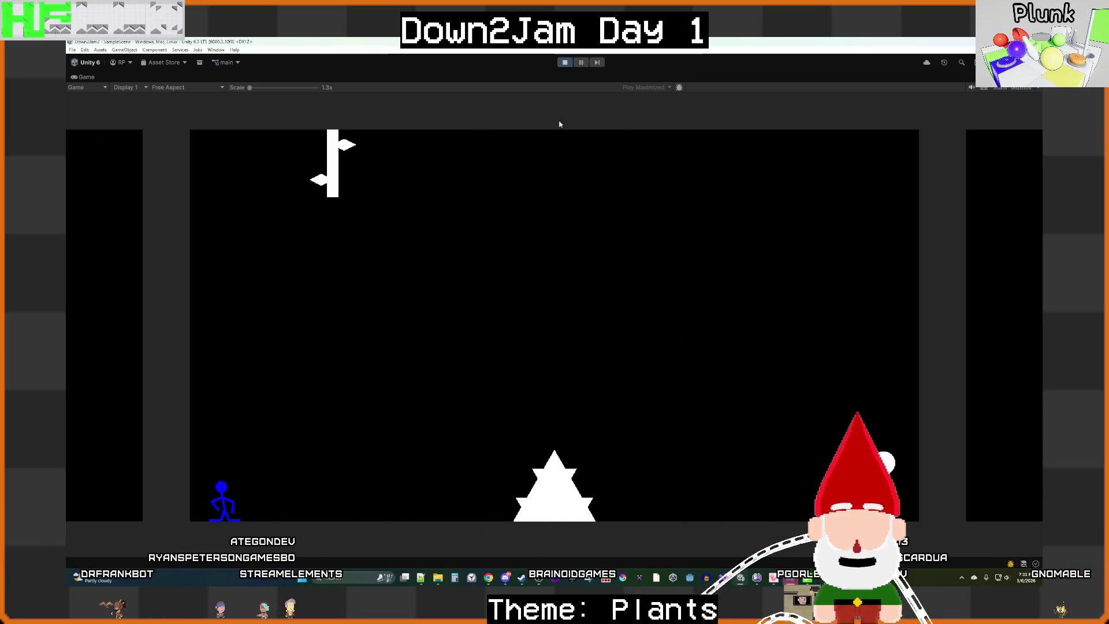
{"action": "left_click", "coordinate": [565, 62]}
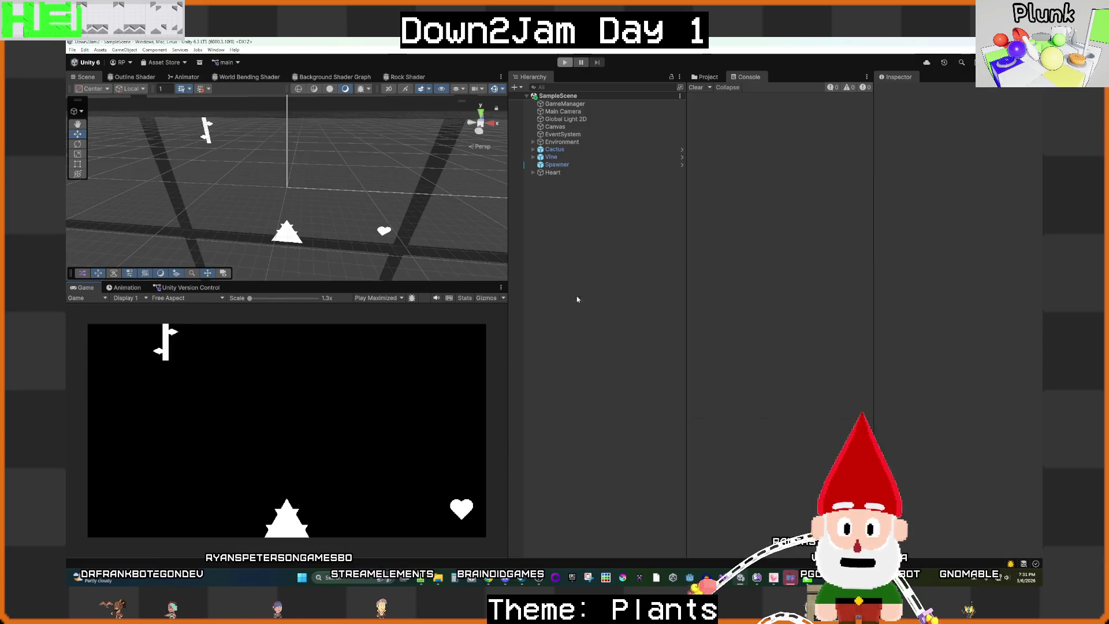
Step: Open the Person prefab from Assets > Prefabs, then open its Person script in Visual Studio
{"action": "mouse_move", "coordinate": [706, 584]}
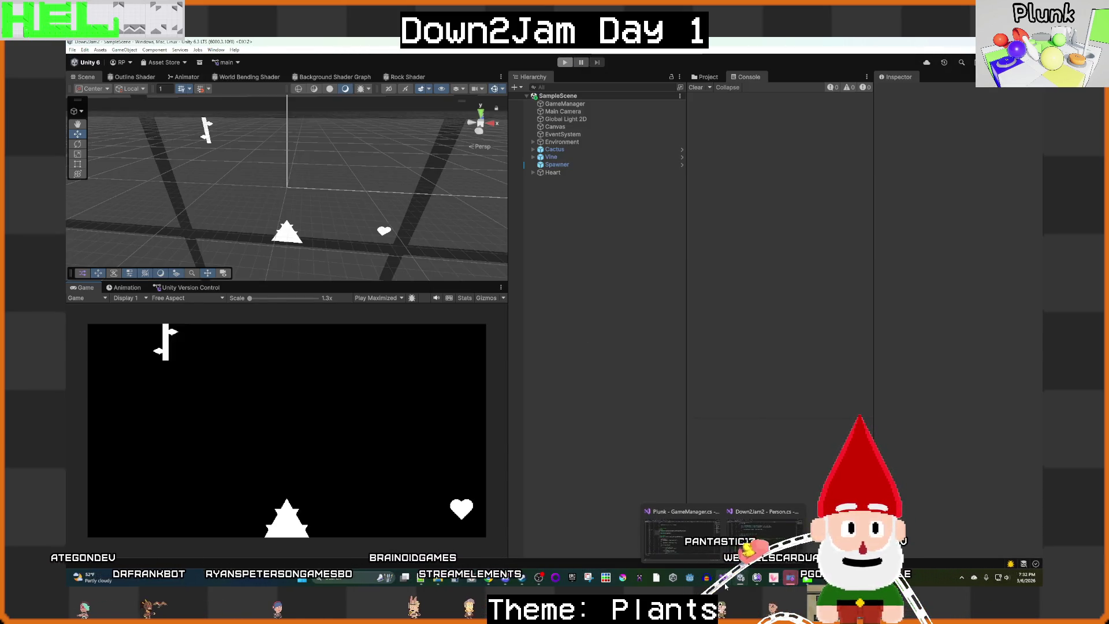
{"action": "mouse_move", "coordinate": [740, 577]}
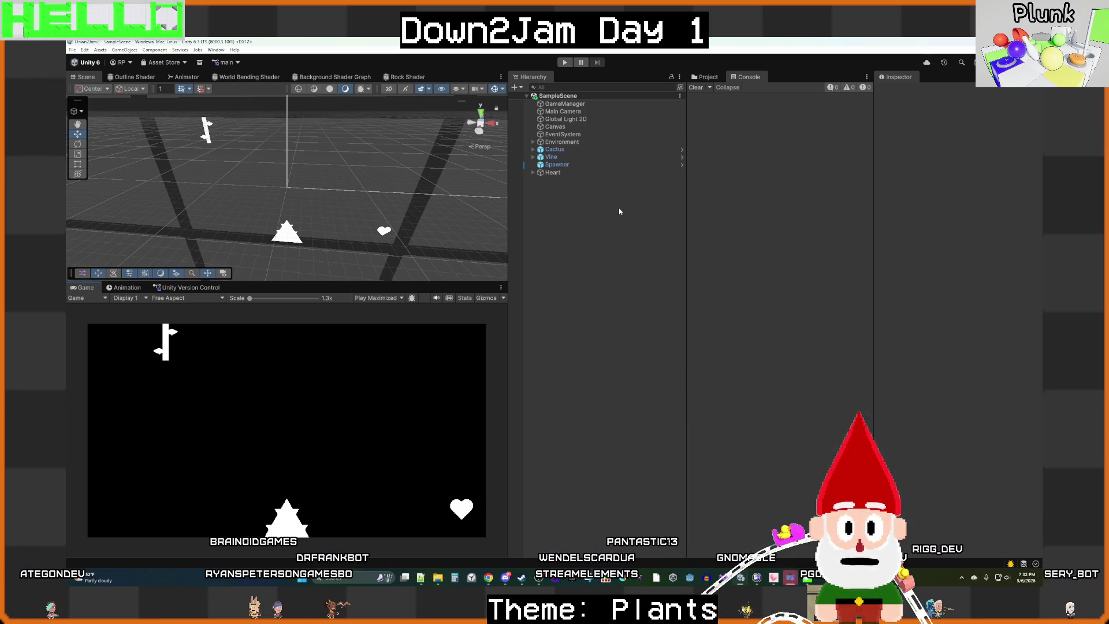
{"action": "left_click", "coordinate": [703, 78]}
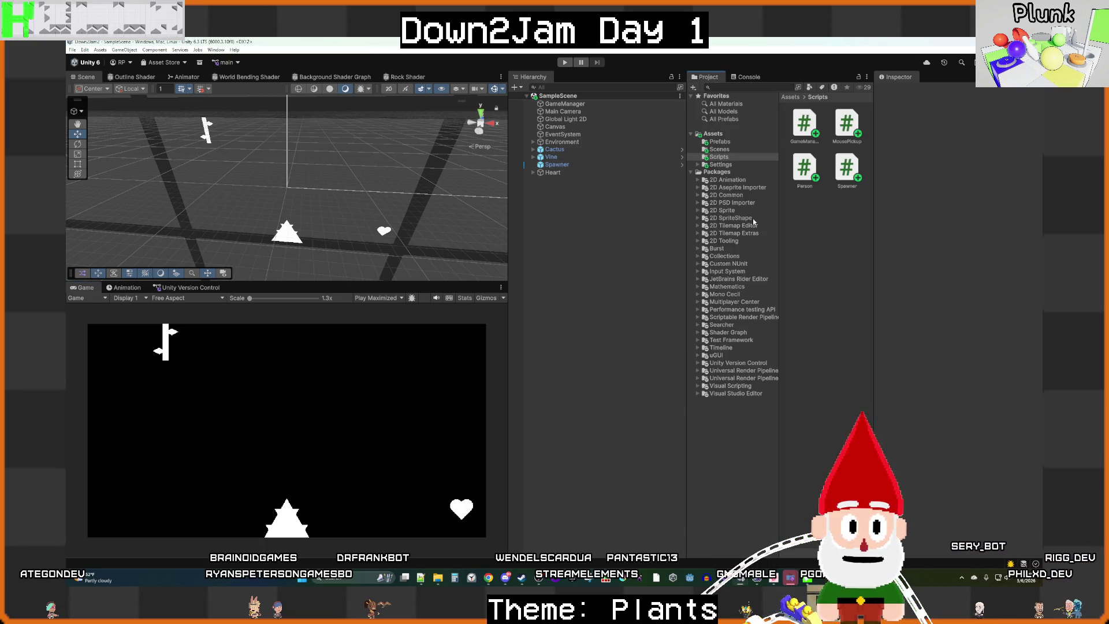
{"action": "left_click", "coordinate": [720, 141]}
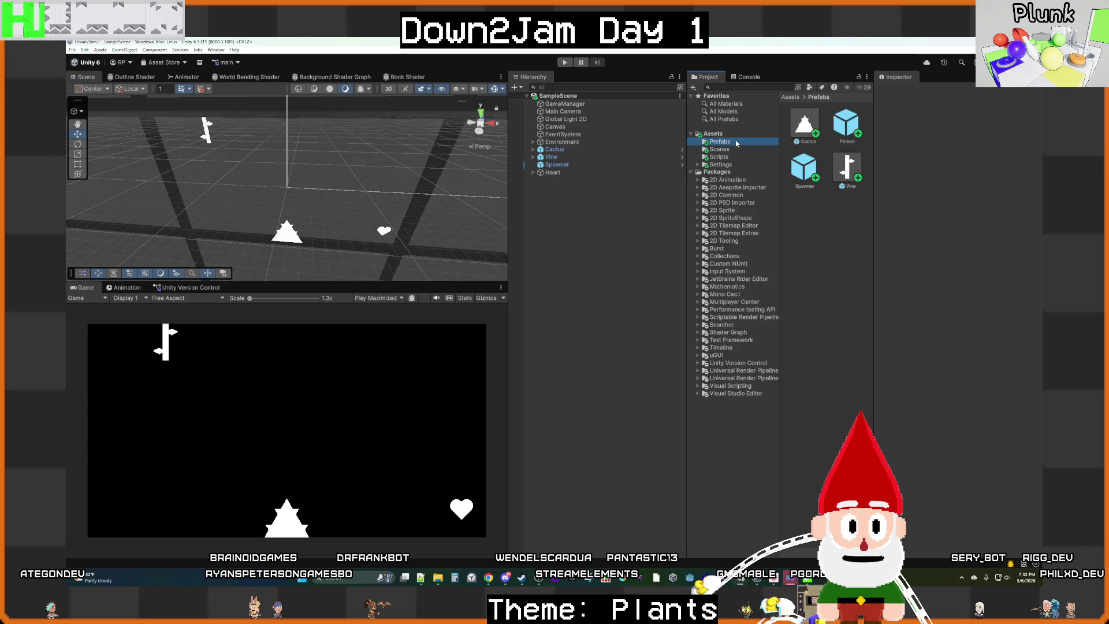
{"action": "double_click", "coordinate": [845, 130]}
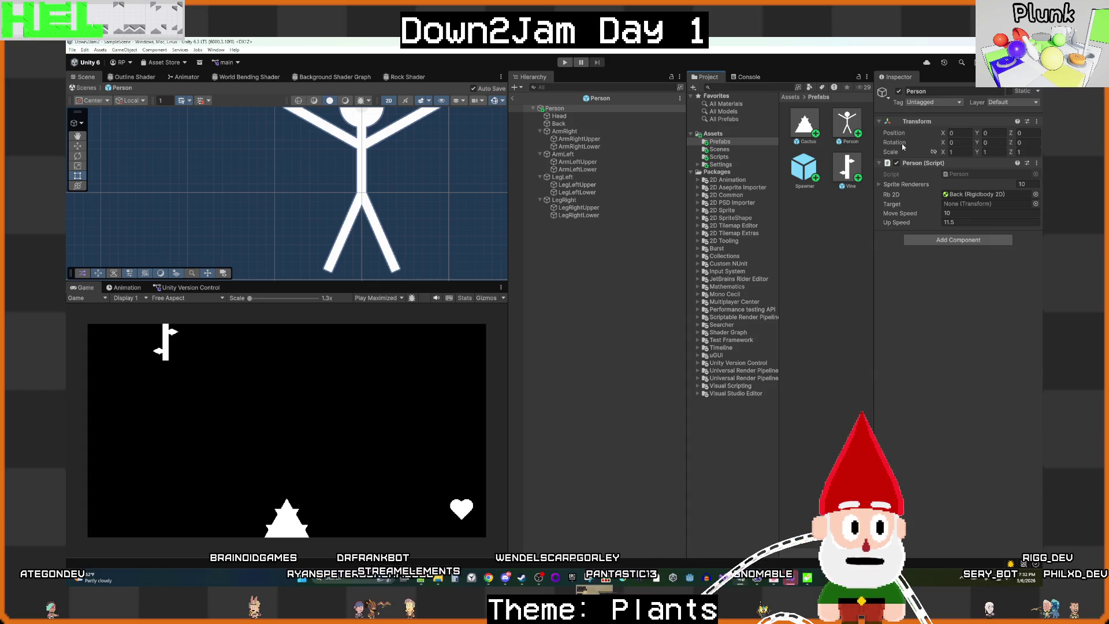
{"action": "double_click", "coordinate": [958, 173]}
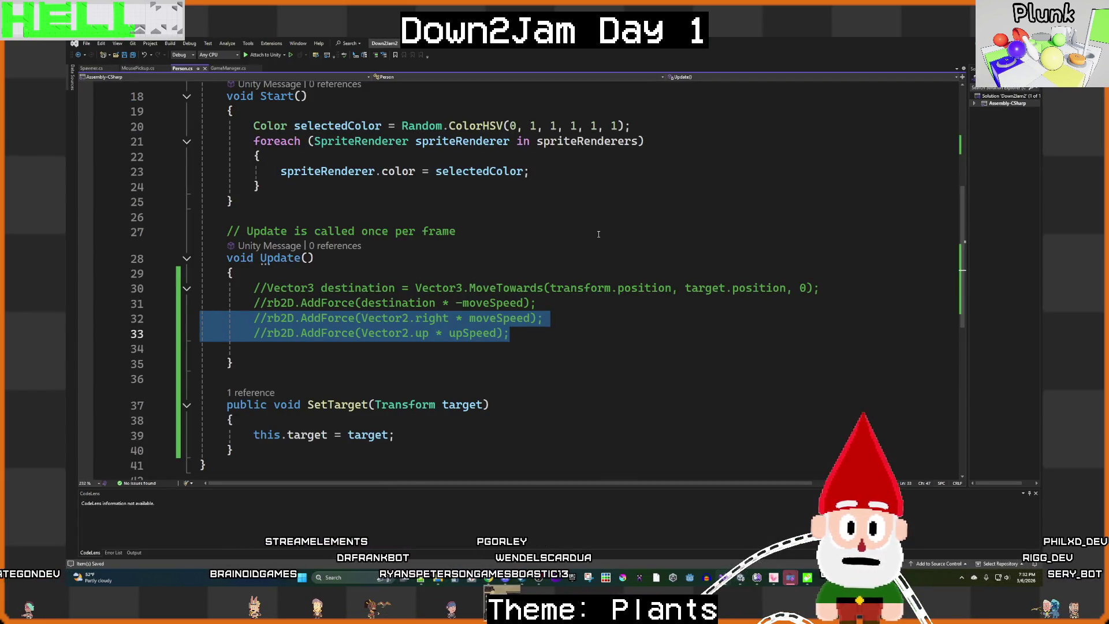
Step: Review the force code in Person.cs and MousePickup.cs, then return to the Person prefab in Unity
{"action": "left_click", "coordinate": [565, 323]}
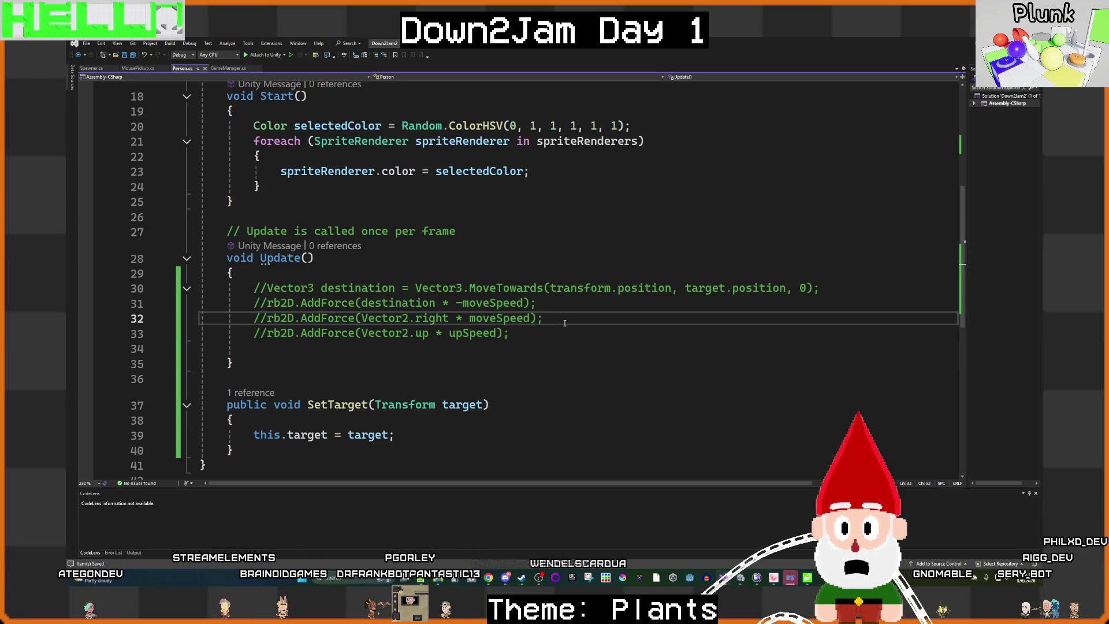
{"action": "scroll", "coordinate": [565, 322], "scroll_direction": "up", "scroll_amount": 4}
{"action": "scroll", "coordinate": [565, 323], "scroll_direction": "down", "scroll_amount": 6}
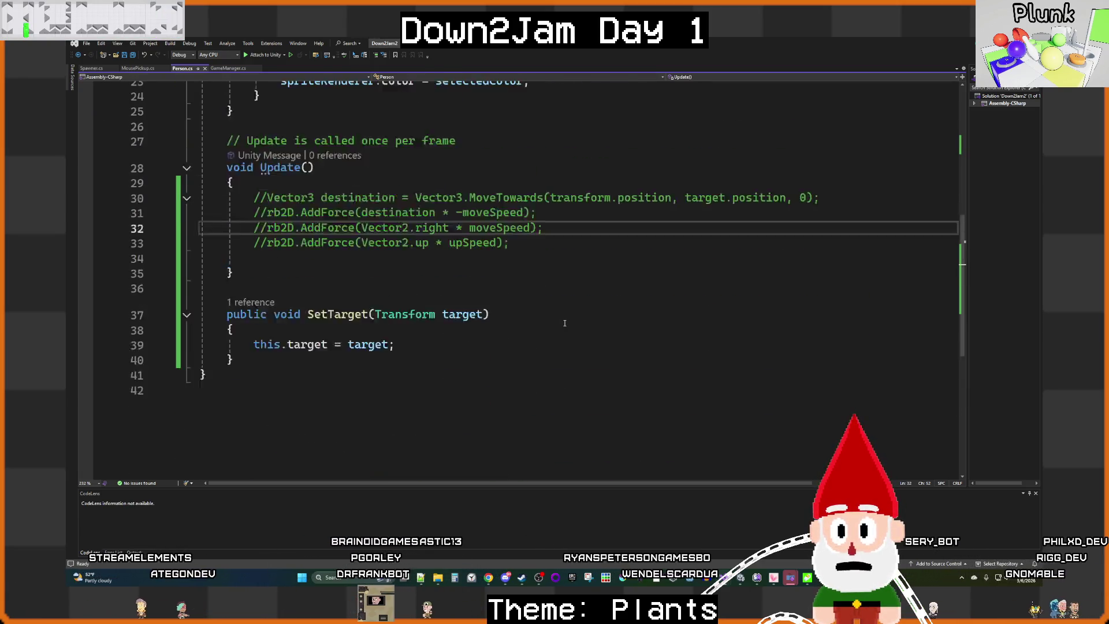
{"action": "scroll", "coordinate": [565, 323], "scroll_direction": "up", "scroll_amount": 4}
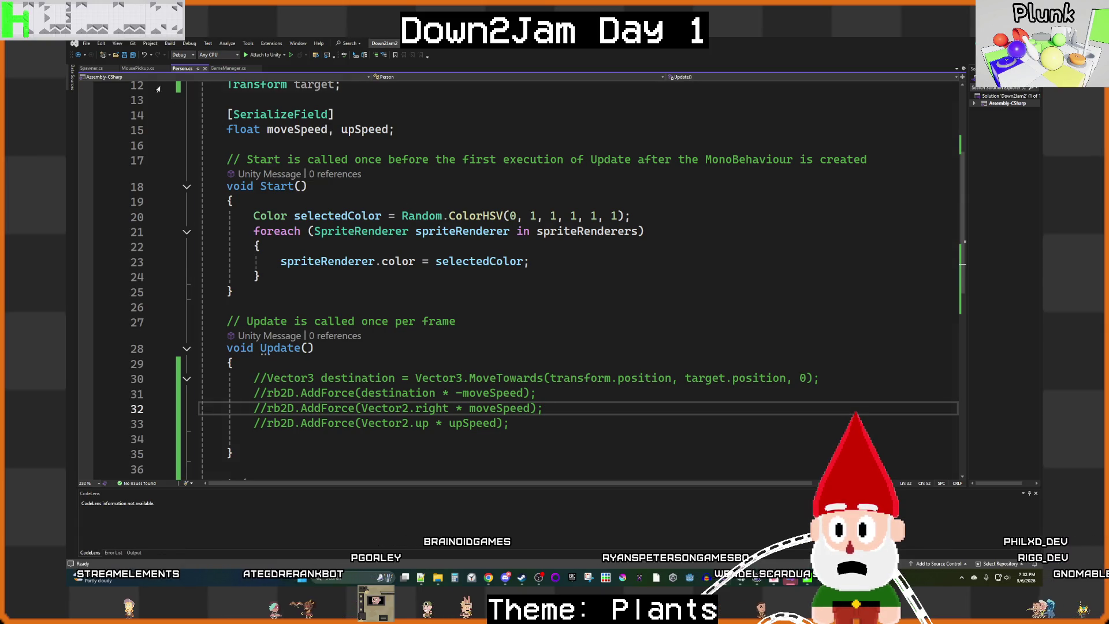
{"action": "left_click", "coordinate": [139, 68]}
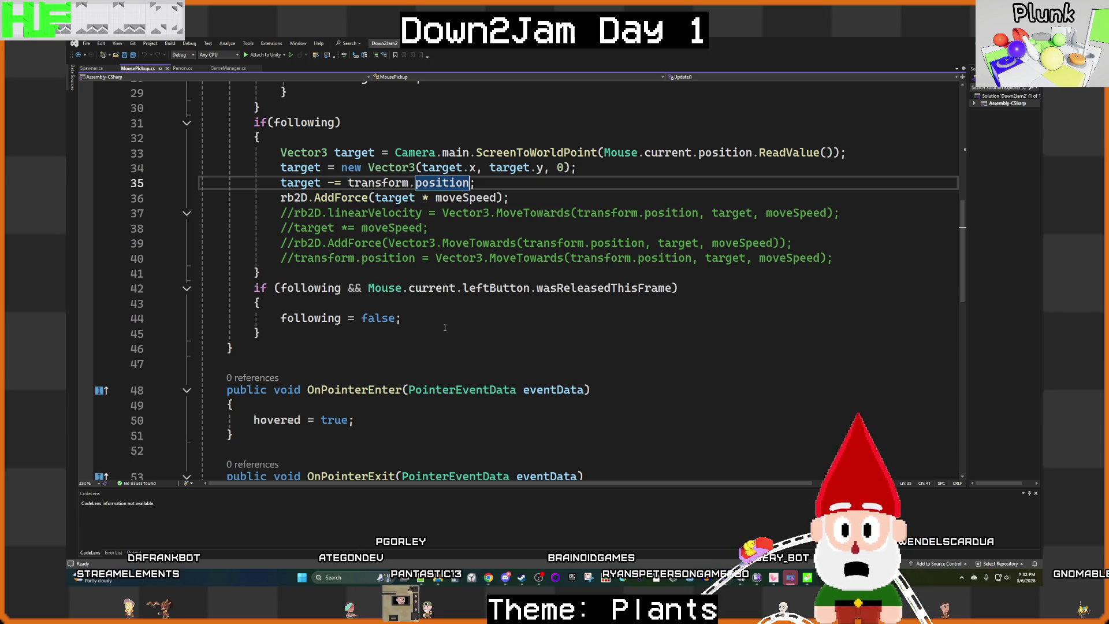
{"action": "scroll", "coordinate": [445, 327], "scroll_direction": "up", "scroll_amount": 2}
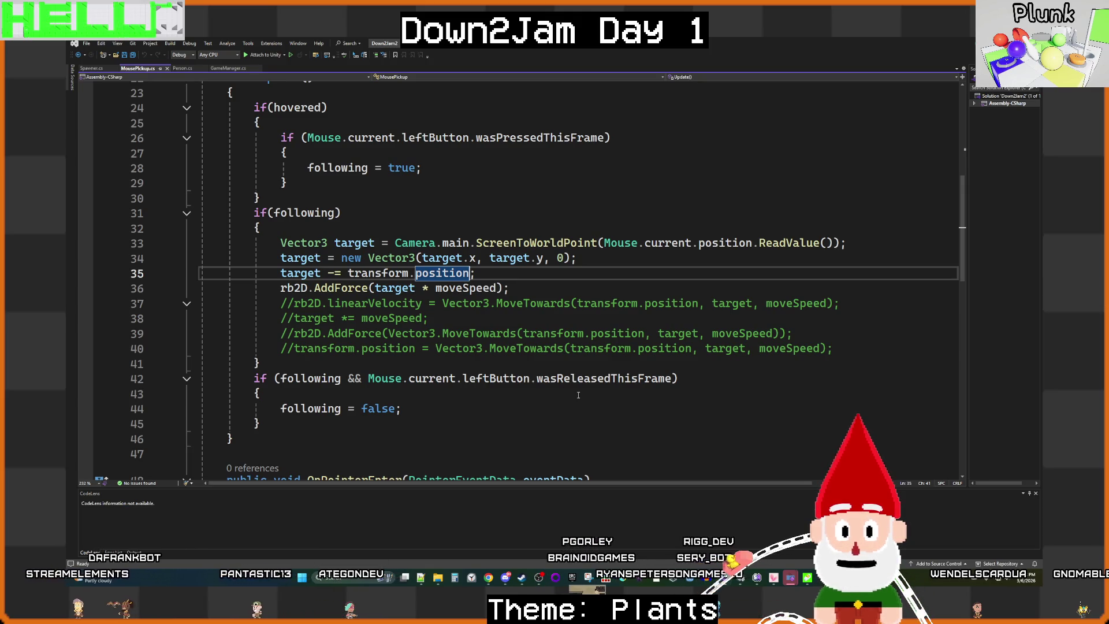
{"action": "left_click", "coordinate": [740, 580]}
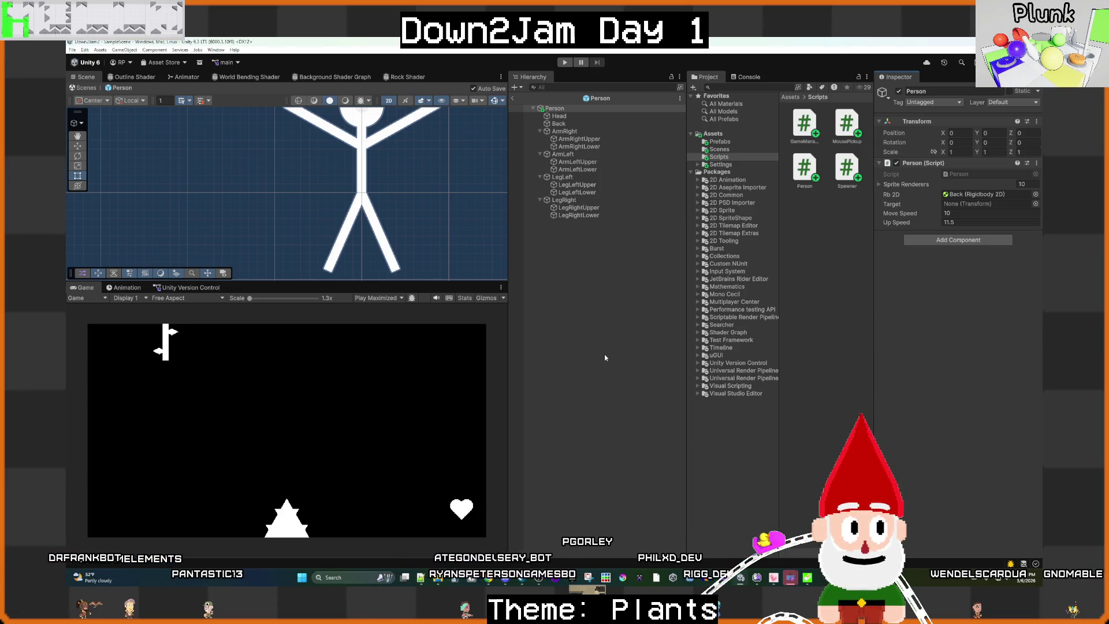
Step: Play-test the game by flinging the yellow stick figure, then stop Play mode
{"action": "left_click", "coordinate": [566, 63]}
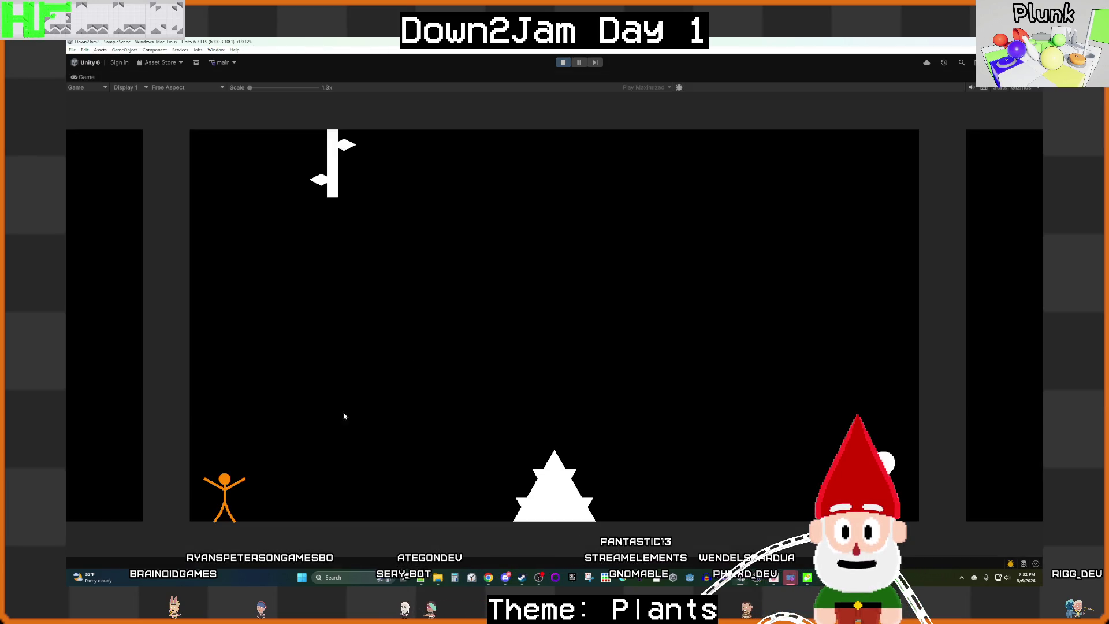
{"action": "left_click", "coordinate": [225, 488]}
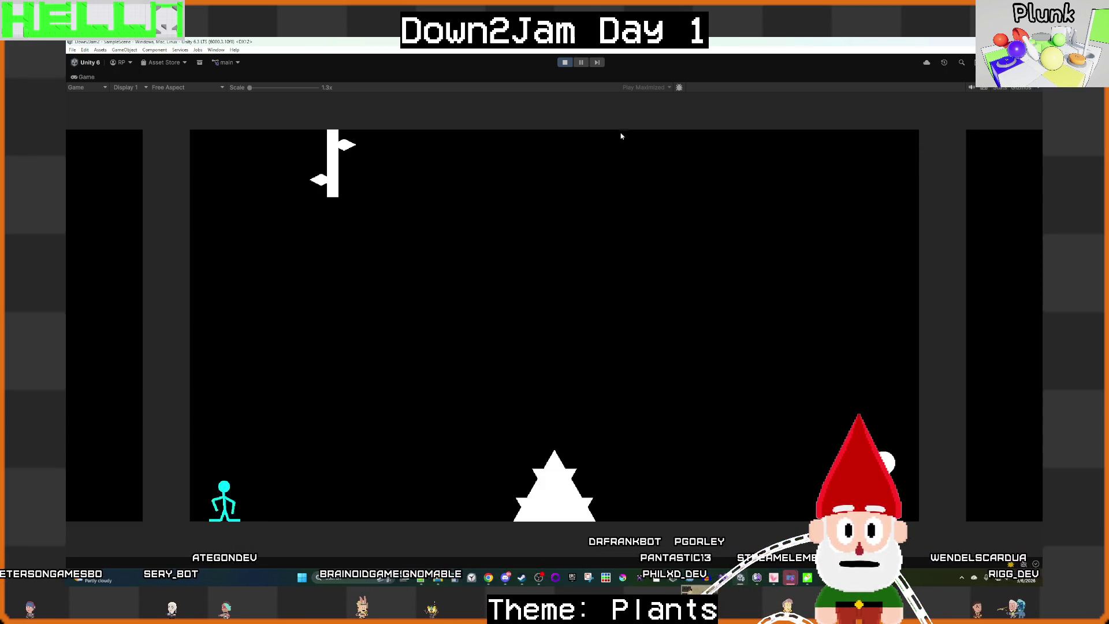
{"action": "key", "text": "ctrl+p"}
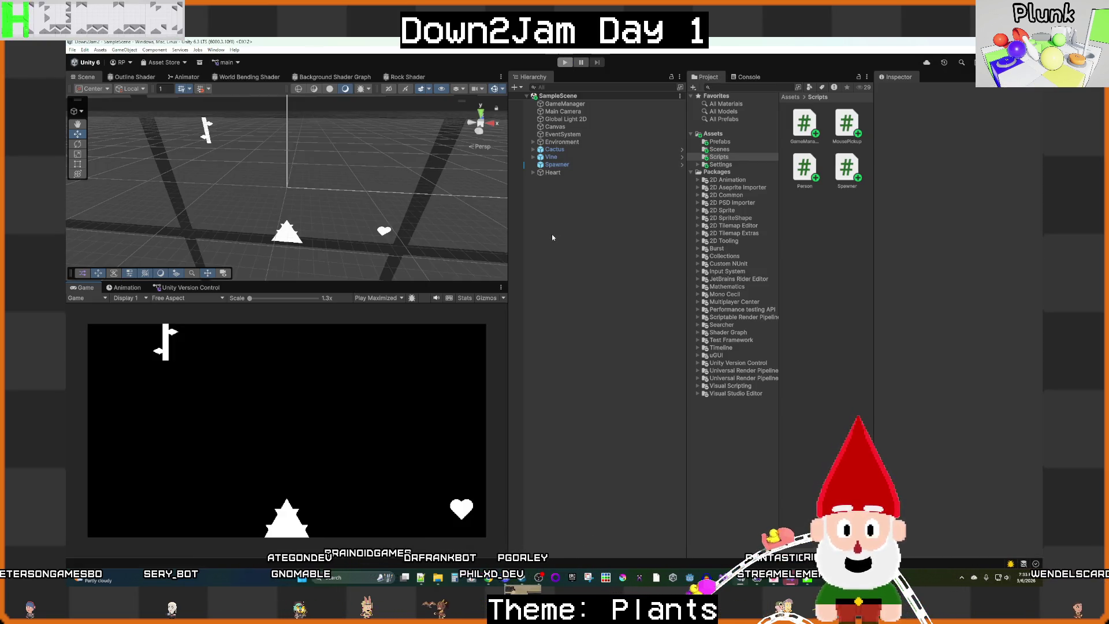
Step: Select the Spawner to show its Cactus target, Person prefab and spawn time 3
{"action": "left_click", "coordinate": [556, 165]}
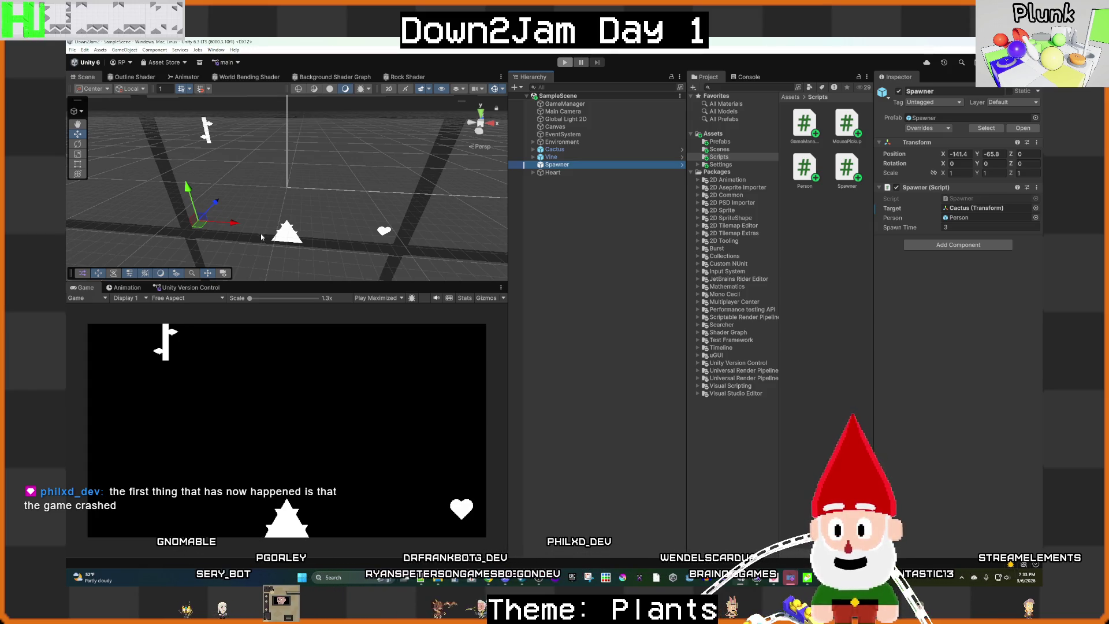
{"action": "left_click_drag", "start_coordinate": [261, 236], "coordinate": [277, 249]}
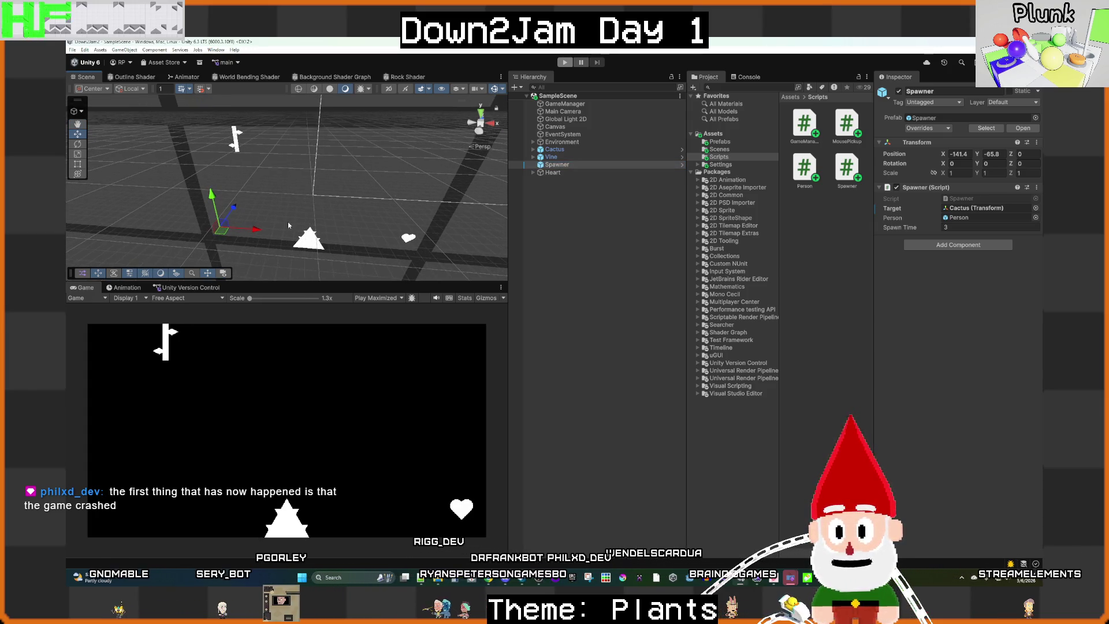
{"action": "key", "text": "Right"}
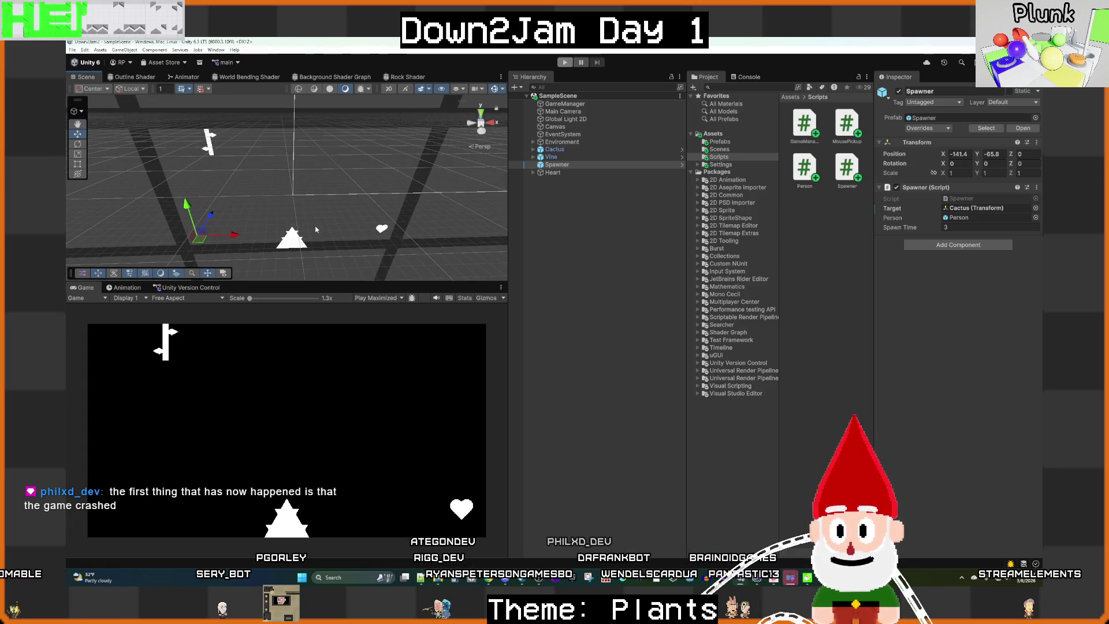
{"action": "left_click_drag", "start_coordinate": [313, 223], "coordinate": [333, 235]}
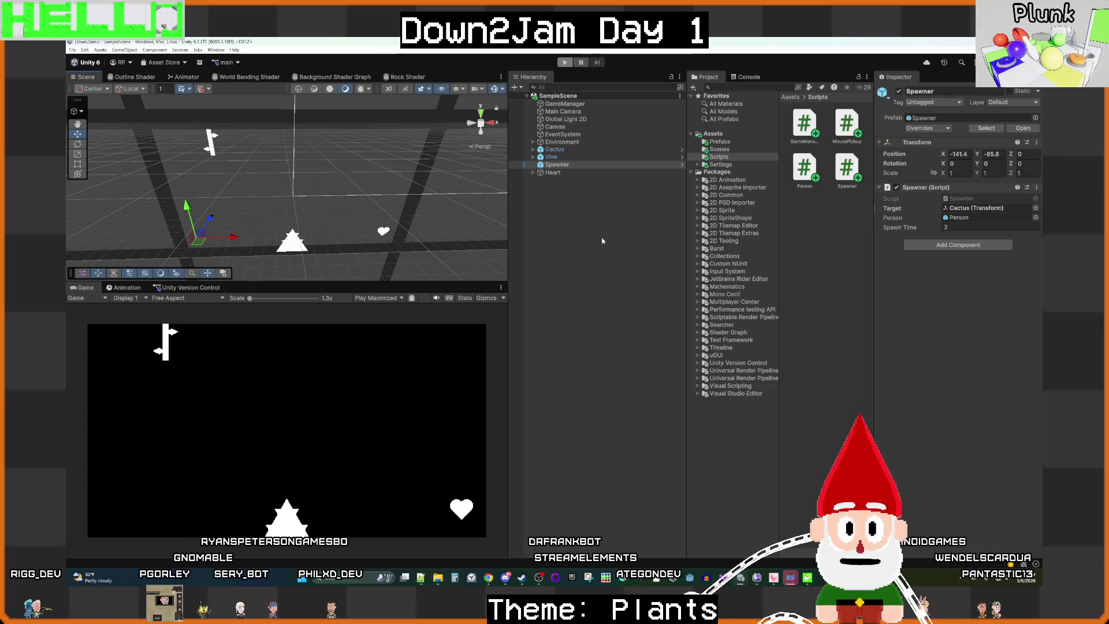
Step: Open the Person prefab from the Prefabs folder and inspect the Head's physics components
{"action": "left_click", "coordinate": [719, 141]}
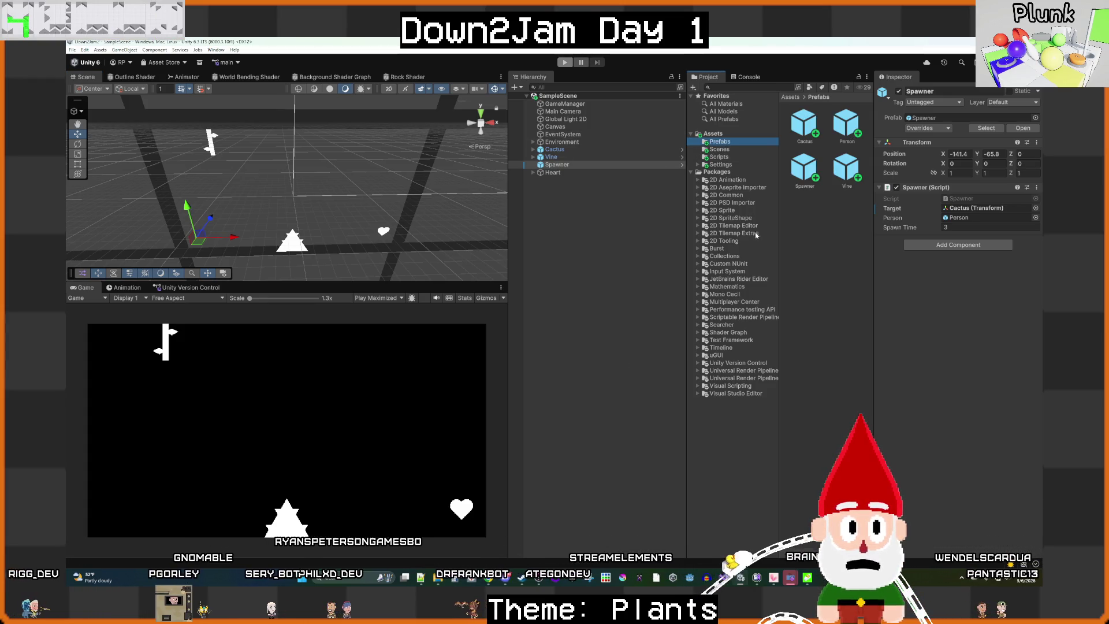
{"action": "double_click", "coordinate": [845, 130]}
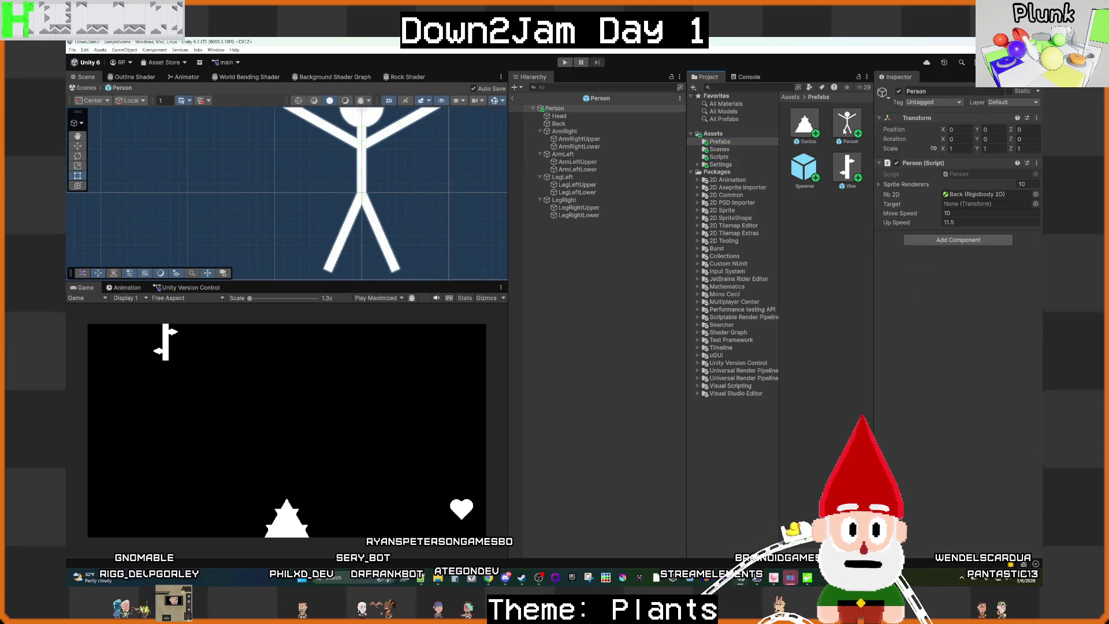
{"action": "left_click", "coordinate": [598, 117]}
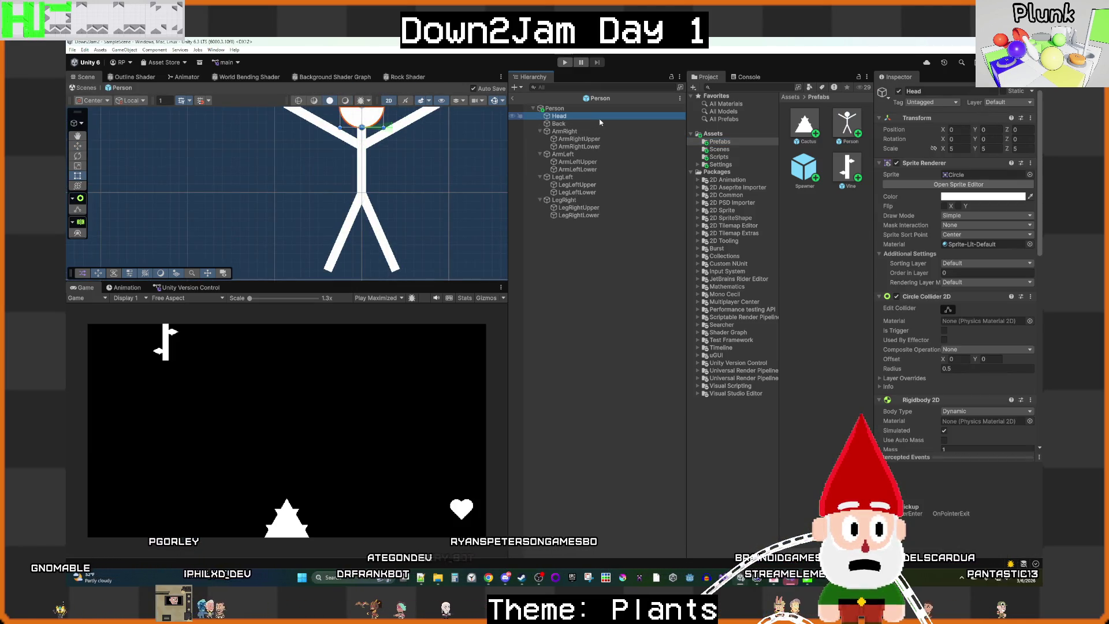
Step: Select Back and all eight arm and leg parts and set their Rigidbody 2D Mass to 100
{"action": "left_click", "coordinate": [587, 139]}
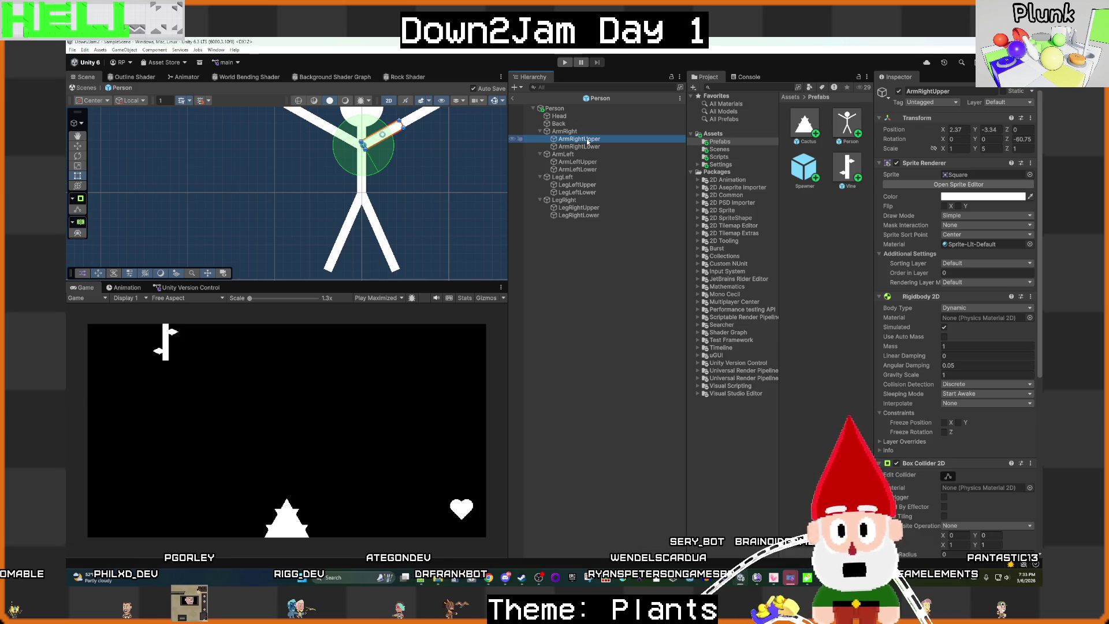
{"action": "left_click", "coordinate": [558, 124], "text": "ctrl"}
{"action": "left_click", "coordinate": [569, 147], "text": "ctrl"}
{"action": "left_click", "coordinate": [576, 162], "text": "ctrl"}
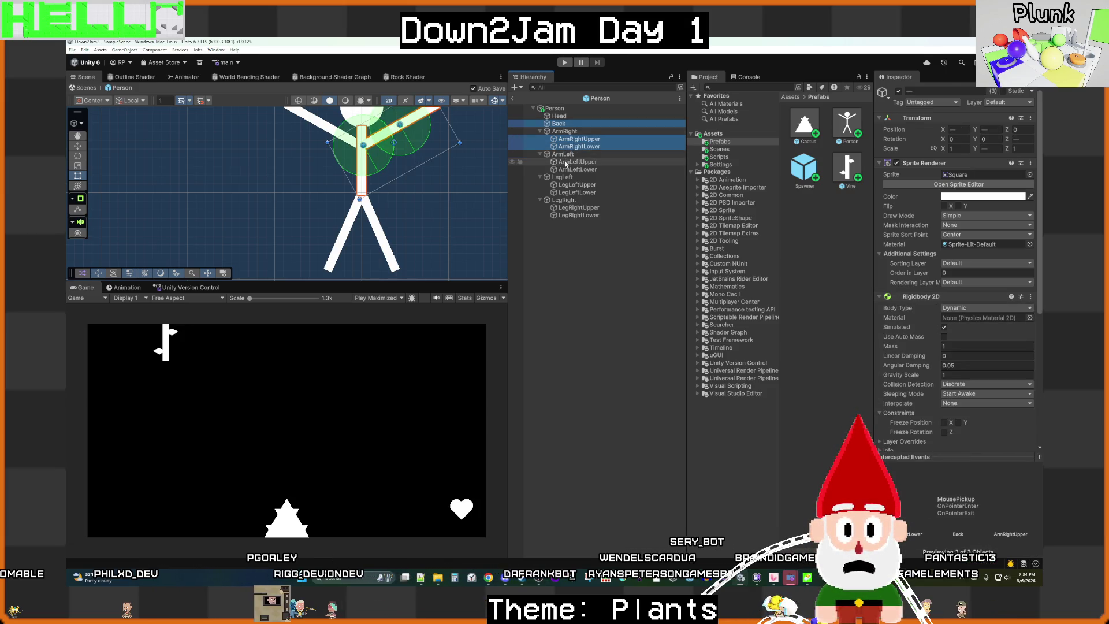
{"action": "left_click", "coordinate": [576, 169], "text": "ctrl"}
{"action": "left_click", "coordinate": [576, 185], "text": "ctrl"}
{"action": "left_click", "coordinate": [564, 193], "text": "ctrl"}
{"action": "left_click", "coordinate": [577, 207], "text": "ctrl"}
{"action": "left_click", "coordinate": [577, 215], "text": "ctrl"}
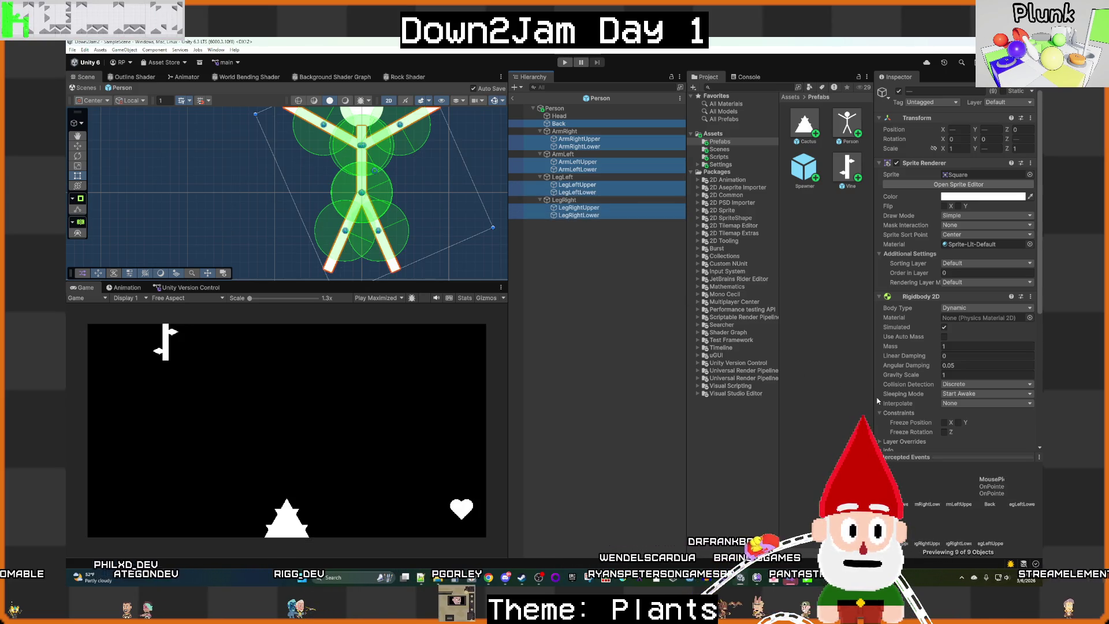
{"action": "left_click", "coordinate": [966, 345]}
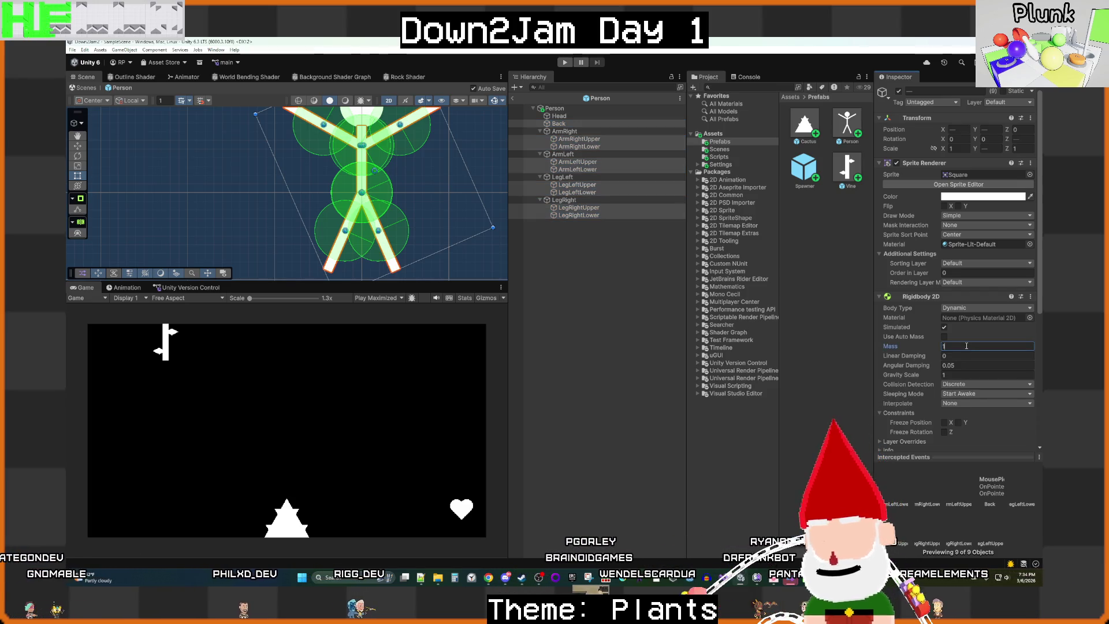
{"action": "type", "text": "00"}
{"action": "left_click", "coordinate": [612, 254]}
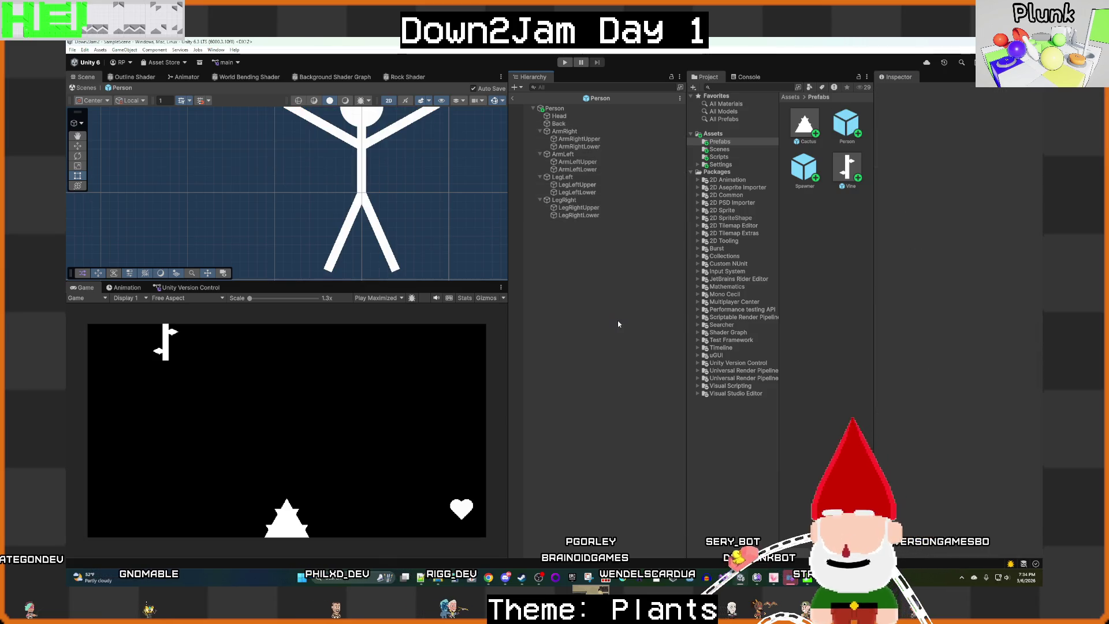
Step: Run the scene with the mass-100 ragdolls tangling at the left edge, then stop it
{"action": "key", "text": "ctrl+p"}
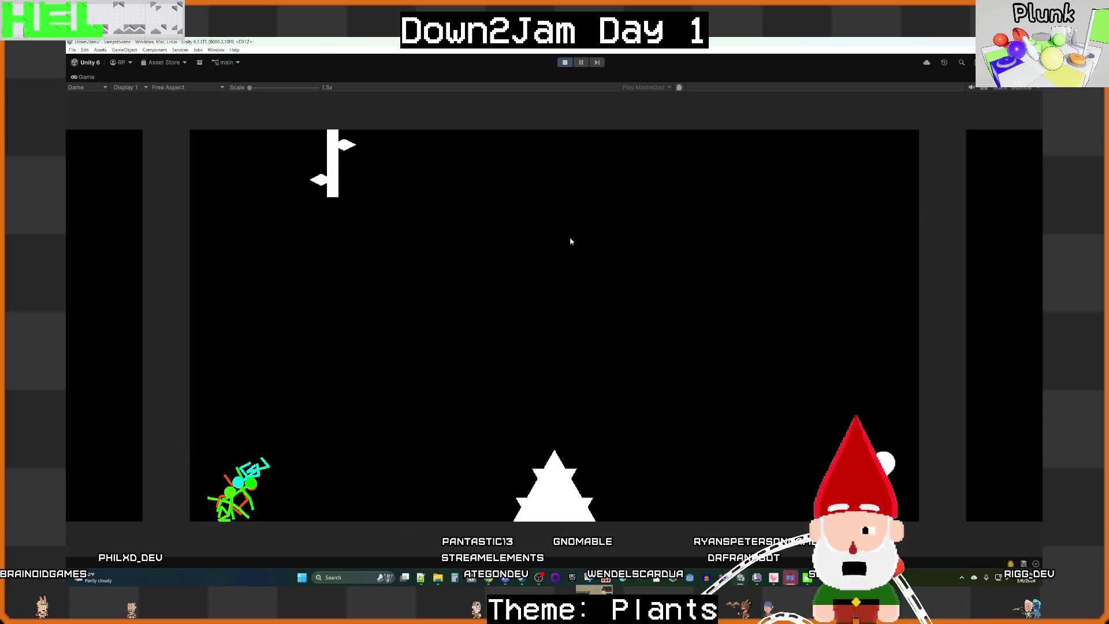
{"action": "key", "text": "ctrl+p"}
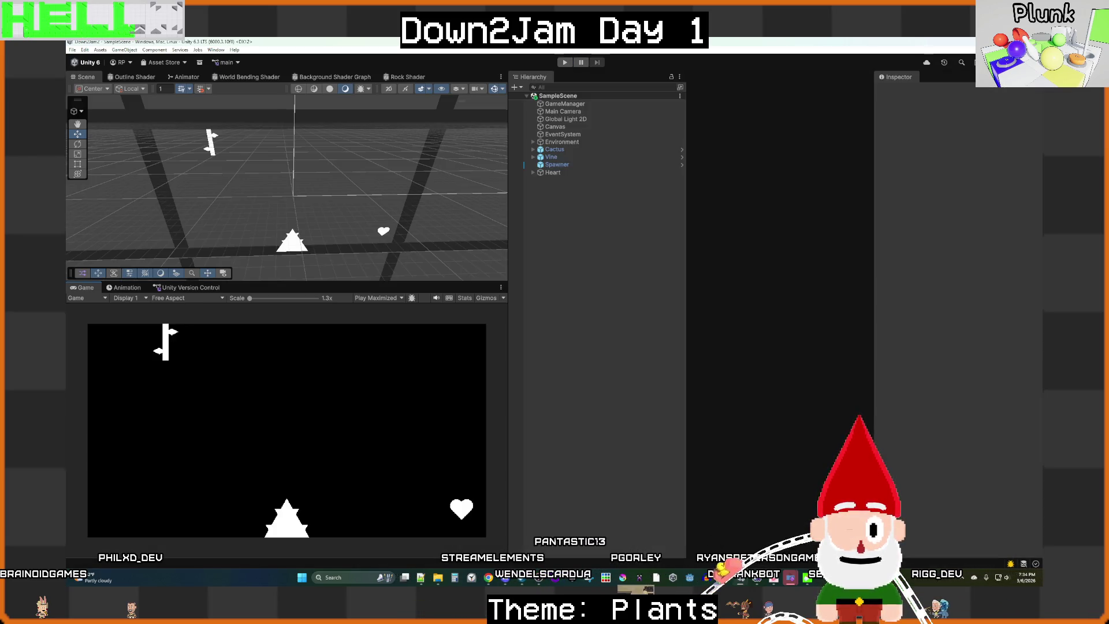
{"action": "mouse_move", "coordinate": [722, 588]}
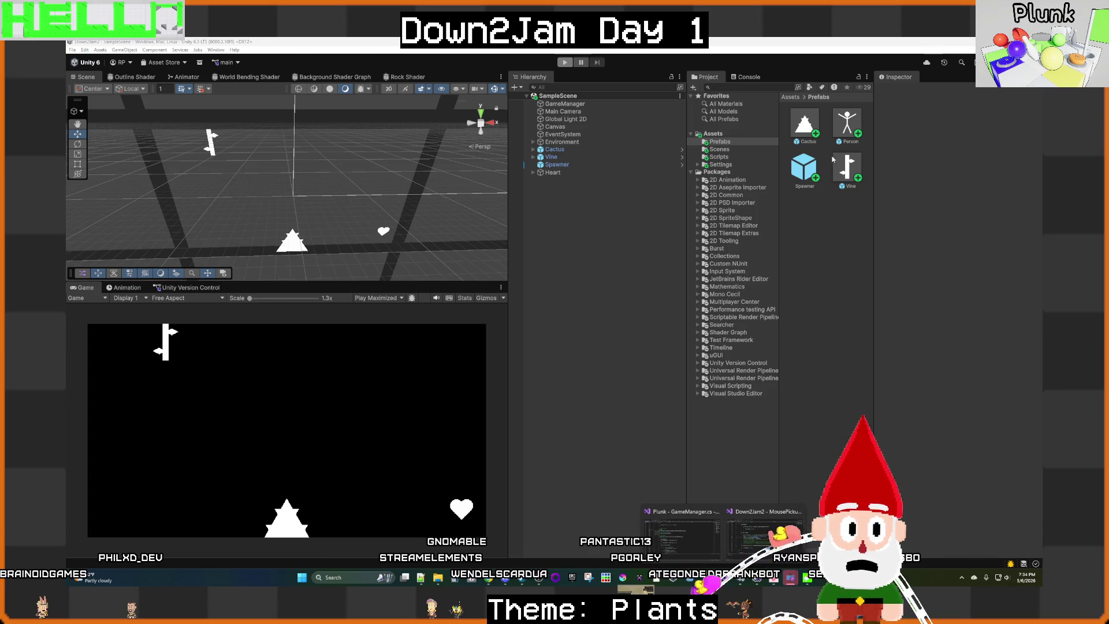
Step: Uncomment the rightward and upward AddForce lines in Person.cs Update and save the script
{"action": "left_click", "coordinate": [762, 534]}
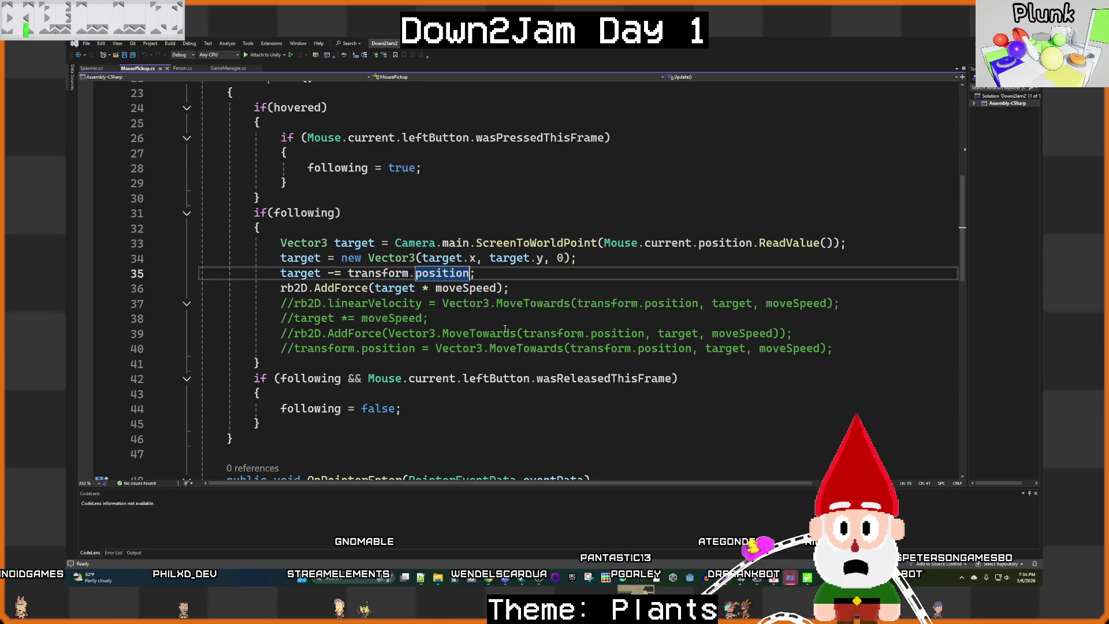
{"action": "key", "text": "ctrl+Tab"}
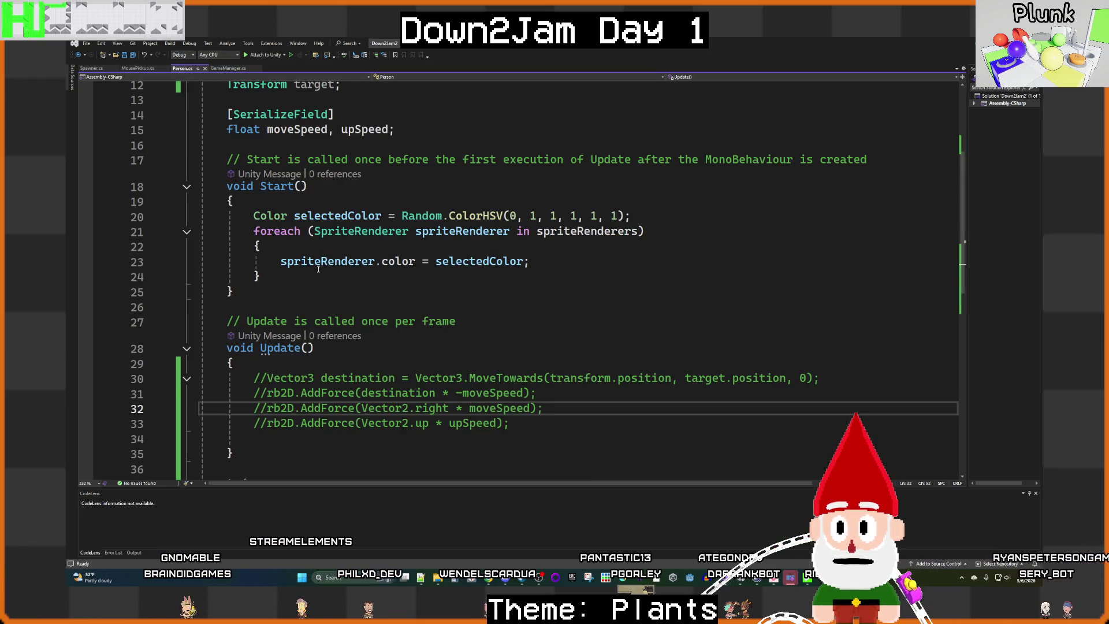
{"action": "scroll", "coordinate": [473, 307], "scroll_direction": "down", "scroll_amount": 2}
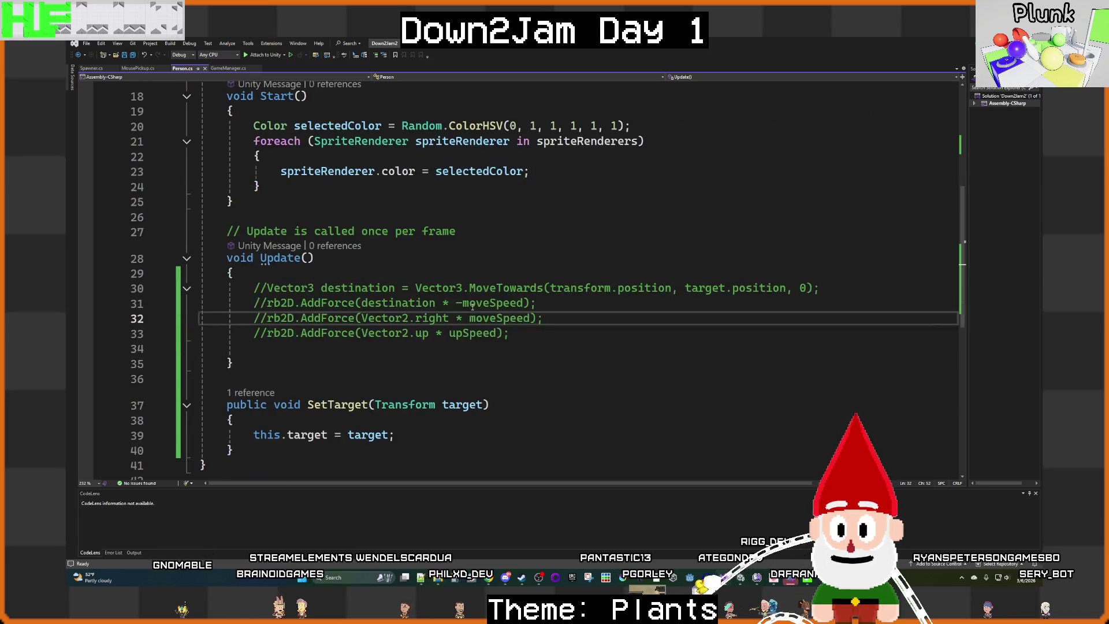
{"action": "left_click_drag", "start_coordinate": [517, 336], "coordinate": [261, 318]}
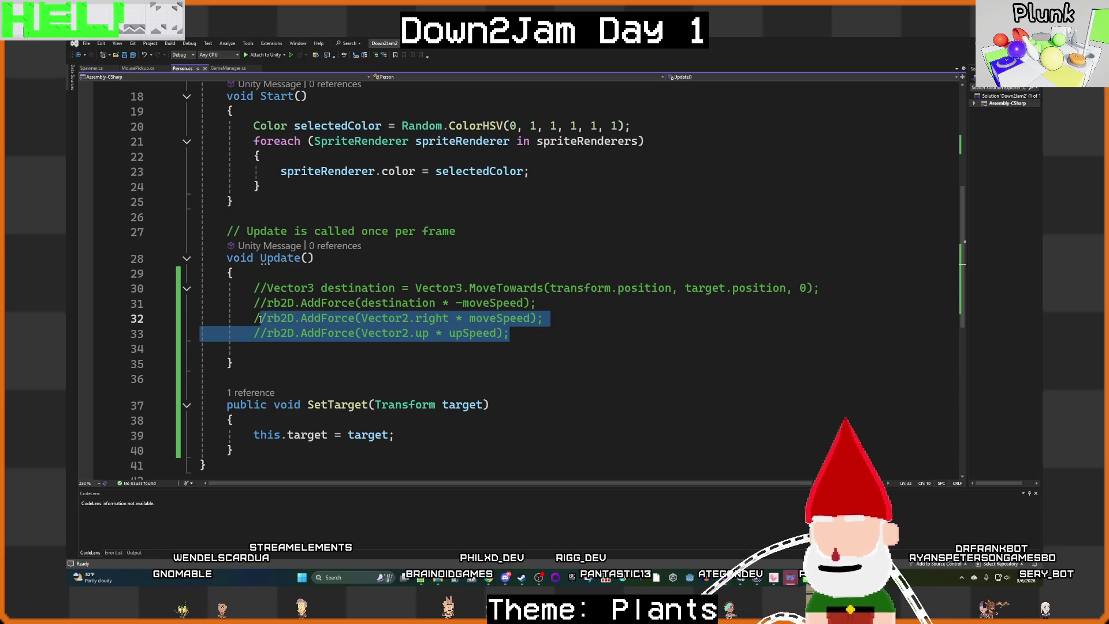
{"action": "key", "text": "ctrl+k"}
{"action": "key", "text": "ctrl+u"}
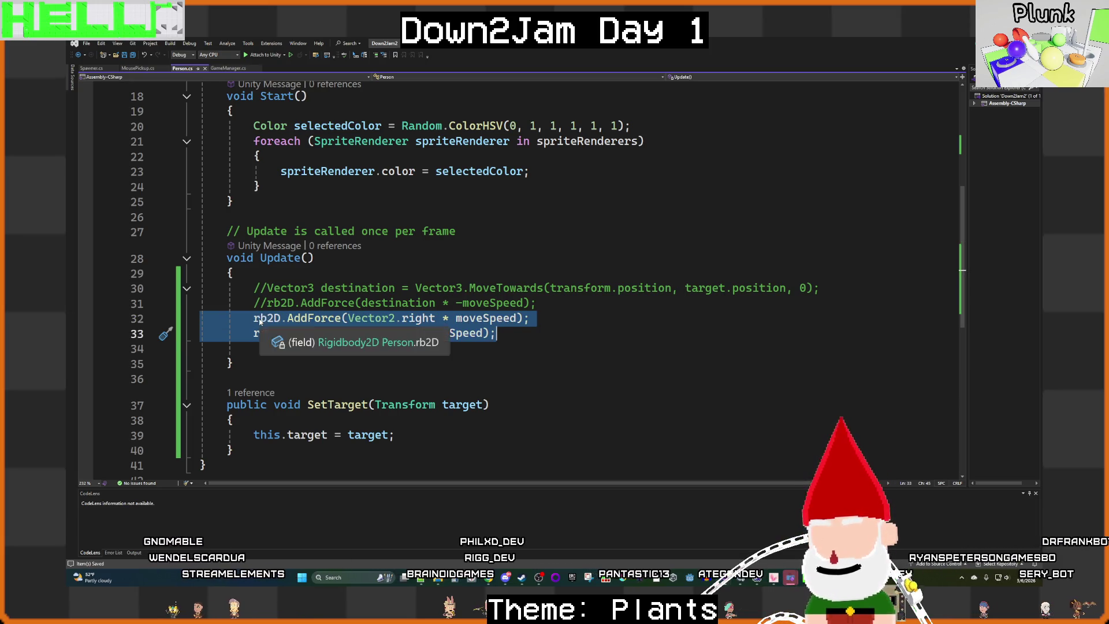
{"action": "left_click", "coordinate": [512, 334]}
{"action": "key", "text": "ctrl+s"}
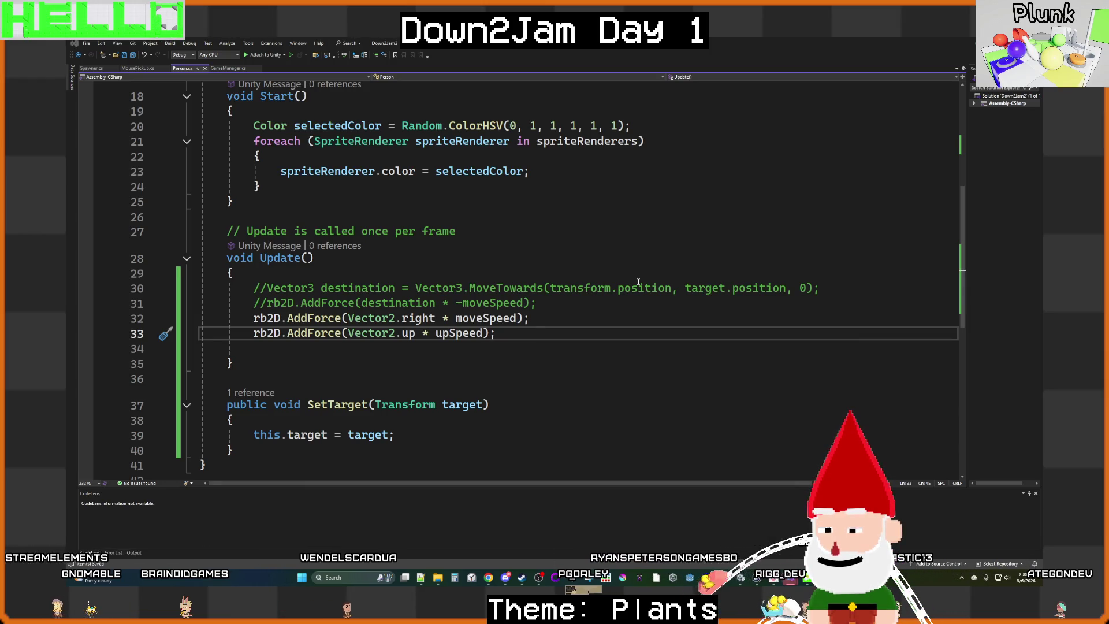
{"action": "key", "text": "alt+Tab"}
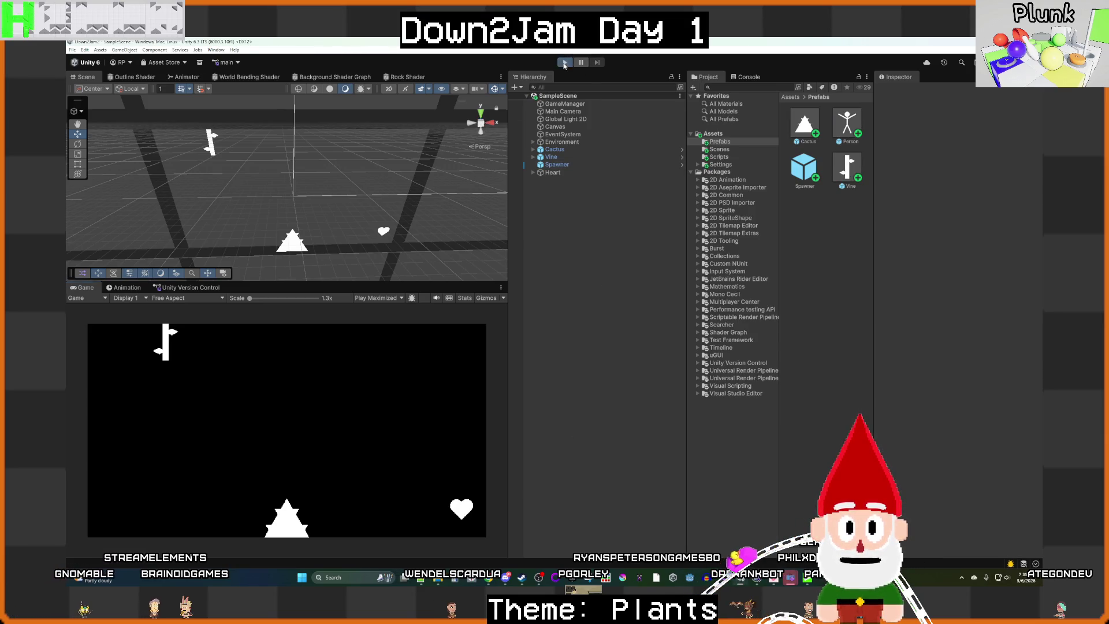
{"action": "left_click", "coordinate": [564, 63]}
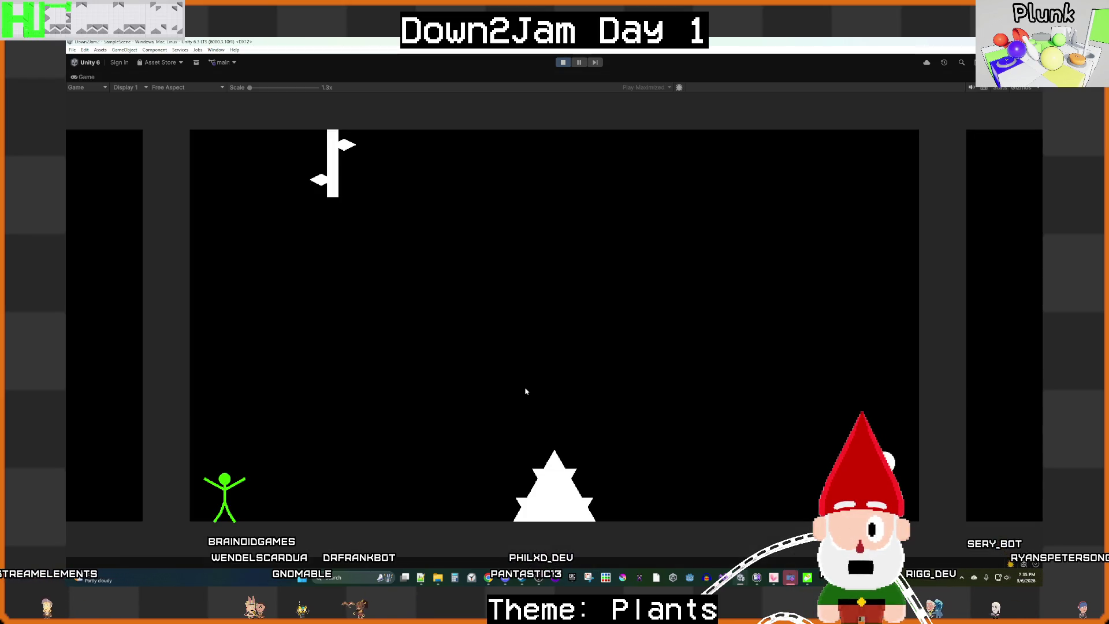
{"action": "left_click_drag", "start_coordinate": [247, 488], "coordinate": [327, 472]}
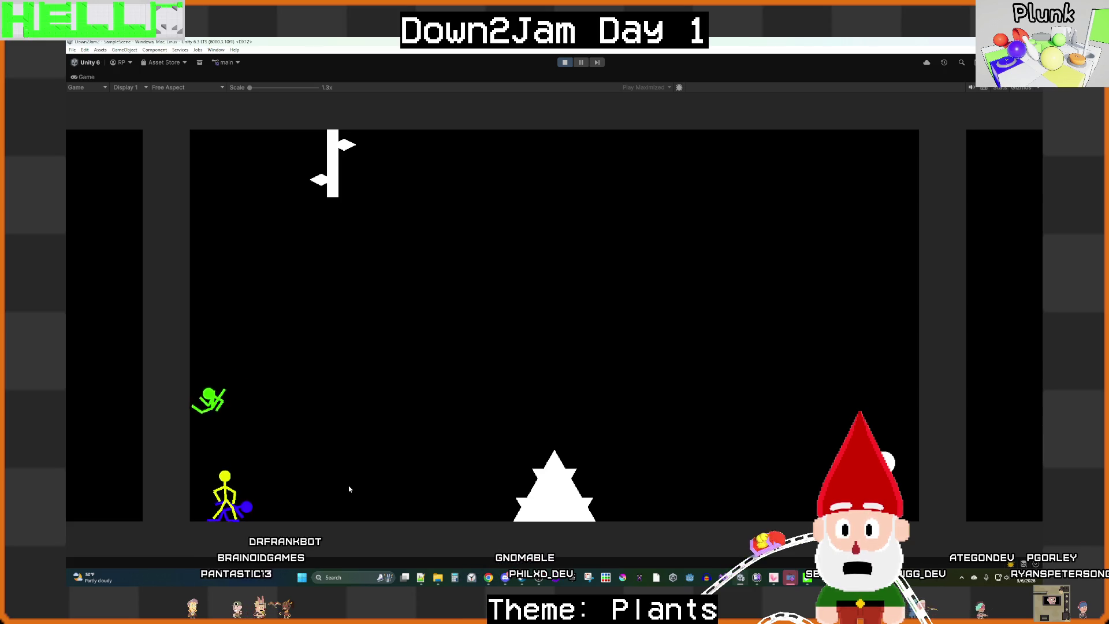
{"action": "key", "text": "ctrl+p"}
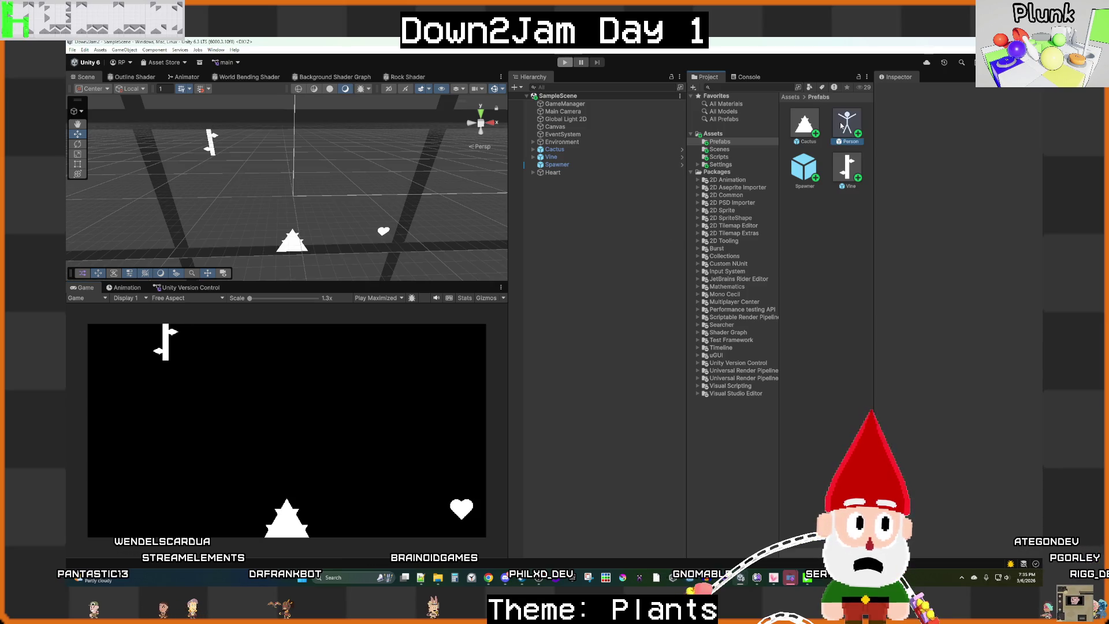
Step: Set the Person prefab's Up Speed to 110.5 and Move Speed to 100, then return to SampleScene
{"action": "double_click", "coordinate": [847, 123]}
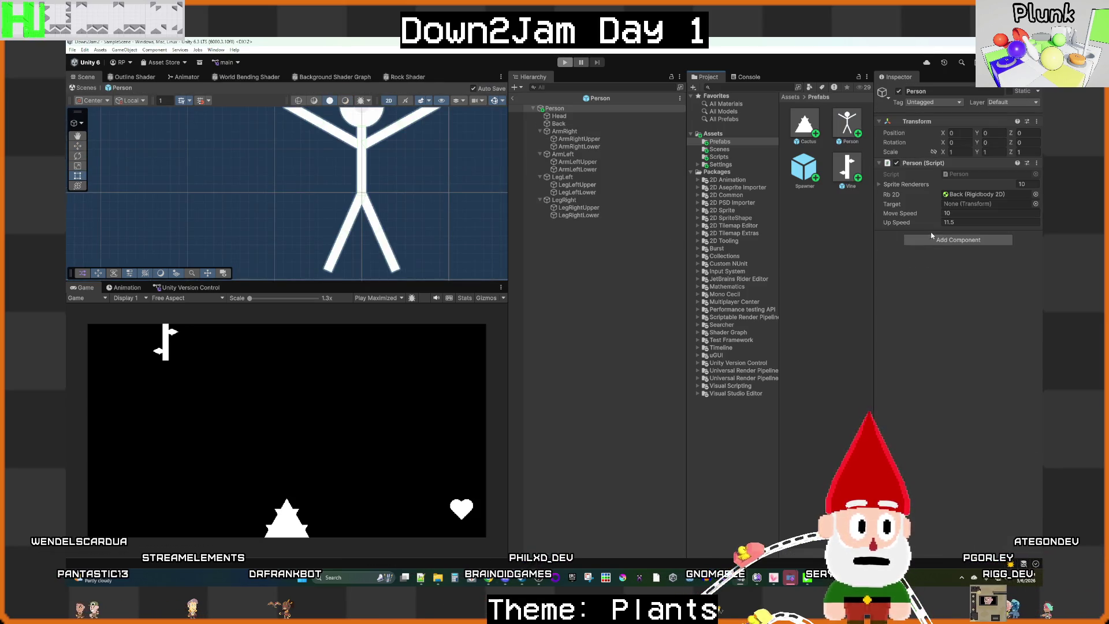
{"action": "left_click", "coordinate": [963, 223]}
{"action": "left_click", "coordinate": [964, 224]}
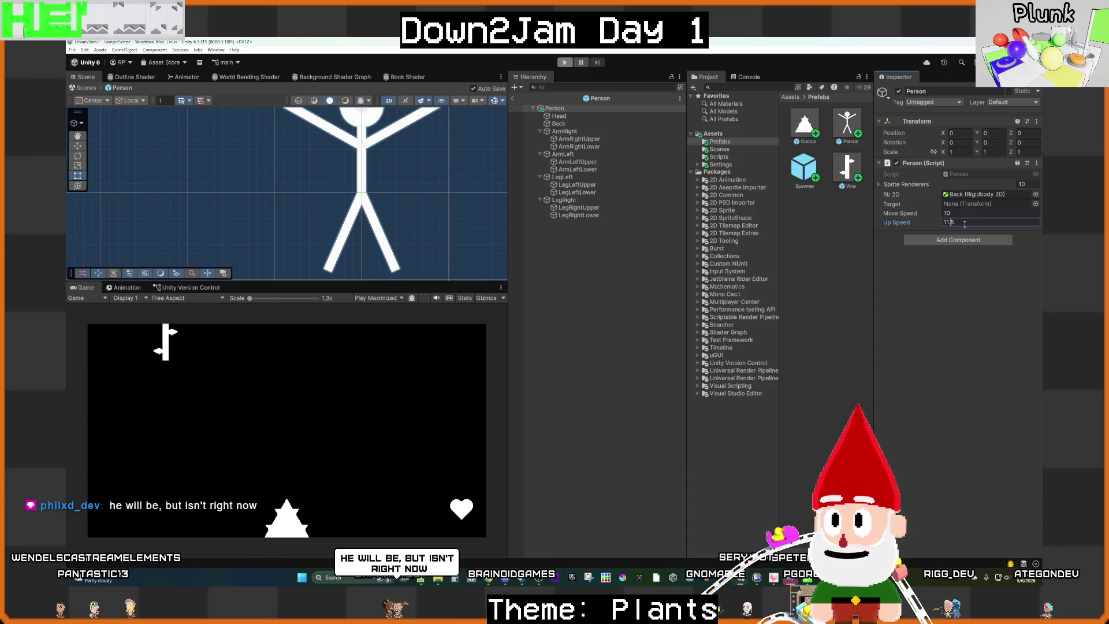
{"action": "type", "text": "0"}
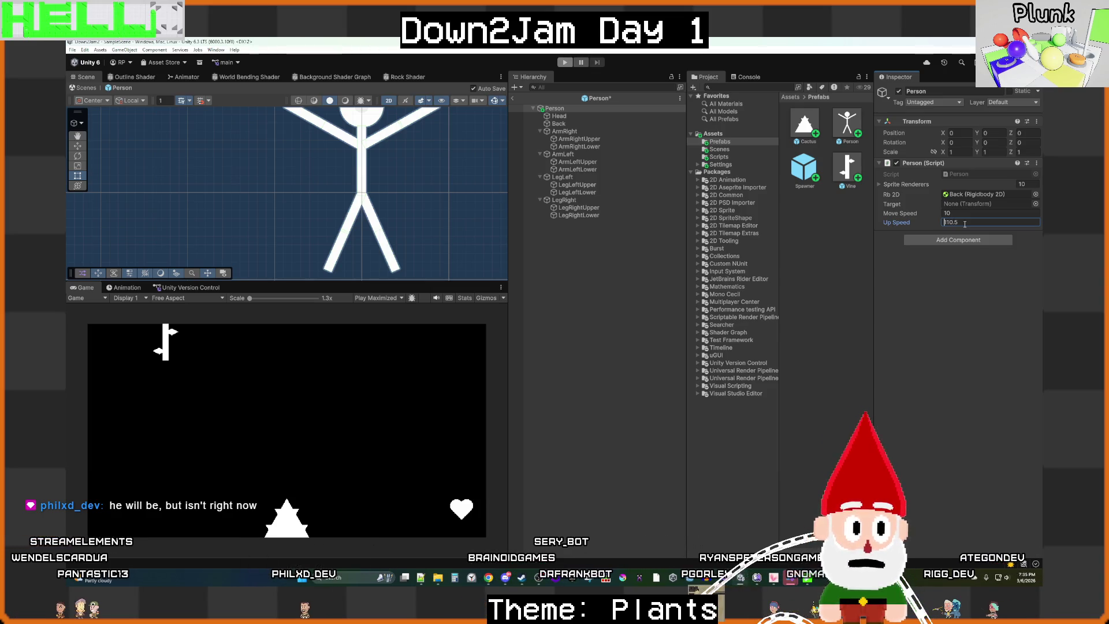
{"action": "left_click", "coordinate": [952, 213]}
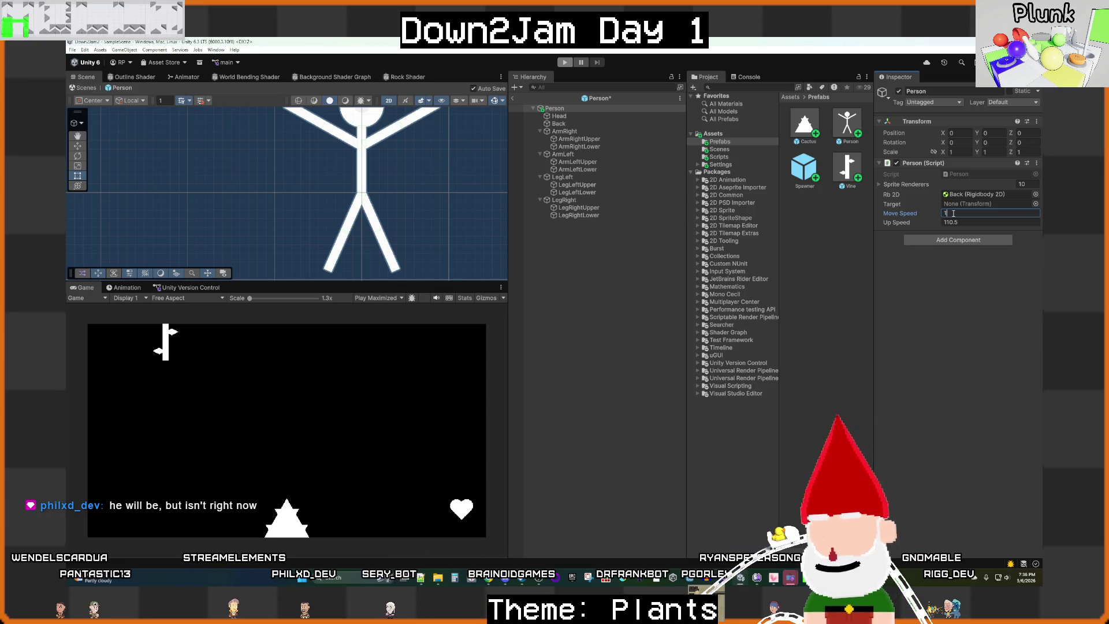
{"action": "left_click", "coordinate": [605, 282]}
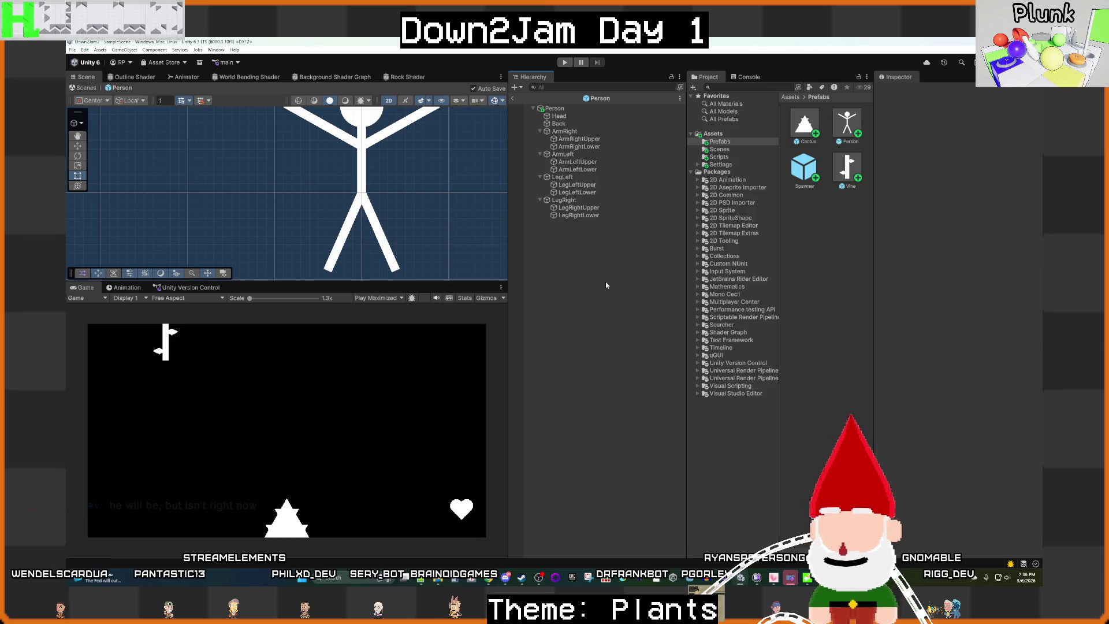
{"action": "left_click", "coordinate": [513, 100]}
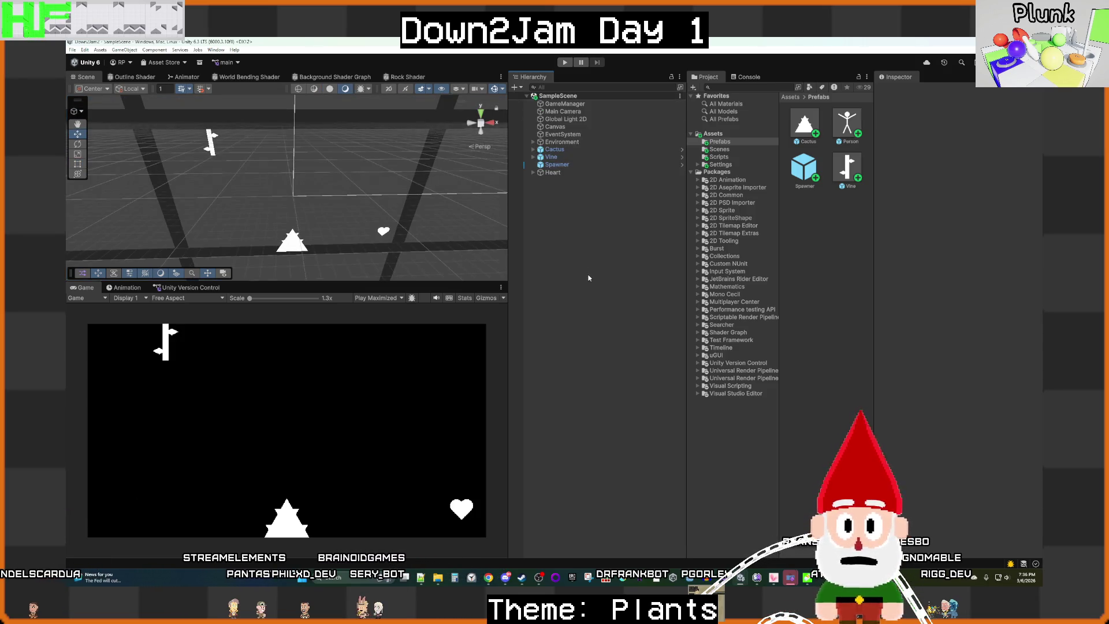
{"action": "left_click", "coordinate": [563, 62]}
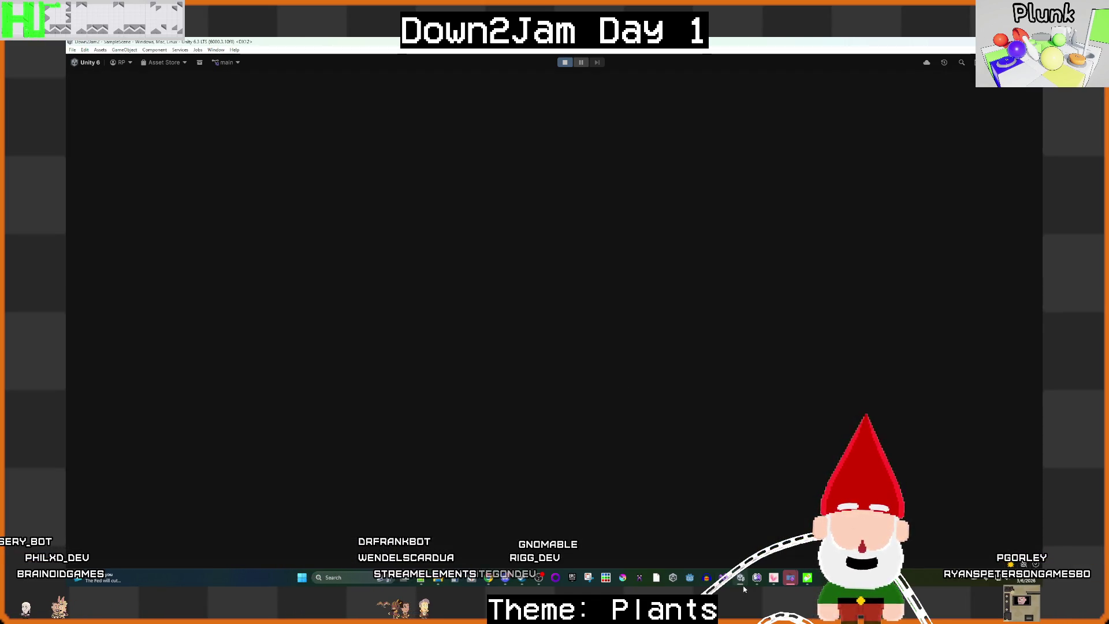
{"action": "mouse_move", "coordinate": [742, 578]}
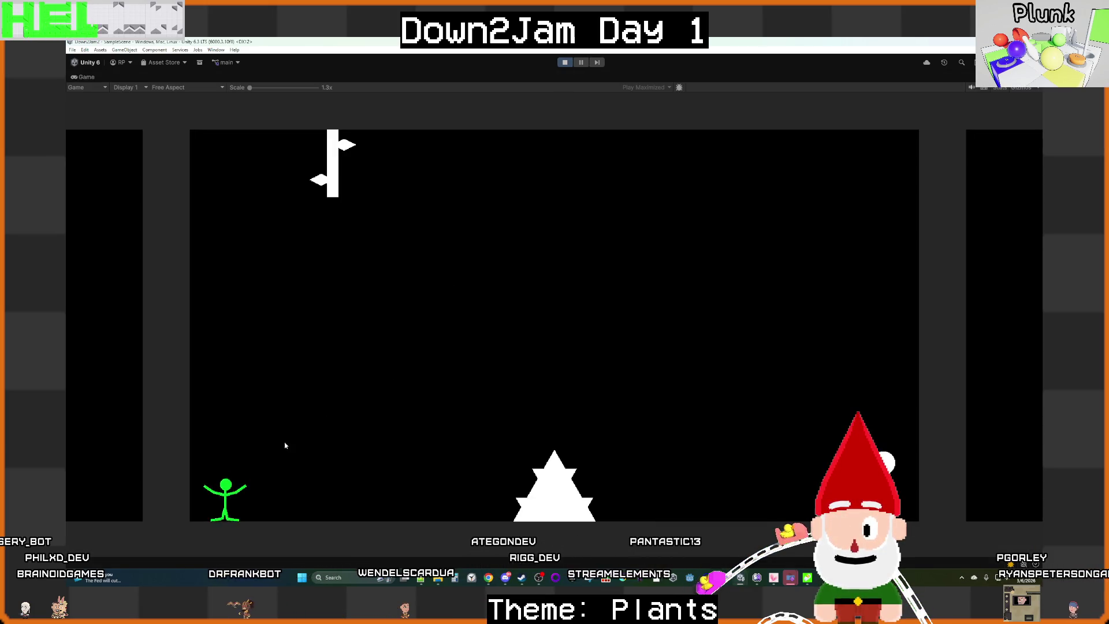
{"action": "left_click_drag", "start_coordinate": [226, 485], "coordinate": [300, 462]}
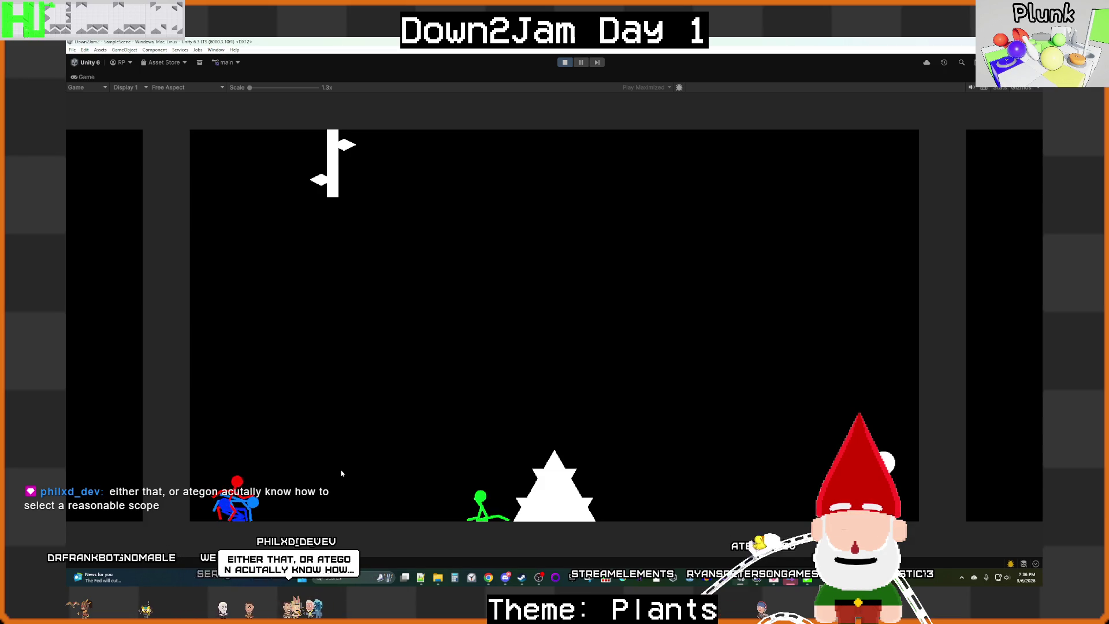
{"action": "left_click", "coordinate": [565, 62]}
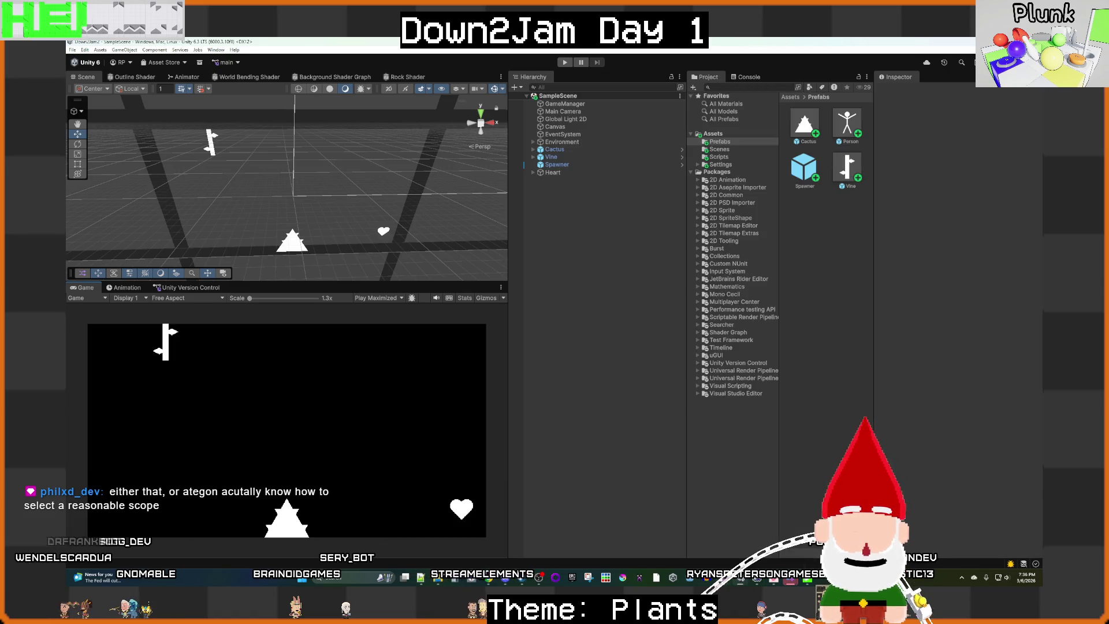
Step: Check the upSpeed force line in Person.cs, then reopen the Person prefab in Unity
{"action": "left_click", "coordinate": [748, 577]}
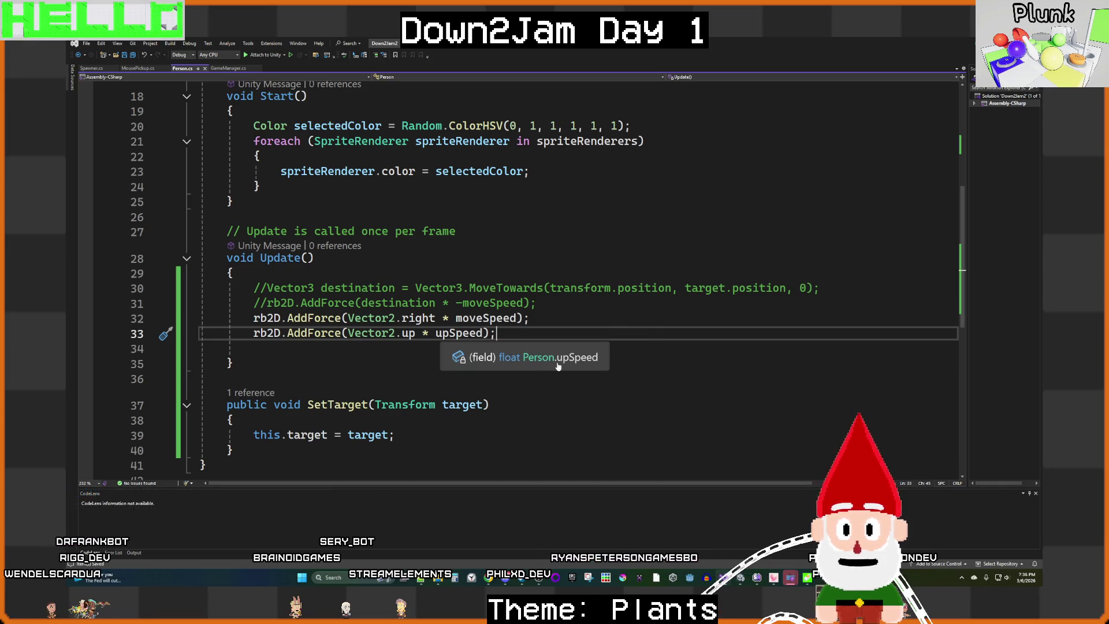
{"action": "left_click", "coordinate": [776, 540]}
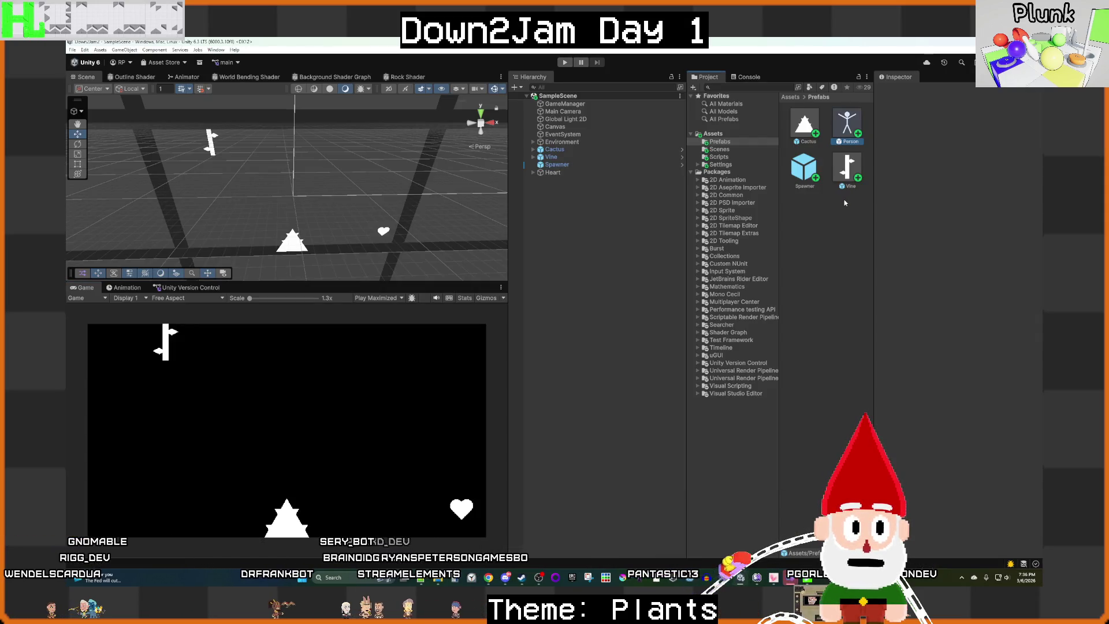
{"action": "key", "text": "Return"}
{"action": "left_click", "coordinate": [962, 213]}
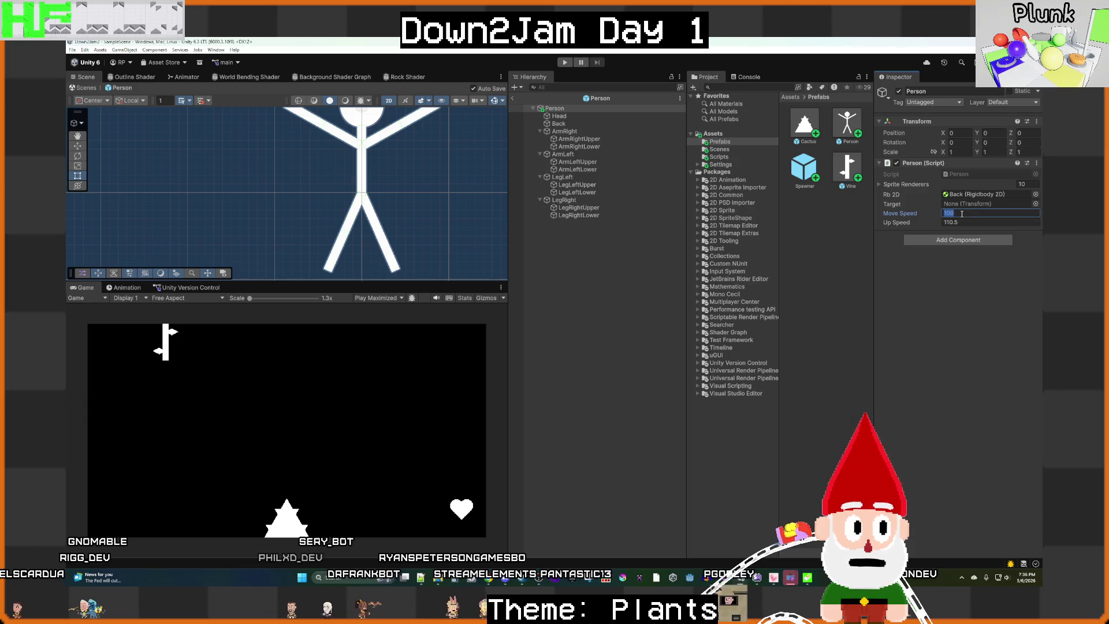
Step: Change the Person prefab's Move Speed to 1000 and Up Speed to 1150, then exit to the scene
{"action": "type", "text": "0"}
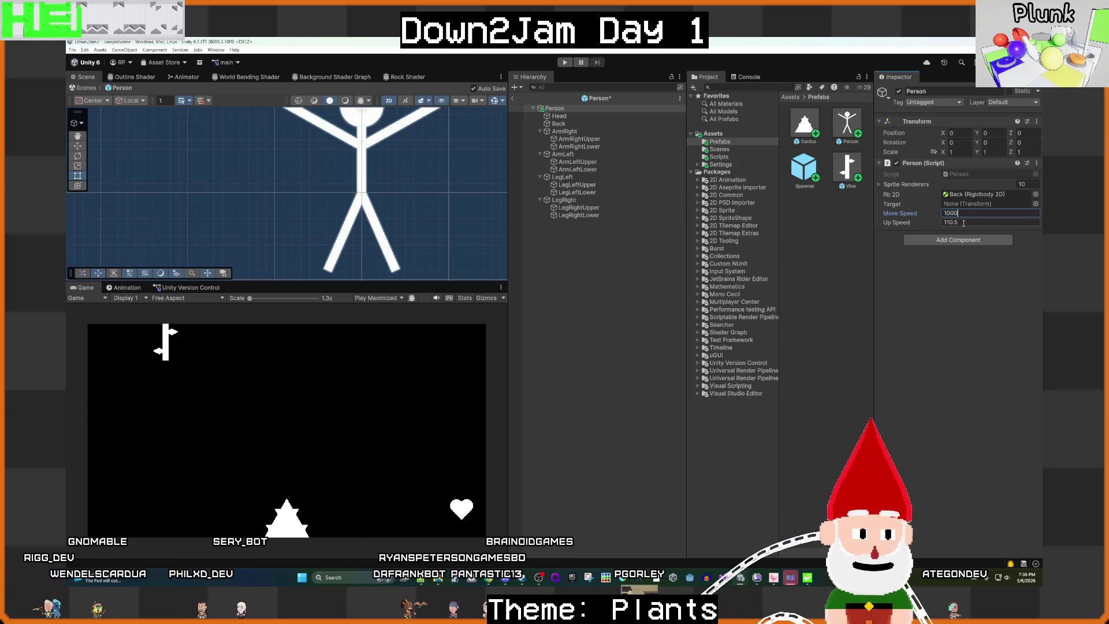
{"action": "left_click", "coordinate": [950, 221]}
{"action": "type", "text": "110.5"}
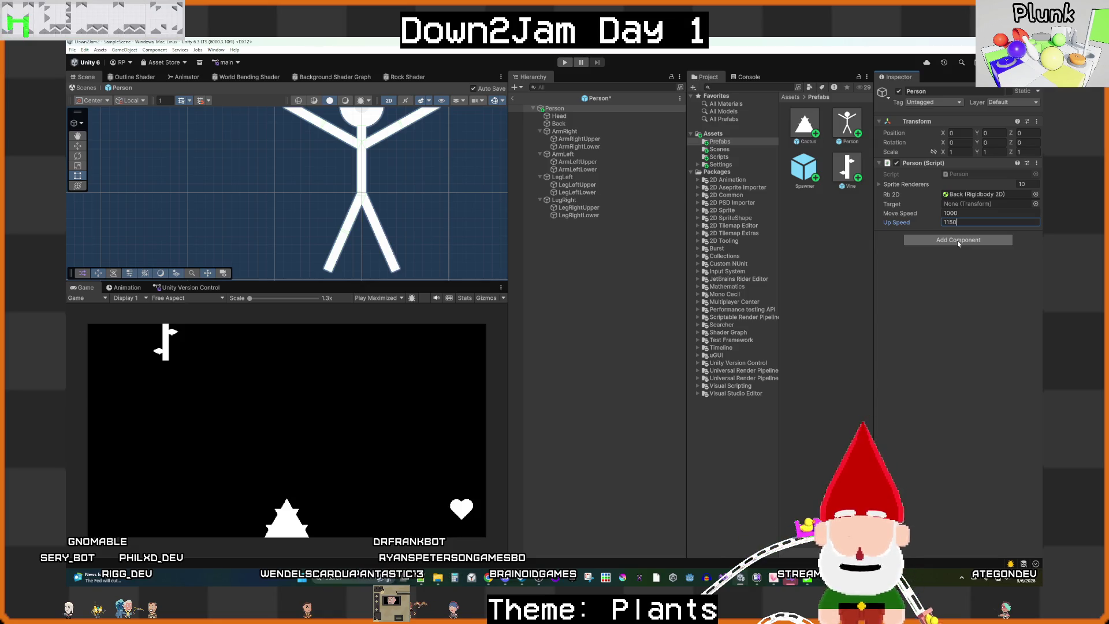
{"action": "left_click", "coordinate": [608, 263]}
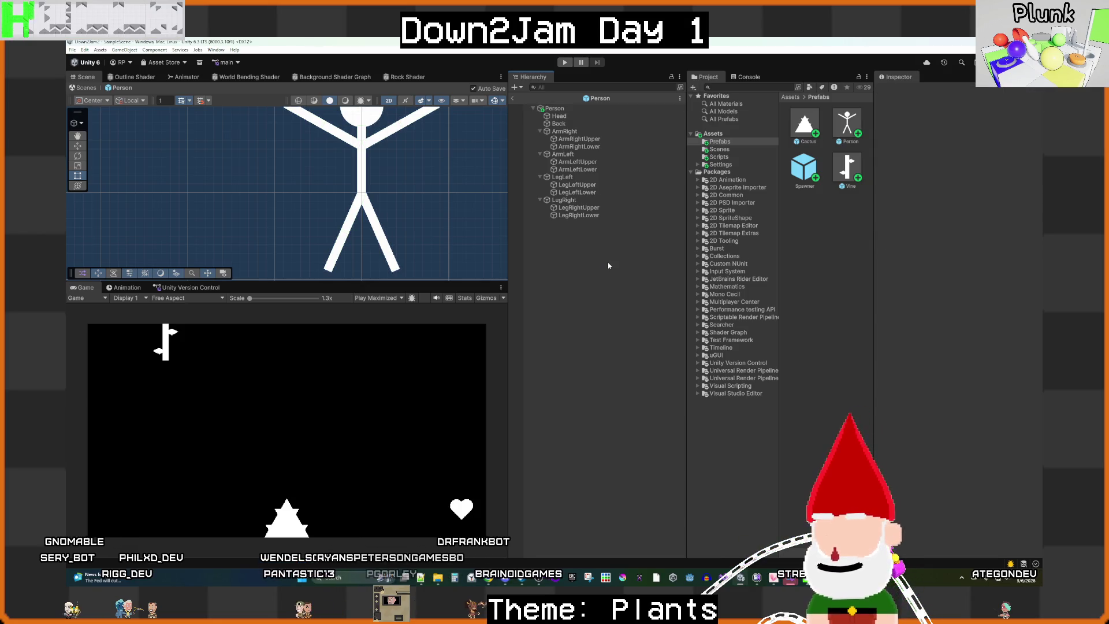
{"action": "left_click", "coordinate": [511, 98]}
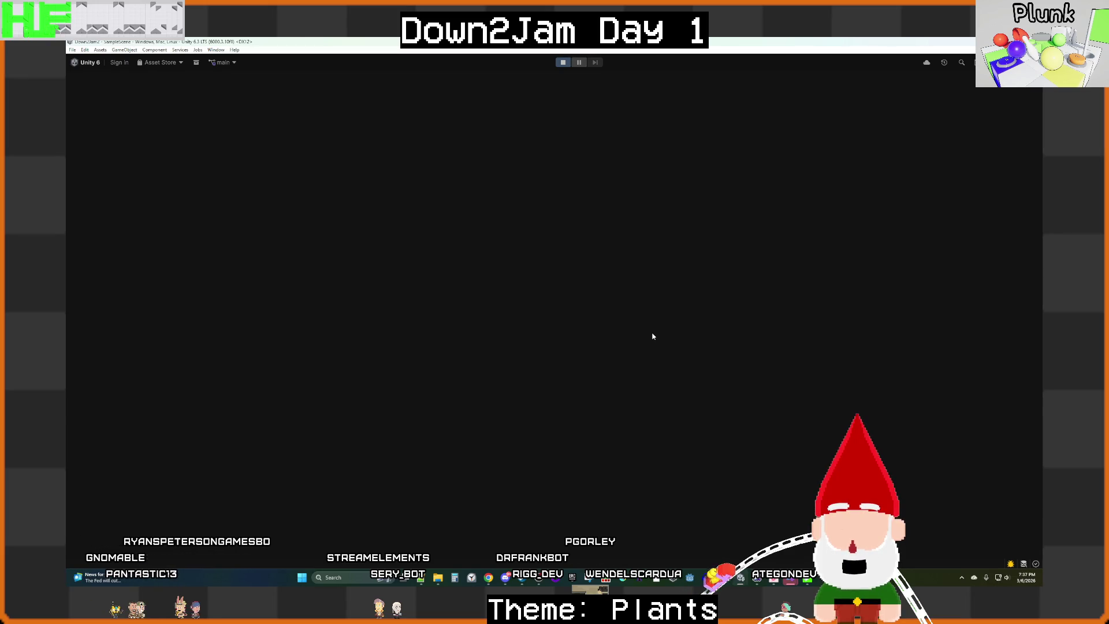
Step: Launch stick figures with the D key, watching them pile against the right wall, then stop
{"action": "key", "text": "d"}
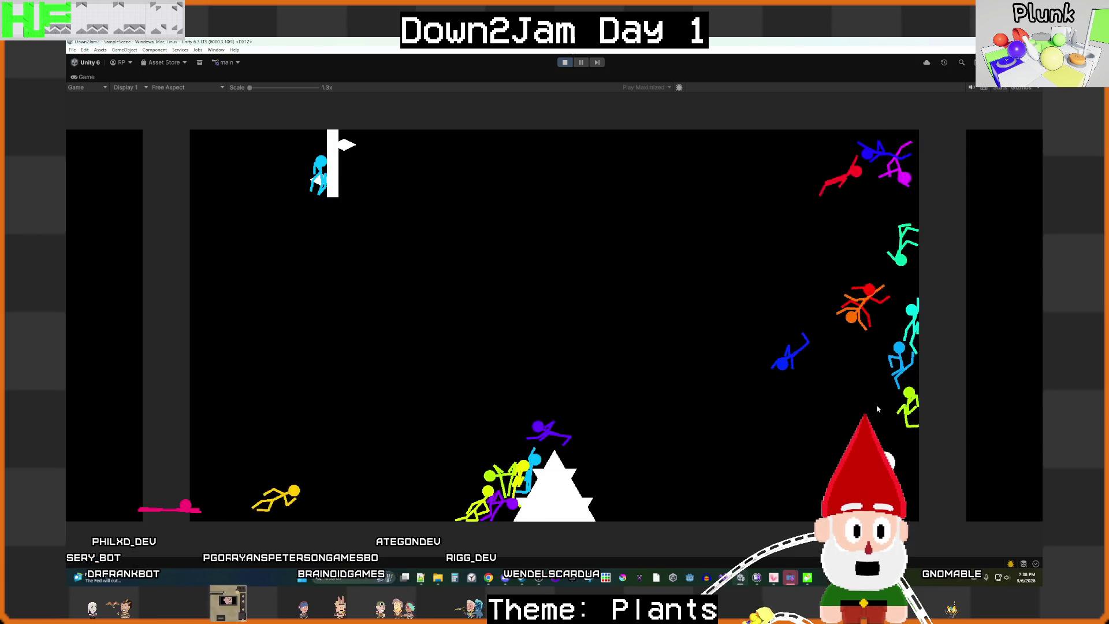
{"action": "key", "text": "ctrl+p"}
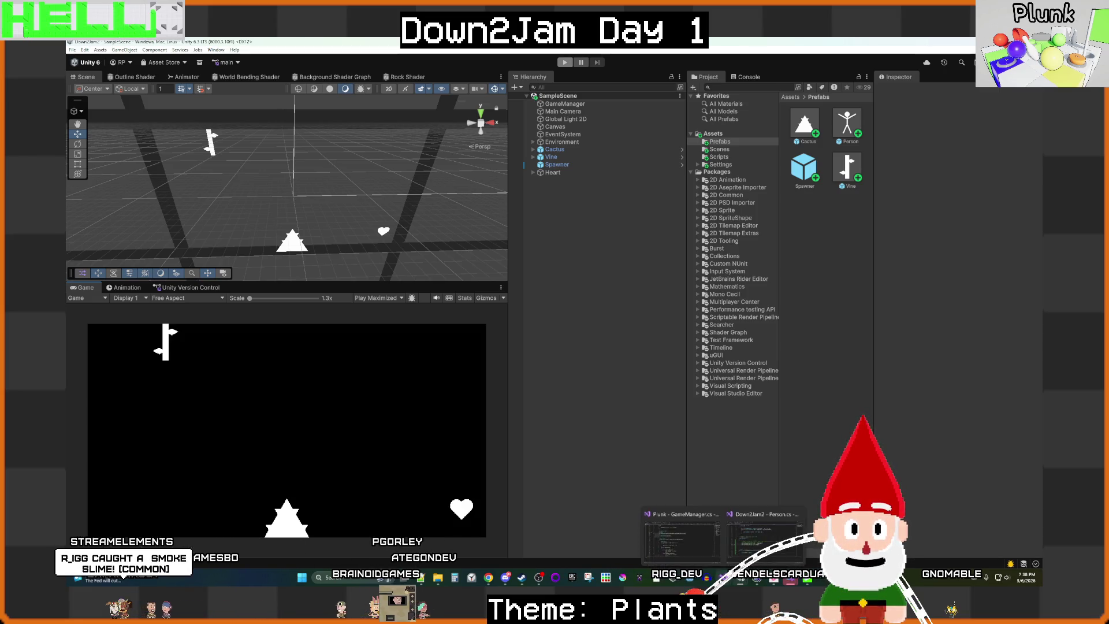
Step: Comment out the rightward force line in Person.cs while keeping the upward force active
{"action": "left_click", "coordinate": [689, 577]}
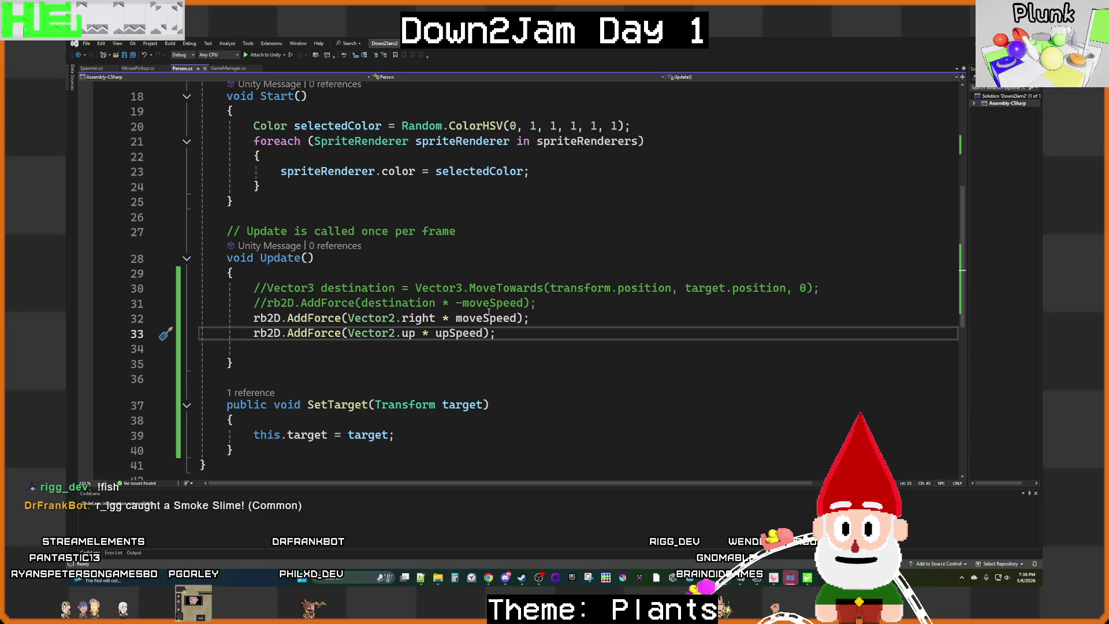
{"action": "mouse_move", "coordinate": [500, 336]}
{"action": "left_mouse_down"}
{"action": "mouse_move", "coordinate": [254, 348]}
{"action": "mouse_move", "coordinate": [258, 324]}
{"action": "left_mouse_up"}
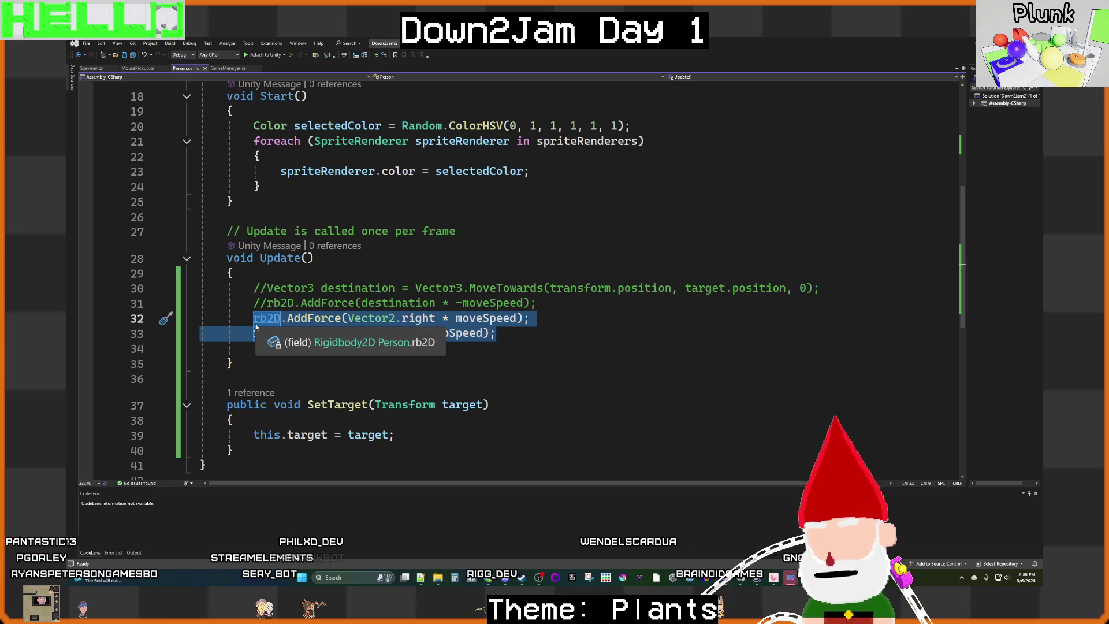
{"action": "key", "text": "ctrl+k"}
{"action": "key", "text": "ctrl+c"}
{"action": "left_click", "coordinate": [267, 333]}
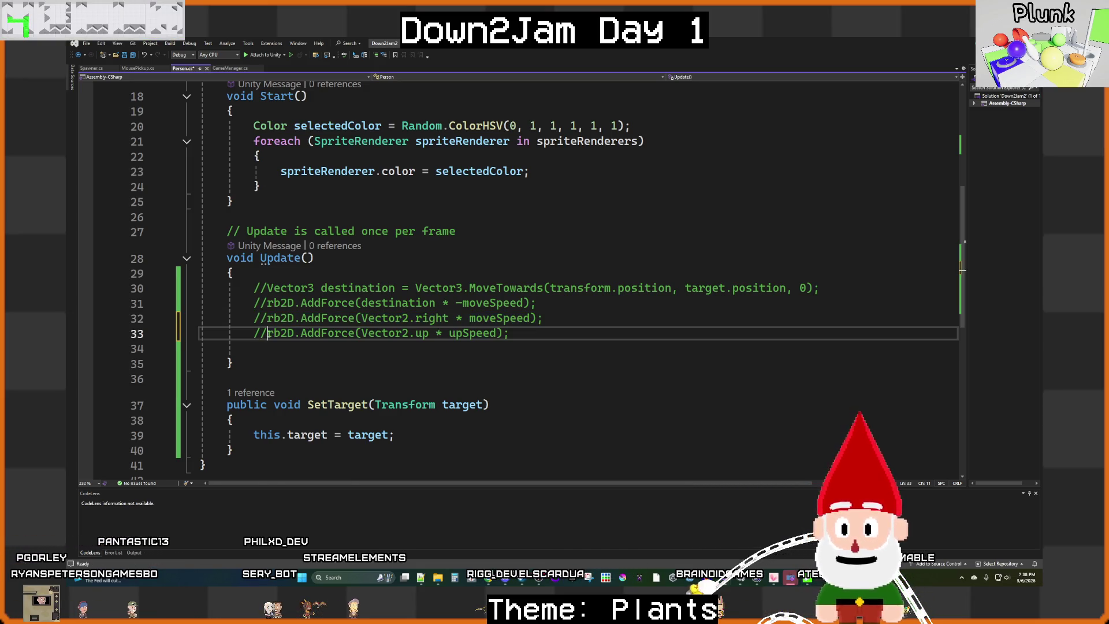
{"action": "key", "text": "BackSpace"}
{"action": "key", "text": "BackSpace"}
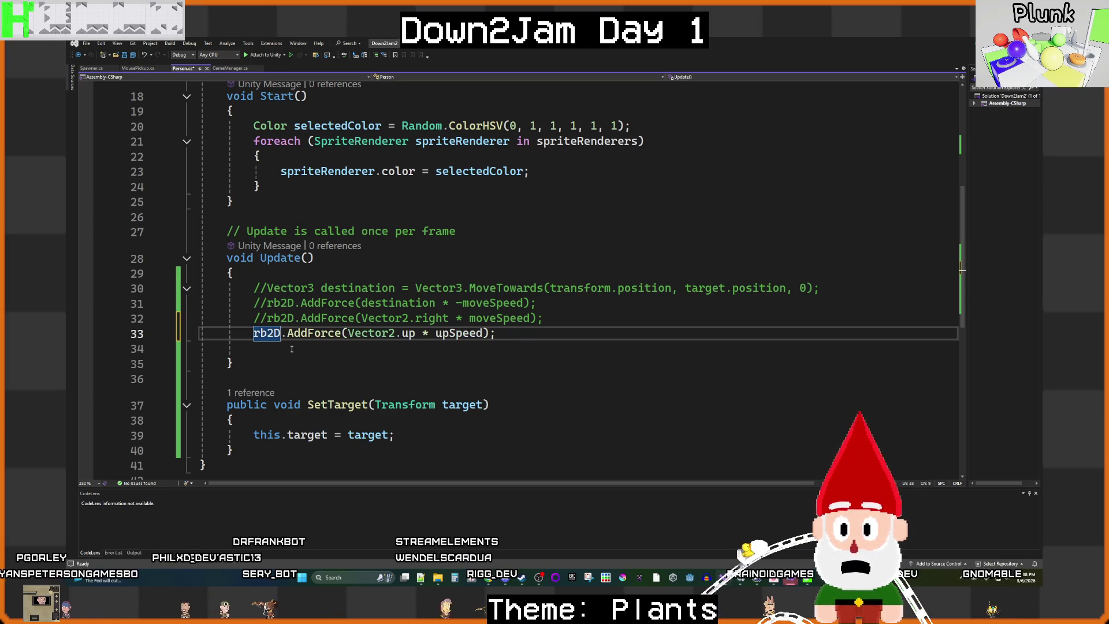
Step: Uncomment the destination and target-direction force lines and save Person.cs
{"action": "mouse_move", "coordinate": [536, 303]}
{"action": "left_mouse_down"}
{"action": "mouse_move", "coordinate": [304, 303]}
{"action": "mouse_move", "coordinate": [261, 290]}
{"action": "left_mouse_up"}
{"action": "key", "text": "ctrl+k"}
{"action": "key", "text": "ctrl+u"}
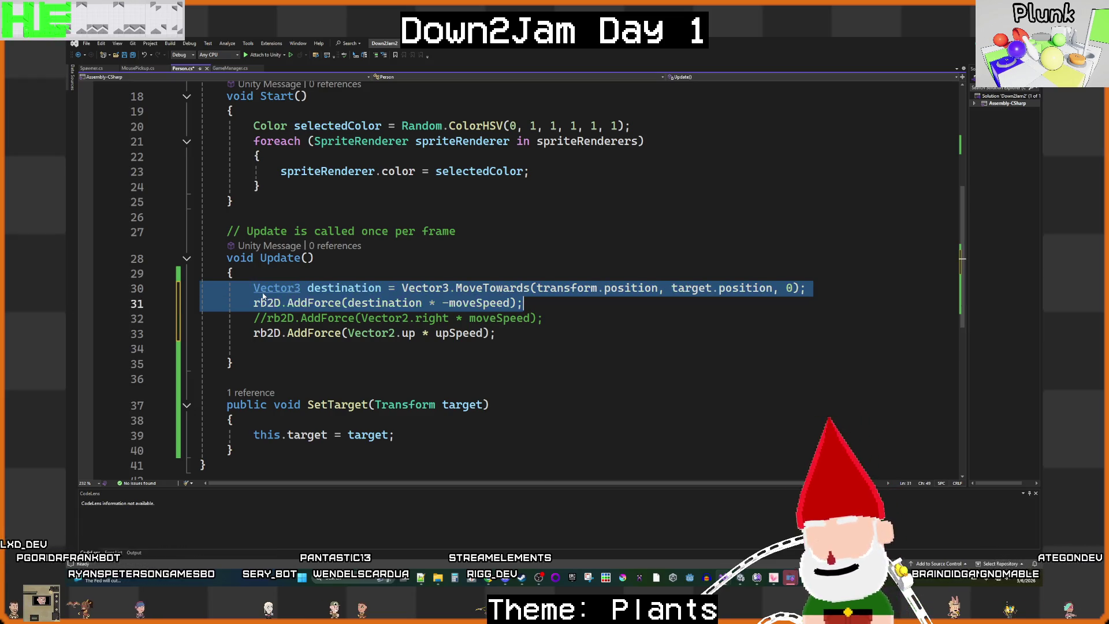
{"action": "left_click", "coordinate": [584, 309]}
{"action": "key", "text": "ctrl+s"}
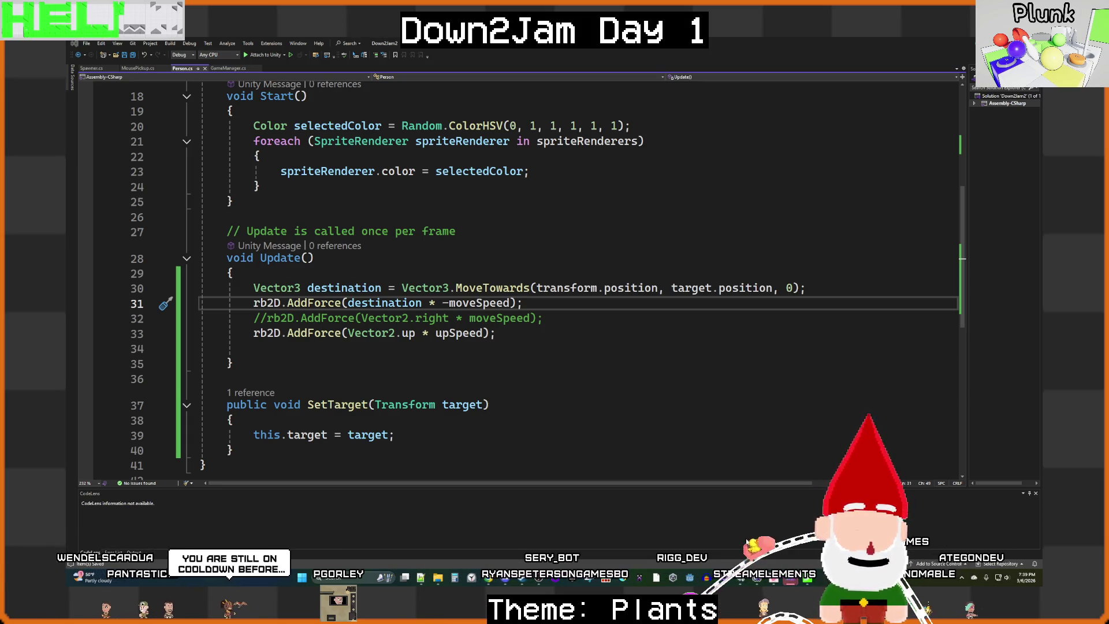
{"action": "key", "text": "alt+Tab"}
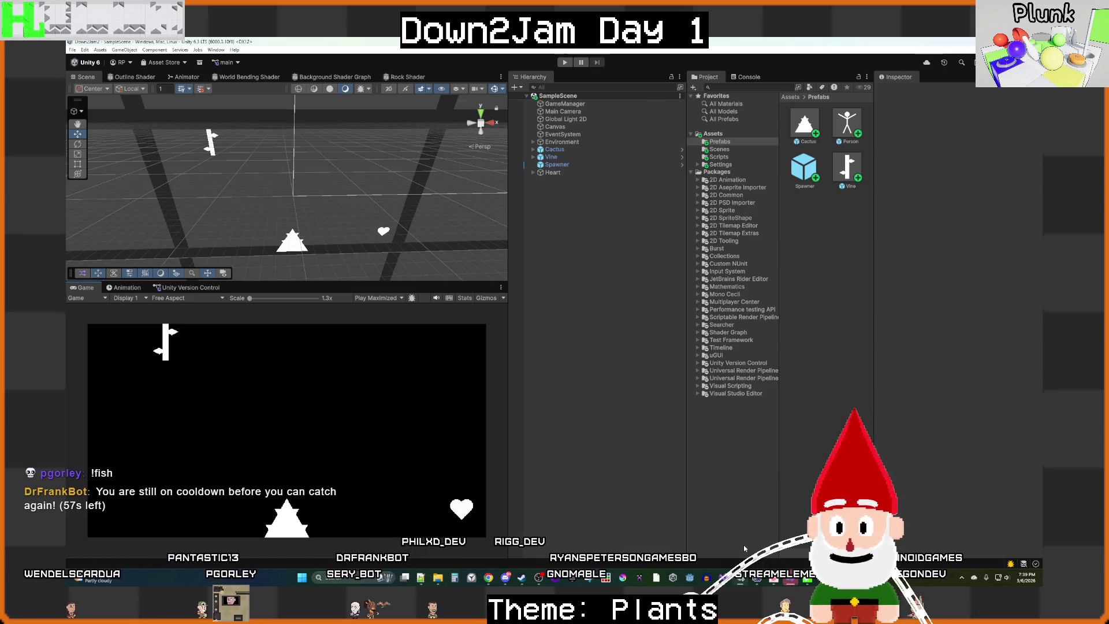
{"action": "left_click", "coordinate": [565, 62]}
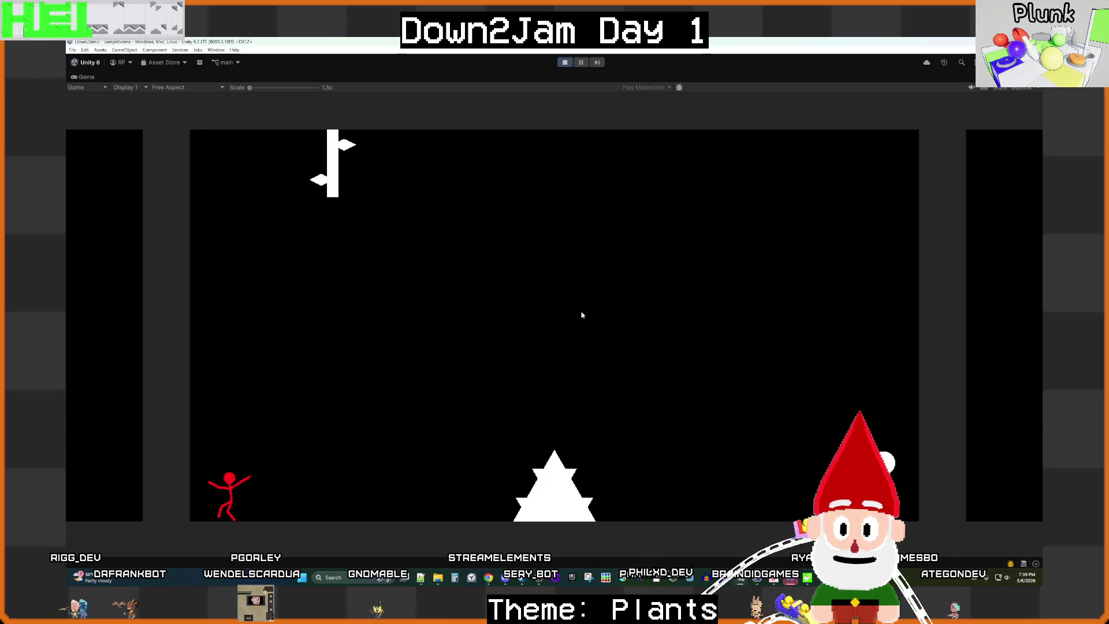
{"action": "left_click", "coordinate": [581, 315]}
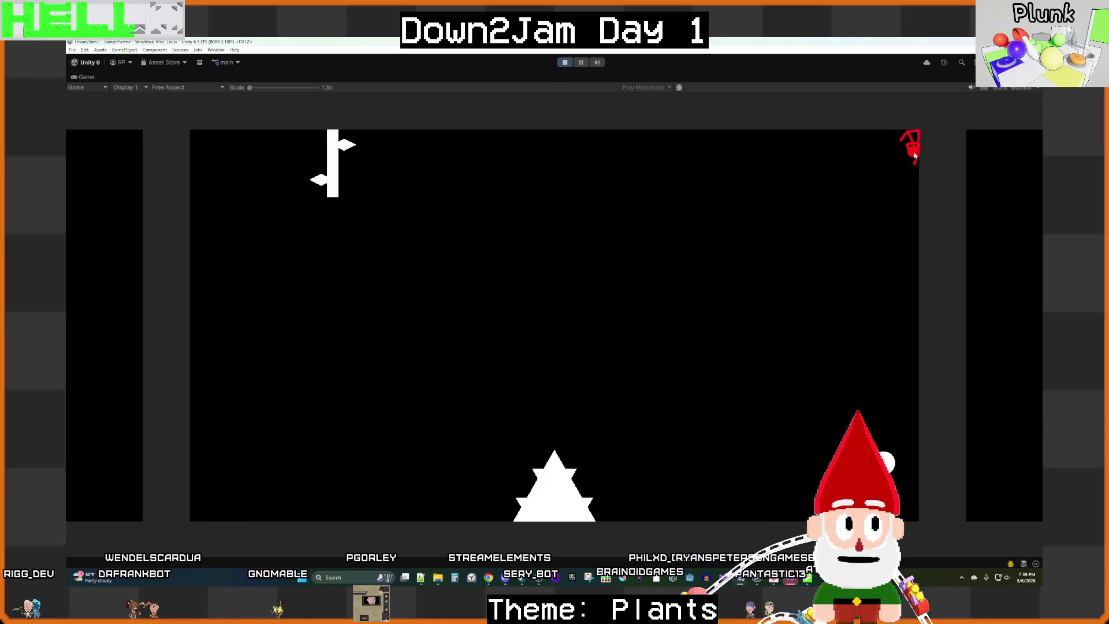
{"action": "left_click", "coordinate": [775, 240]}
{"action": "left_click", "coordinate": [921, 171]}
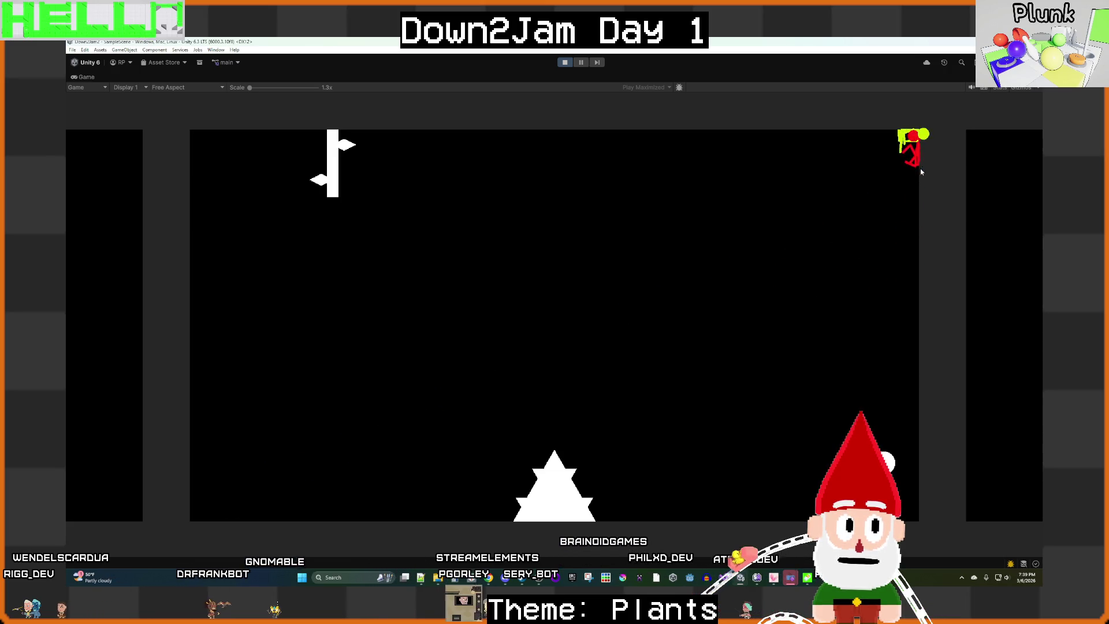
{"action": "left_click", "coordinate": [755, 445]}
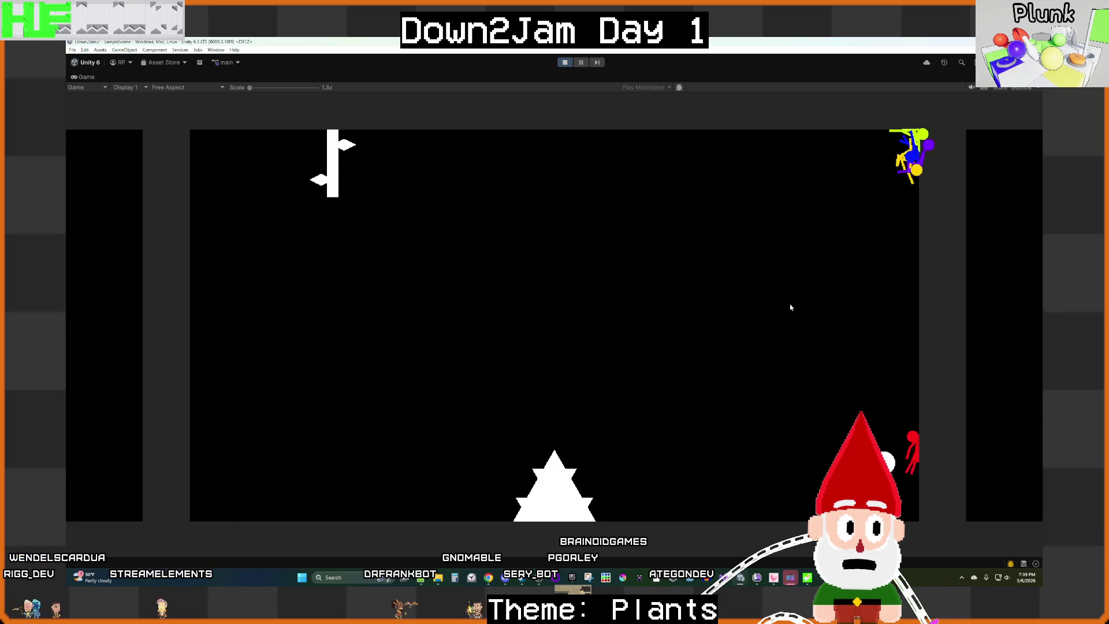
{"action": "left_click", "coordinate": [566, 63]}
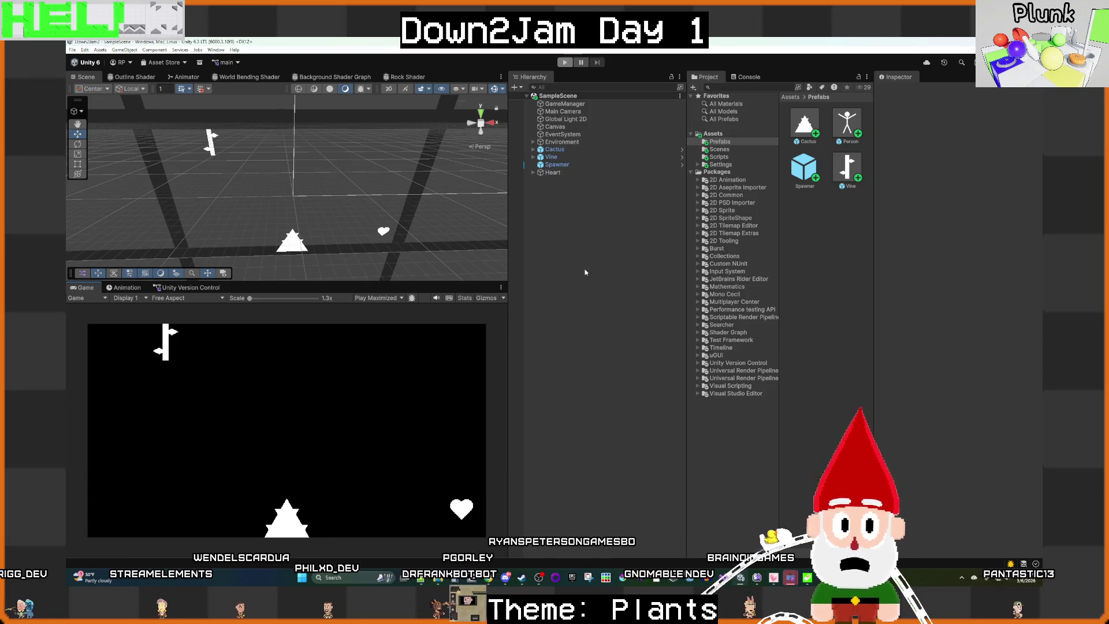
{"action": "left_click", "coordinate": [847, 121]}
Step: Open the Person prefab, comment out the upward force line, and delete the blank line after it
{"action": "double_click", "coordinate": [847, 121]}
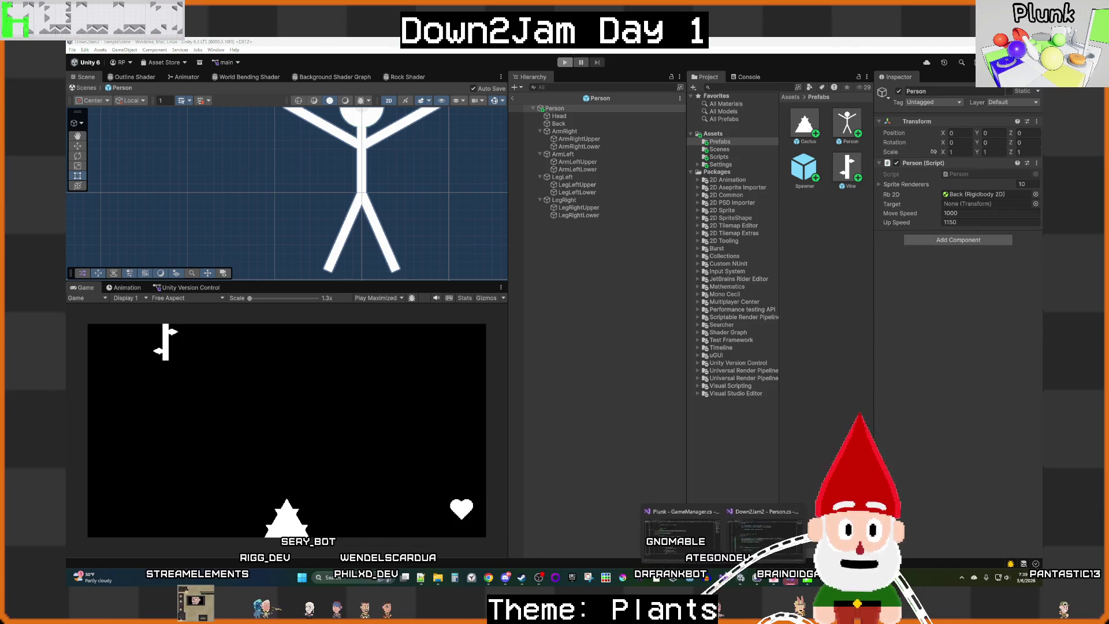
{"action": "key", "text": "alt+Tab"}
{"action": "key", "text": "Down"}
{"action": "key", "text": "Down"}
{"action": "key", "text": "Home"}
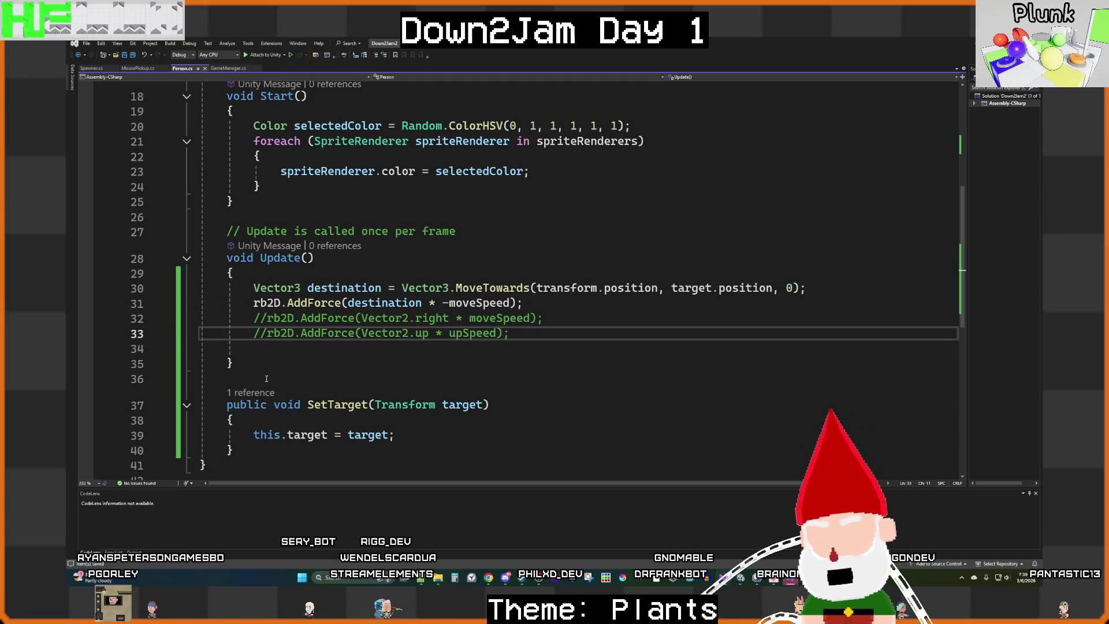
{"action": "left_click", "coordinate": [153, 346]}
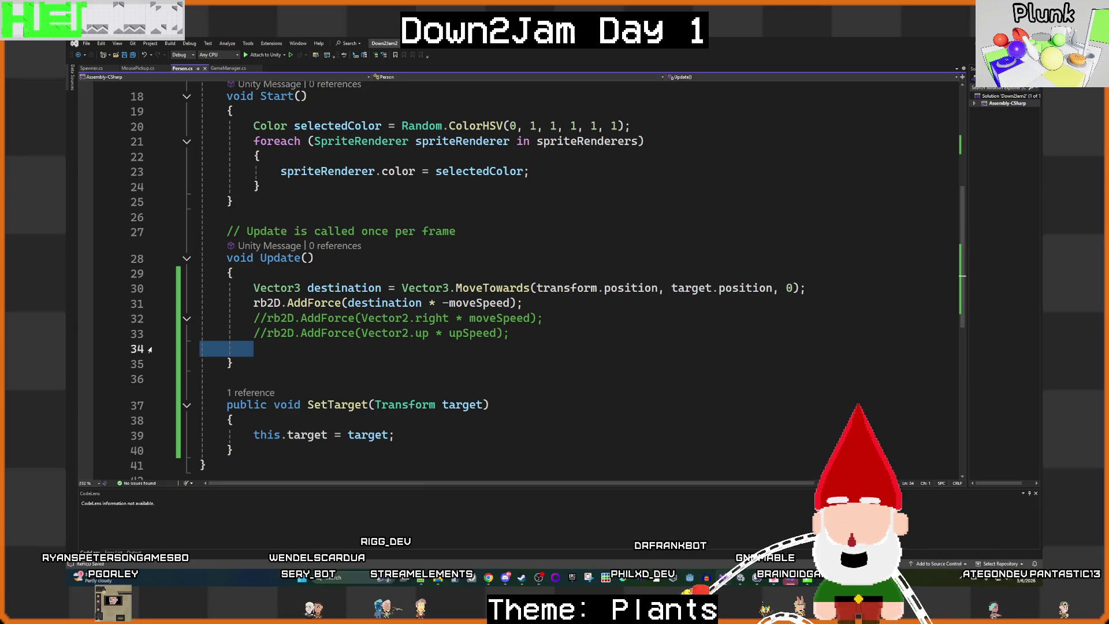
{"action": "key", "text": "BackSpace"}
{"action": "key", "text": "BackSpace"}
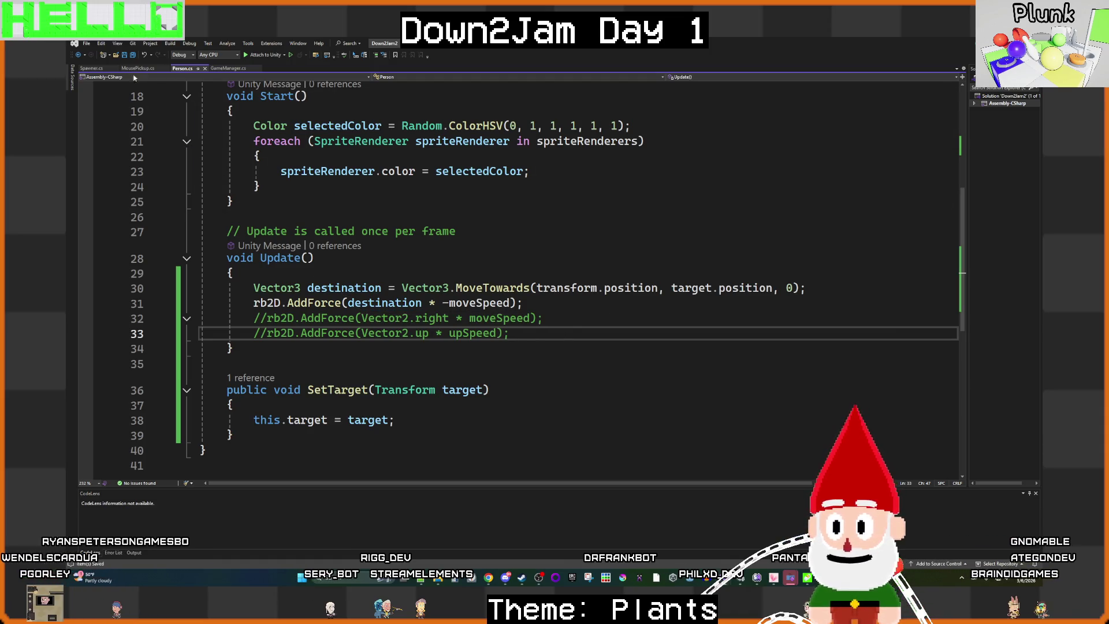
Step: Change the MoveTowards step from 0 to 1, save Person.cs, and return to Unity
{"action": "double_click", "coordinate": [789, 287]}
{"action": "type", "text": "1"}
{"action": "key", "text": "ctrl+s"}
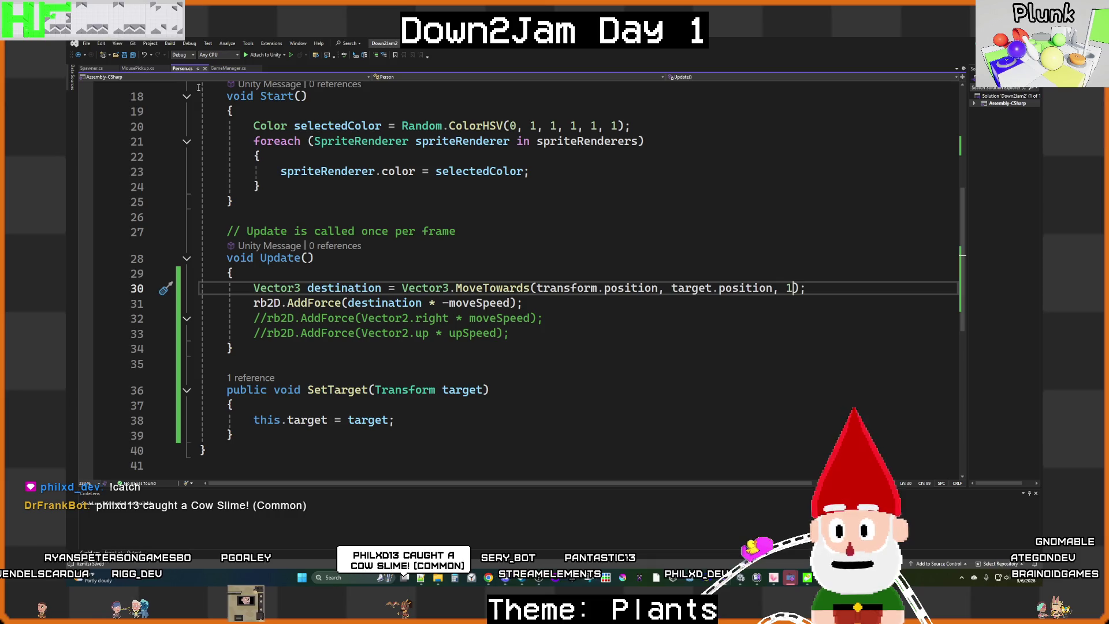
{"action": "mouse_move", "coordinate": [724, 578]}
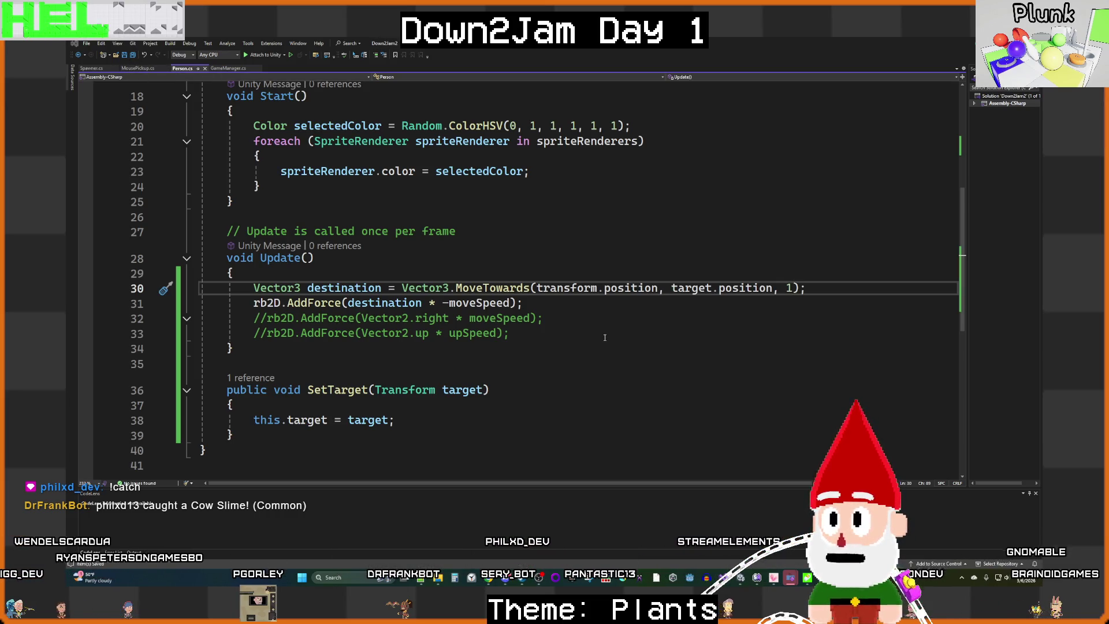
{"action": "key", "text": "alt+Tab"}
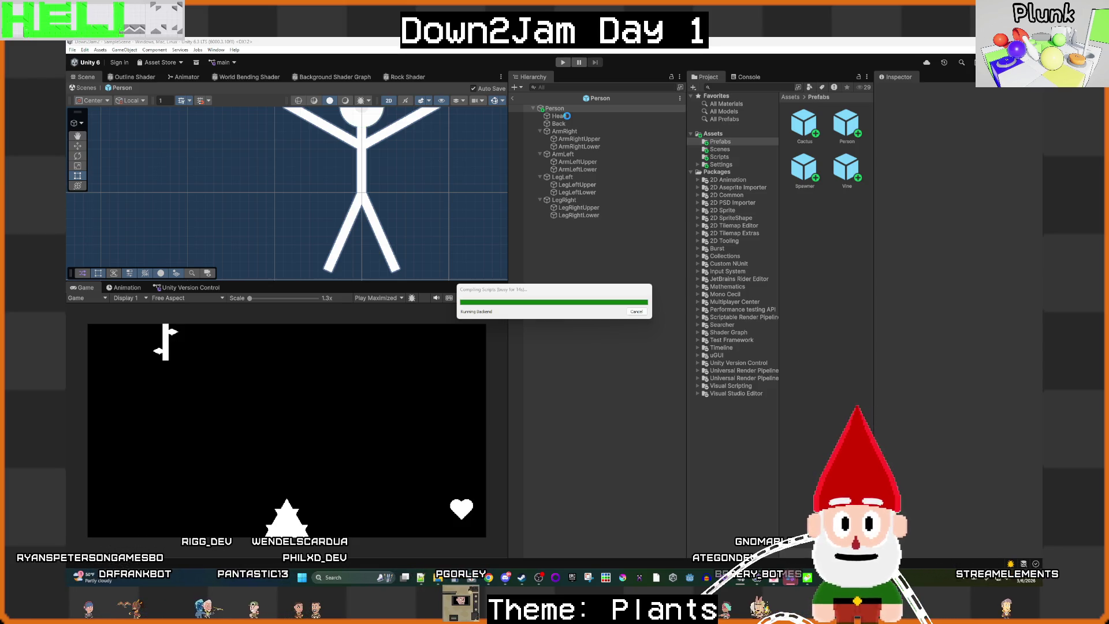
Step: Play the game, spawn seven colored ragdoll figures toward the corner, then un-maximize the Game view
{"action": "left_click", "coordinate": [563, 64]}
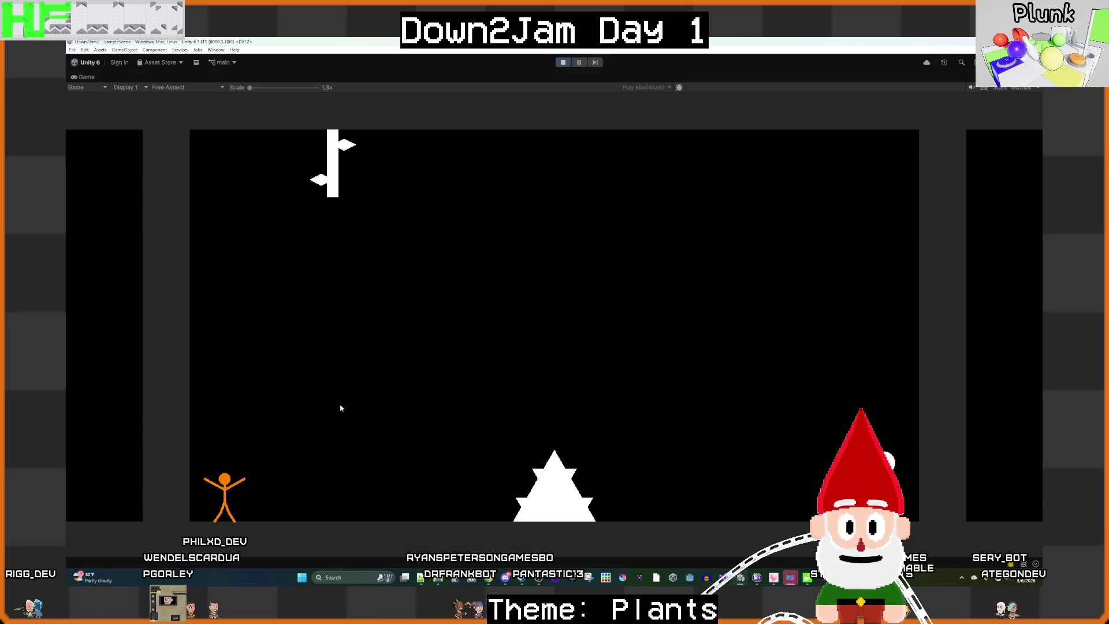
{"action": "key", "text": "space"}
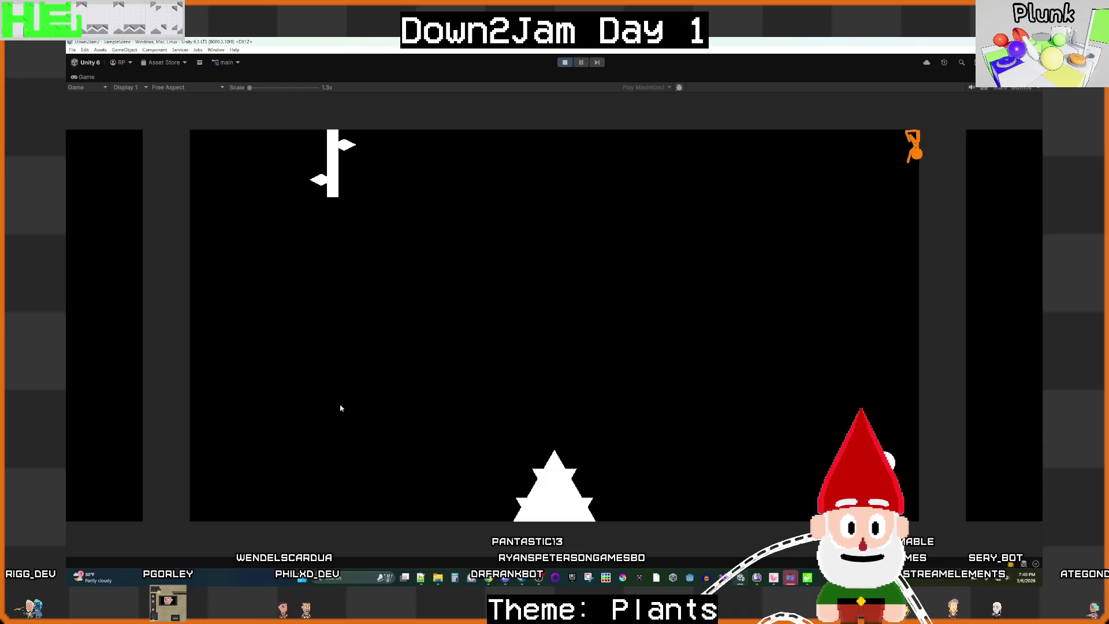
{"action": "key", "text": "space"}
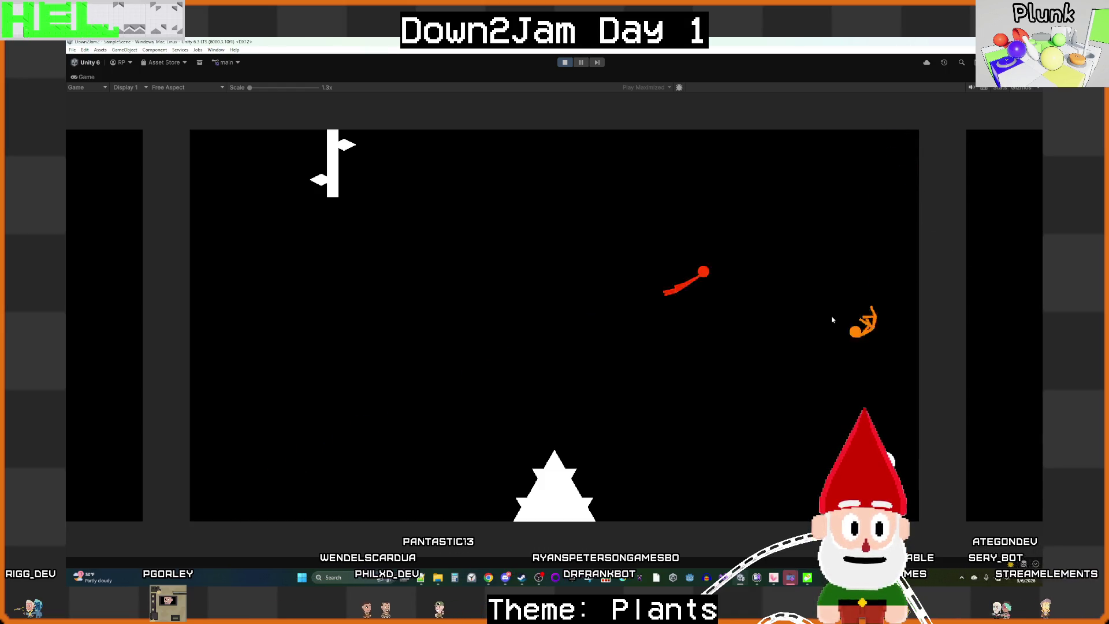
{"action": "key", "text": "space"}
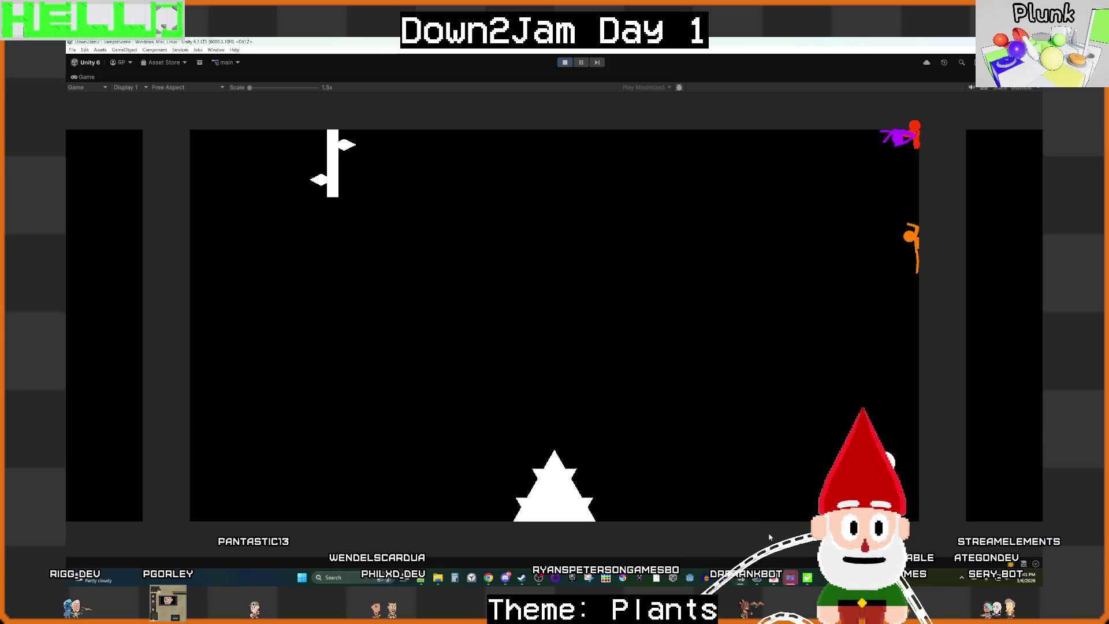
{"action": "key", "text": "space"}
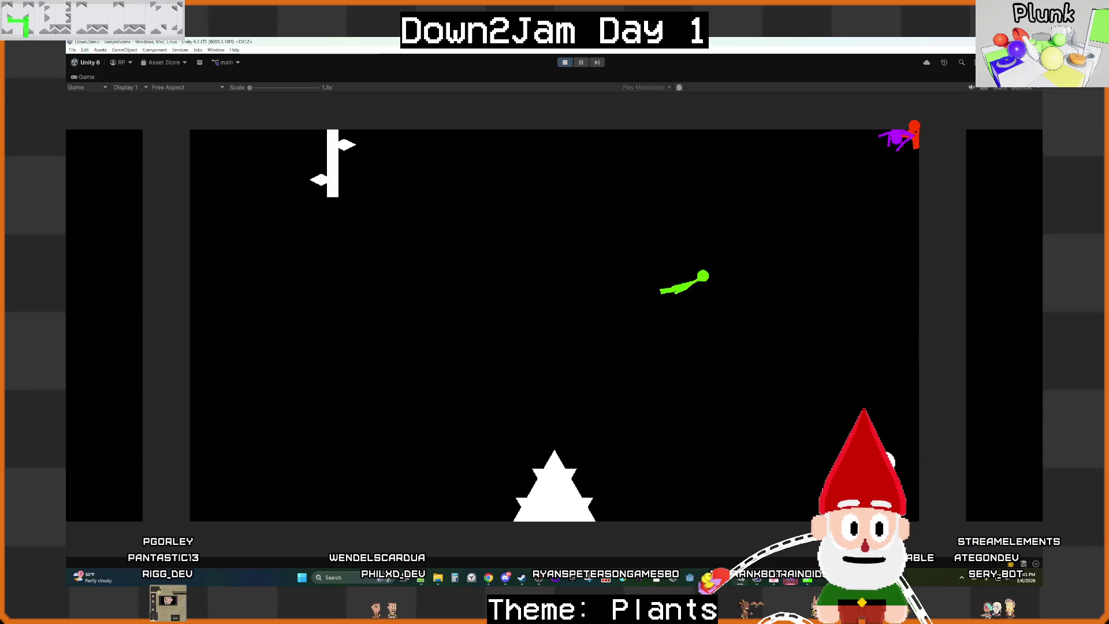
{"action": "key", "text": "space"}
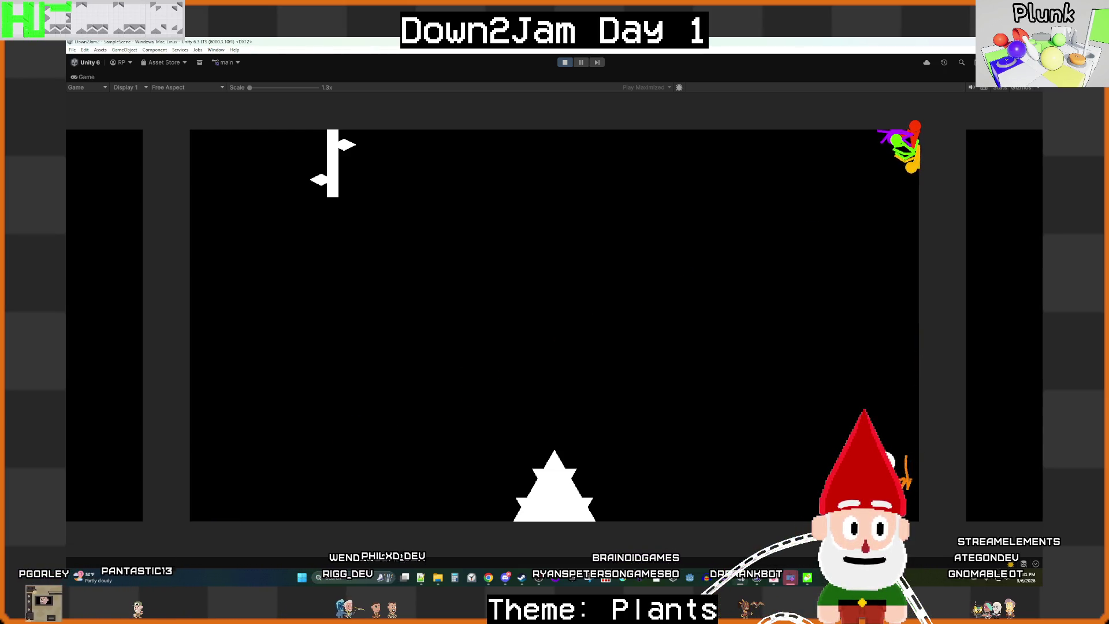
{"action": "key", "text": "space"}
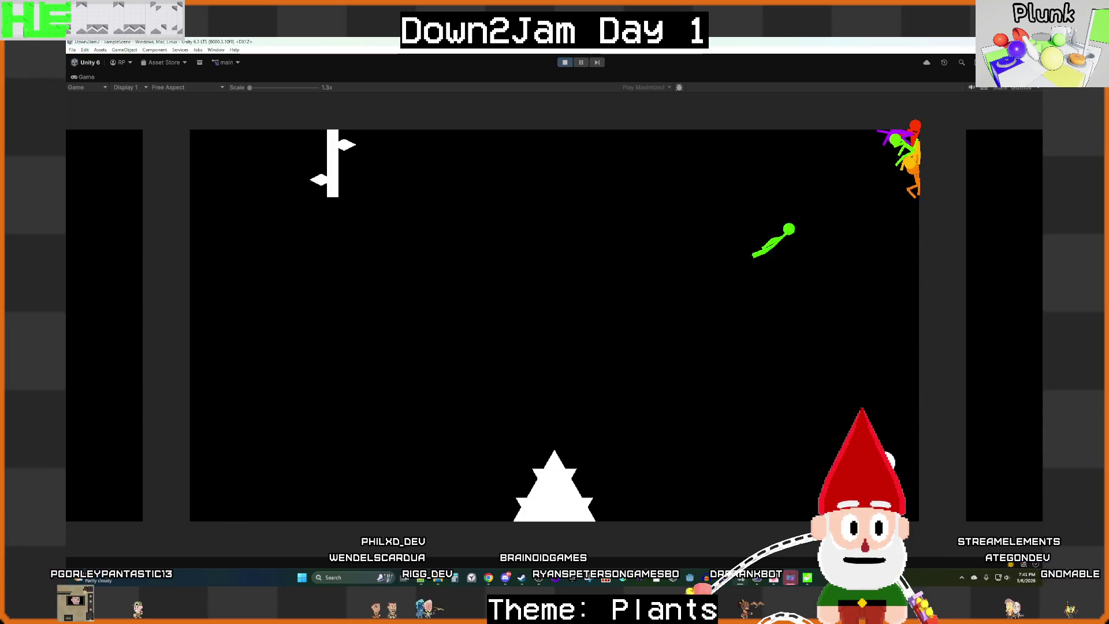
{"action": "key", "text": "space"}
{"action": "key", "text": "shift+space"}
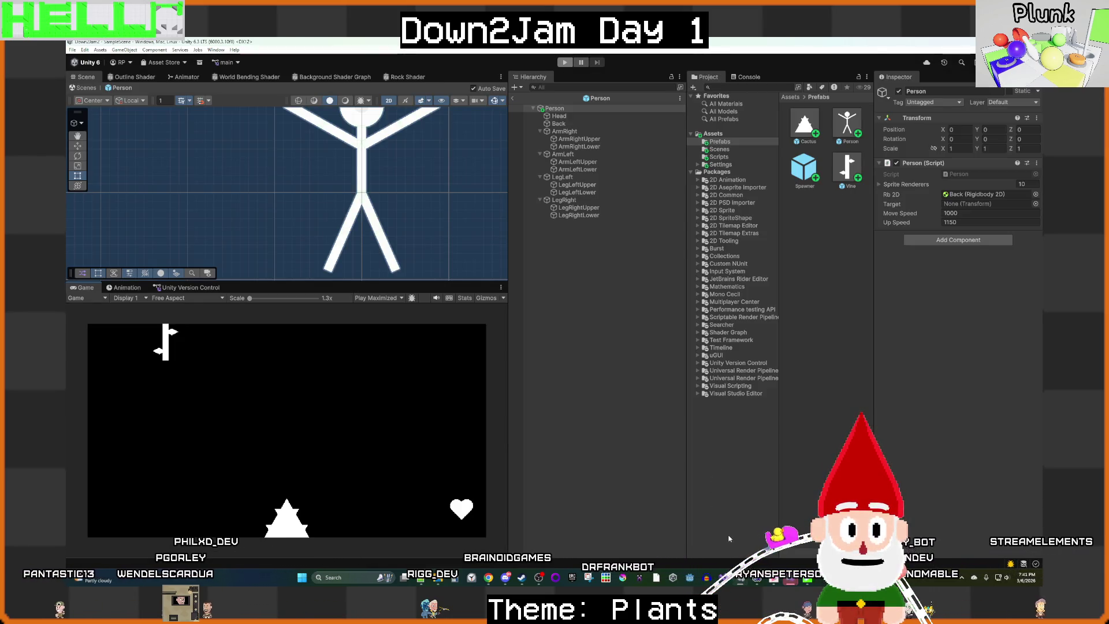
Step: Add 'transform.position = destination;' on a new line after line 30 of Person.cs
{"action": "mouse_move", "coordinate": [790, 577]}
{"action": "left_click", "coordinate": [746, 545]}
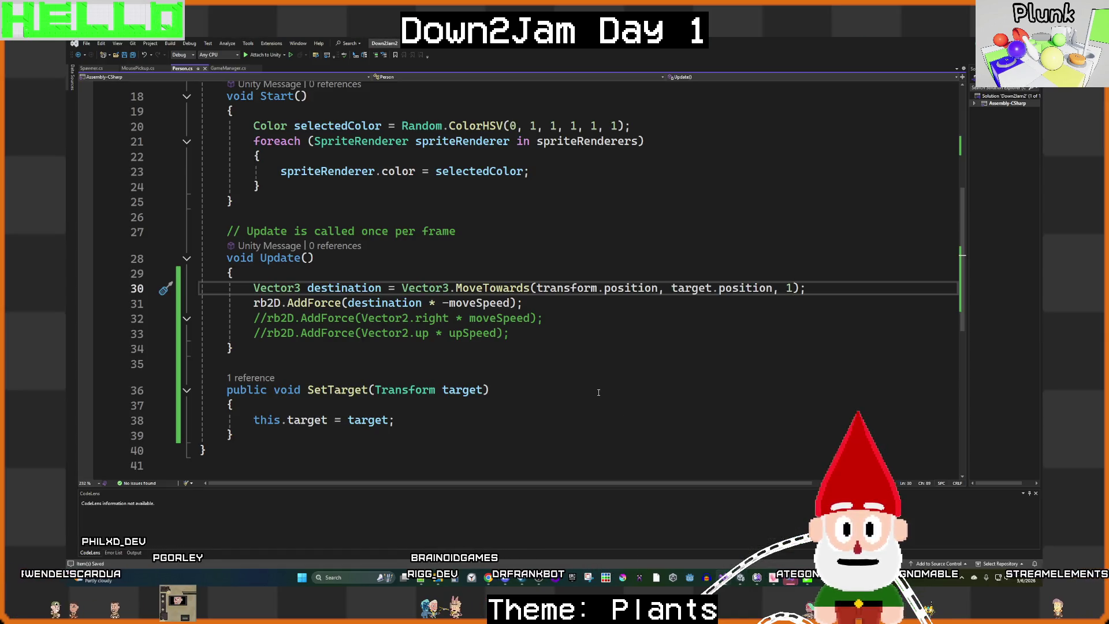
{"action": "mouse_move", "coordinate": [500, 290]}
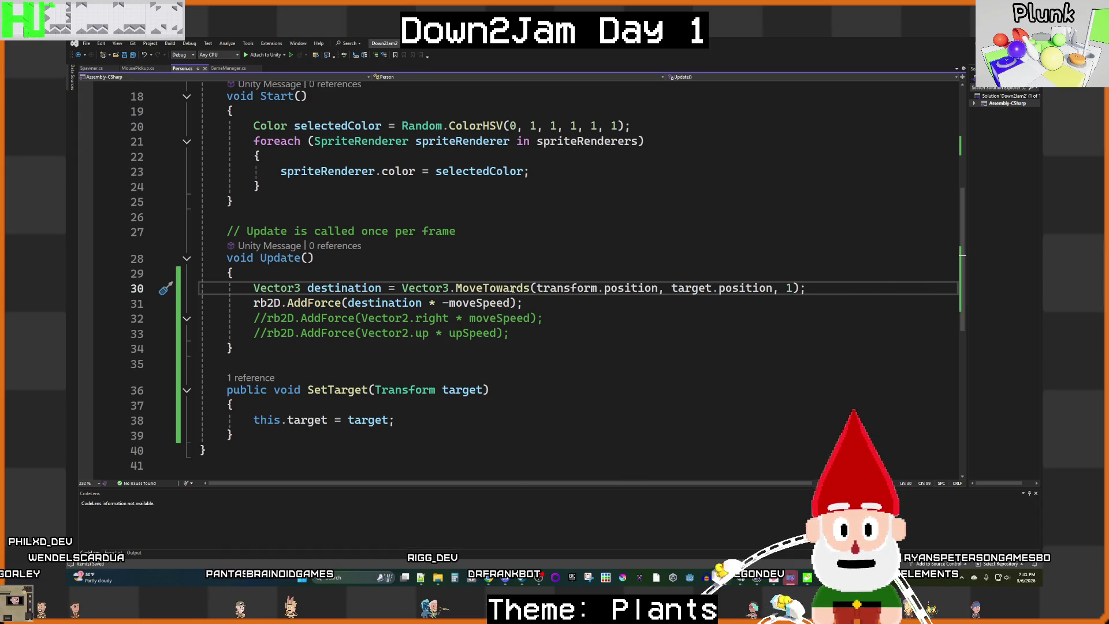
{"action": "left_click", "coordinate": [740, 287]}
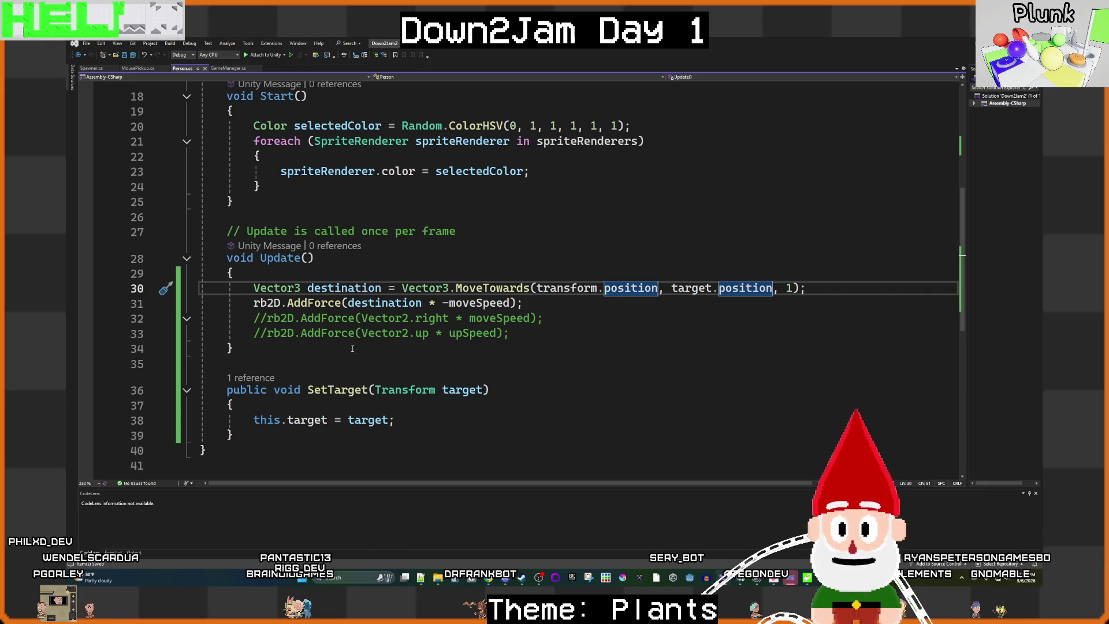
{"action": "mouse_move", "coordinate": [328, 301]}
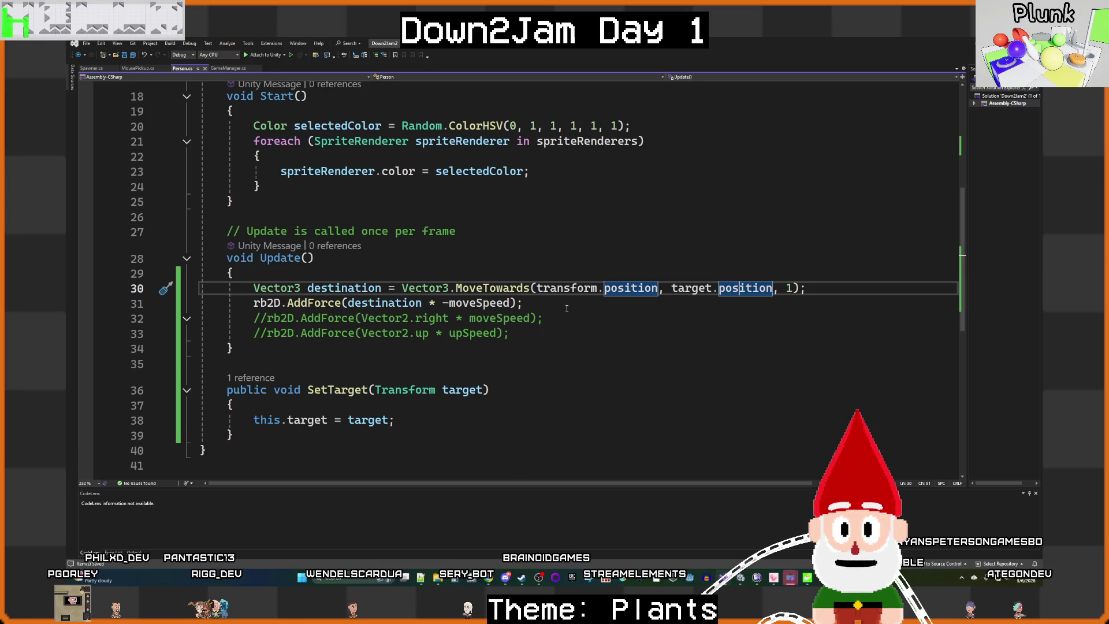
{"action": "left_click", "coordinate": [798, 295]}
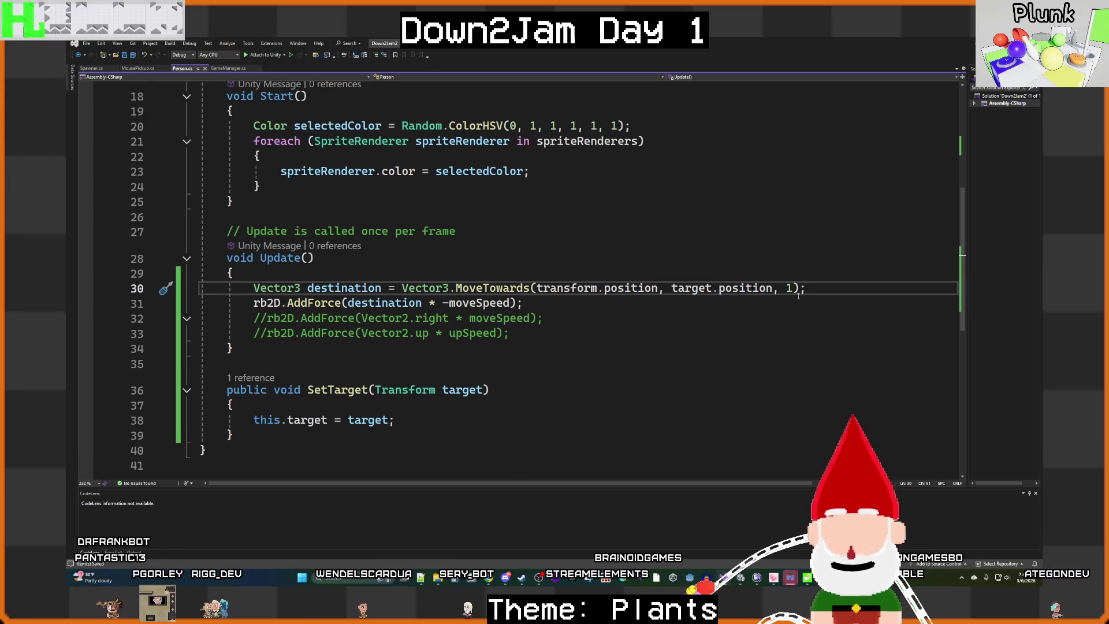
{"action": "key", "text": "Return"}
{"action": "type", "text": "tra"}
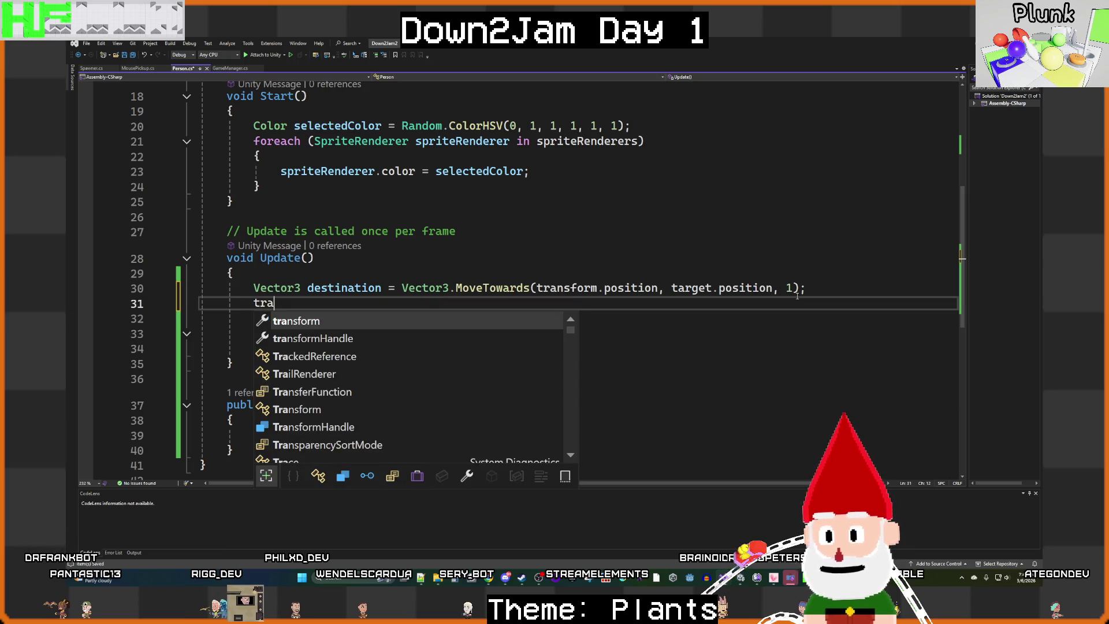
{"action": "type", "text": "nsform.p"}
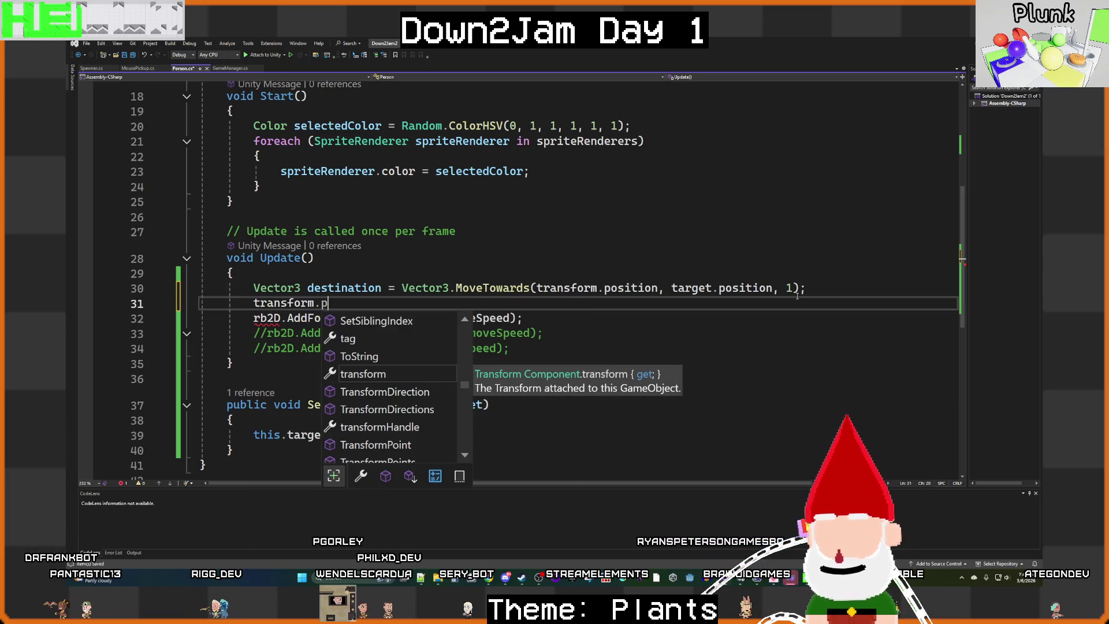
{"action": "type", "text": "o"}
{"action": "key", "text": "Tab"}
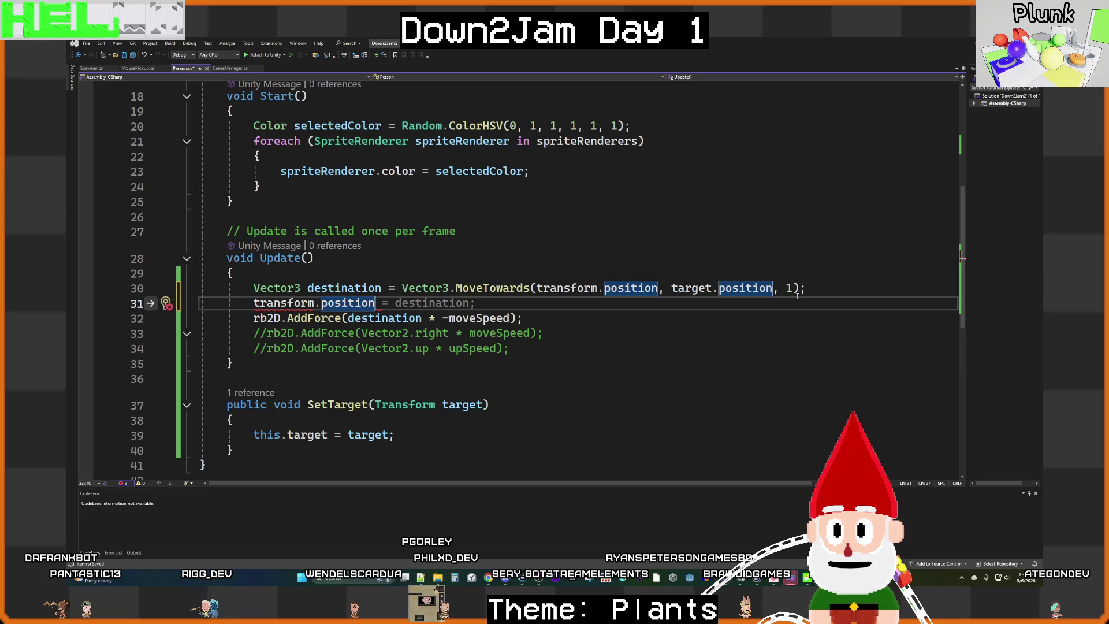
{"action": "key", "text": "Tab"}
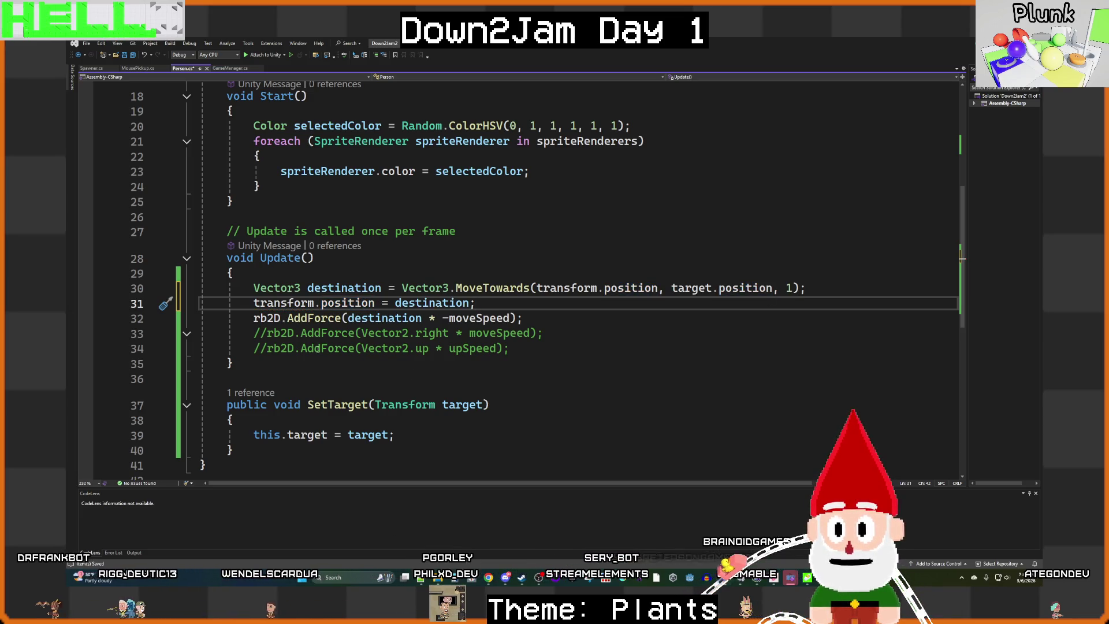
Step: Comment out the rb2D.AddForce line, save the script, and return to Unity
{"action": "left_click", "coordinate": [254, 318]}
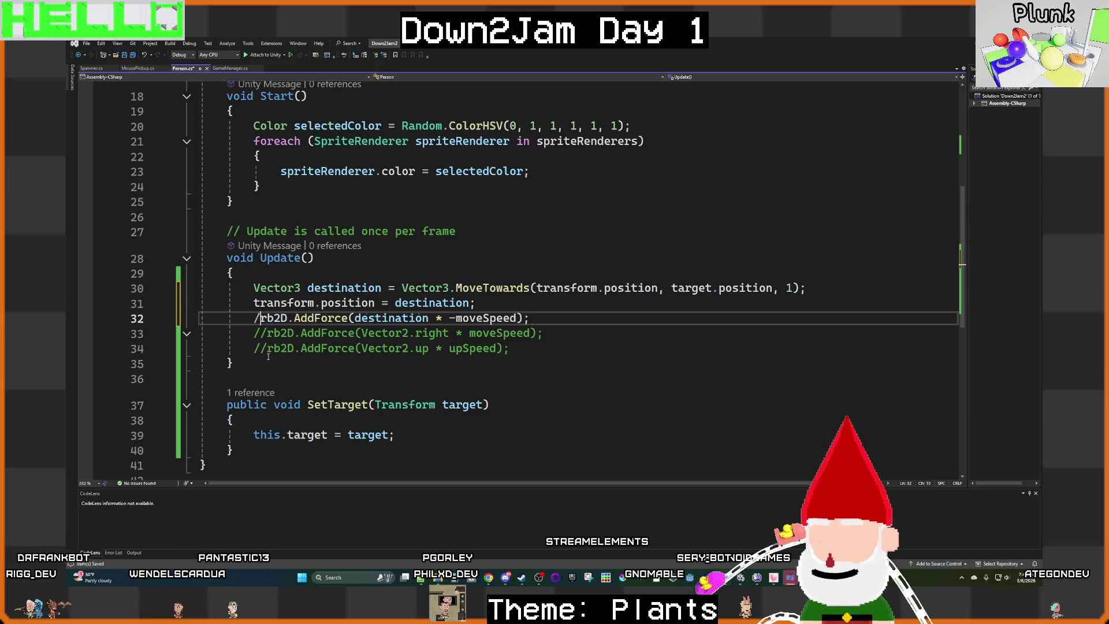
{"action": "type", "text": "//"}
{"action": "key", "text": "ctrl+s"}
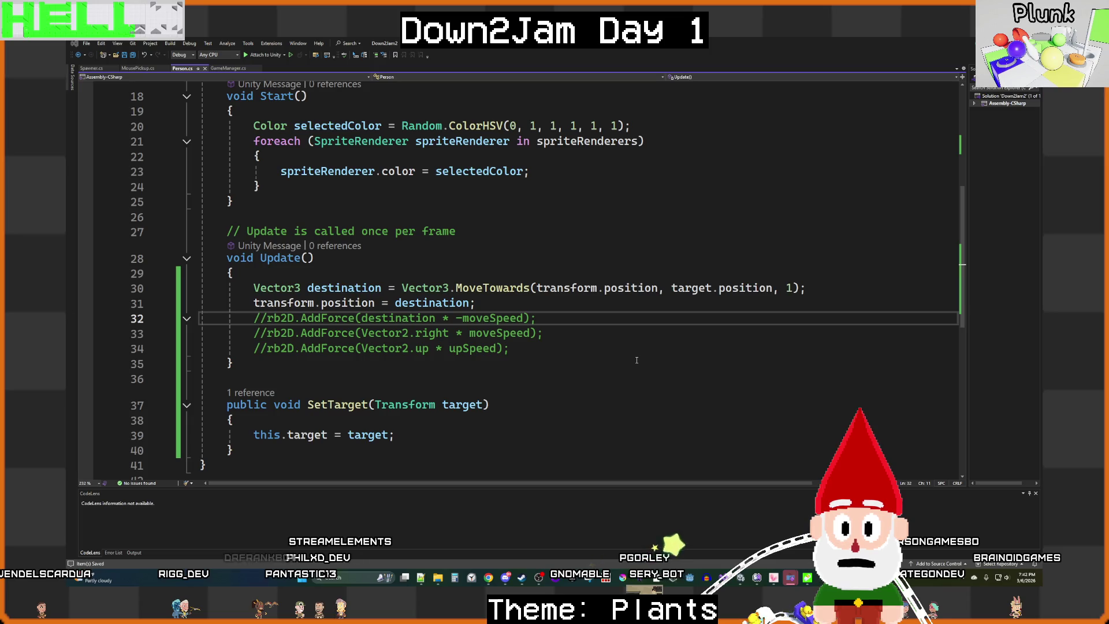
{"action": "mouse_move", "coordinate": [738, 579]}
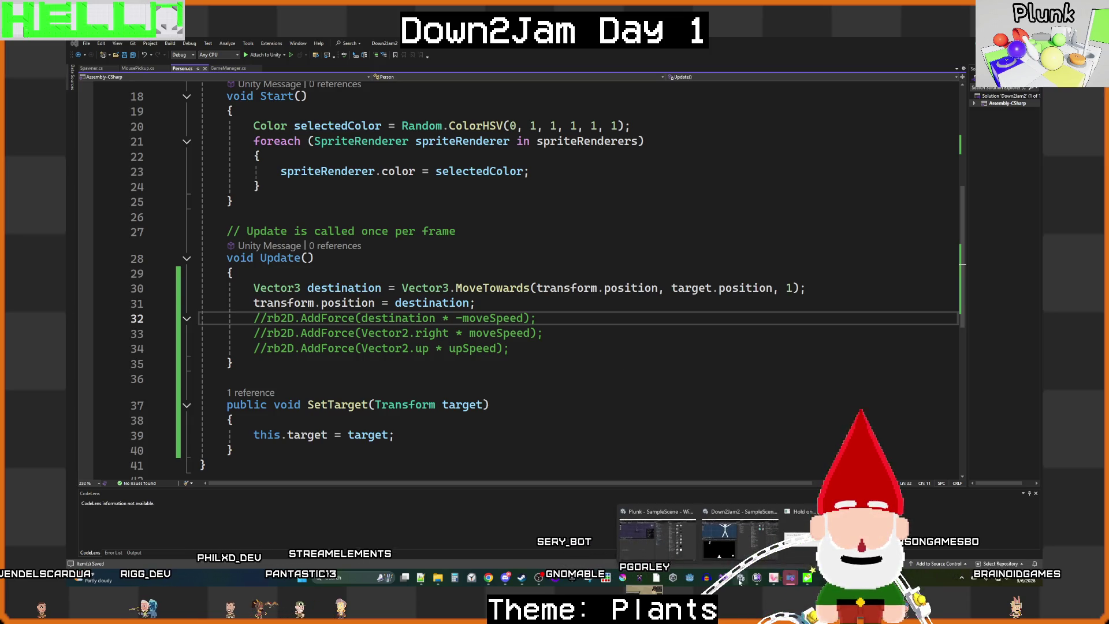
{"action": "left_click", "coordinate": [737, 549]}
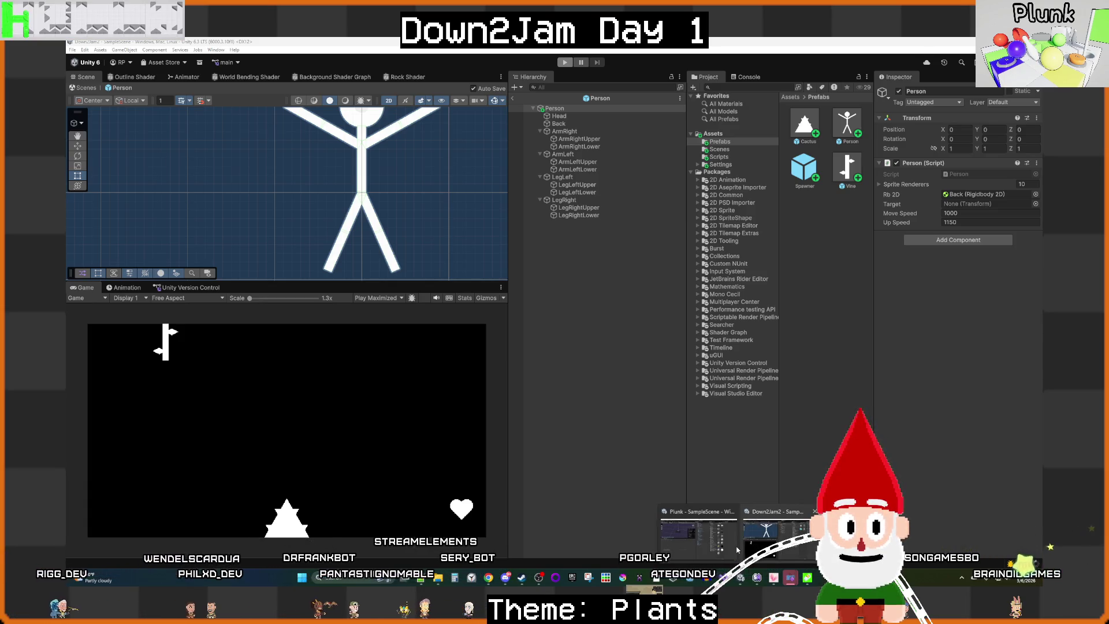
{"action": "key", "text": "alt+Tab"}
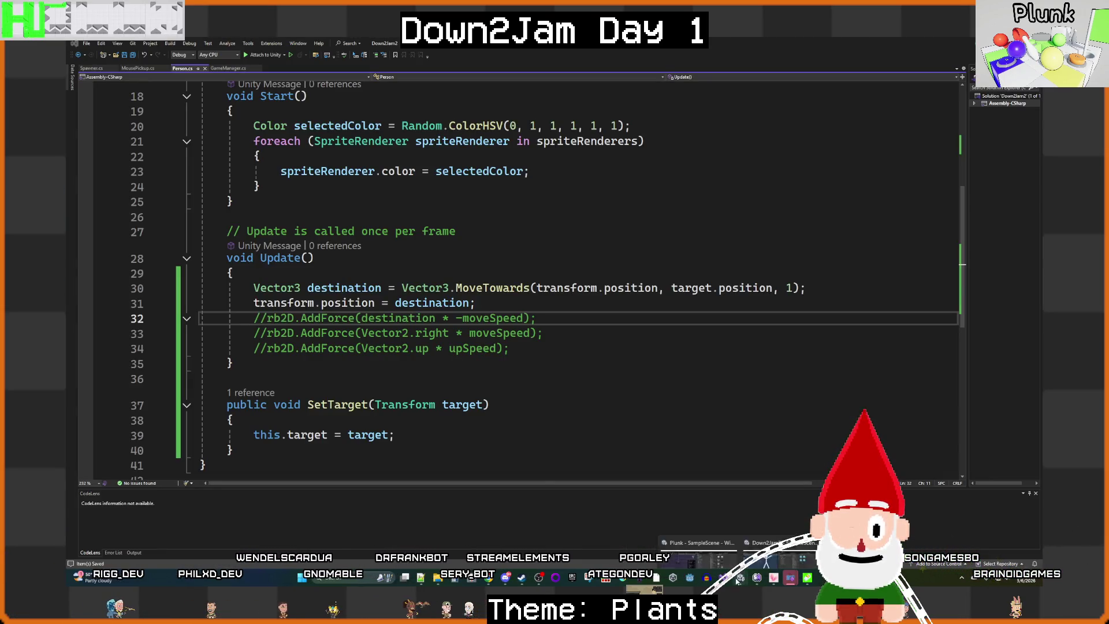
{"action": "key", "text": "alt+Tab"}
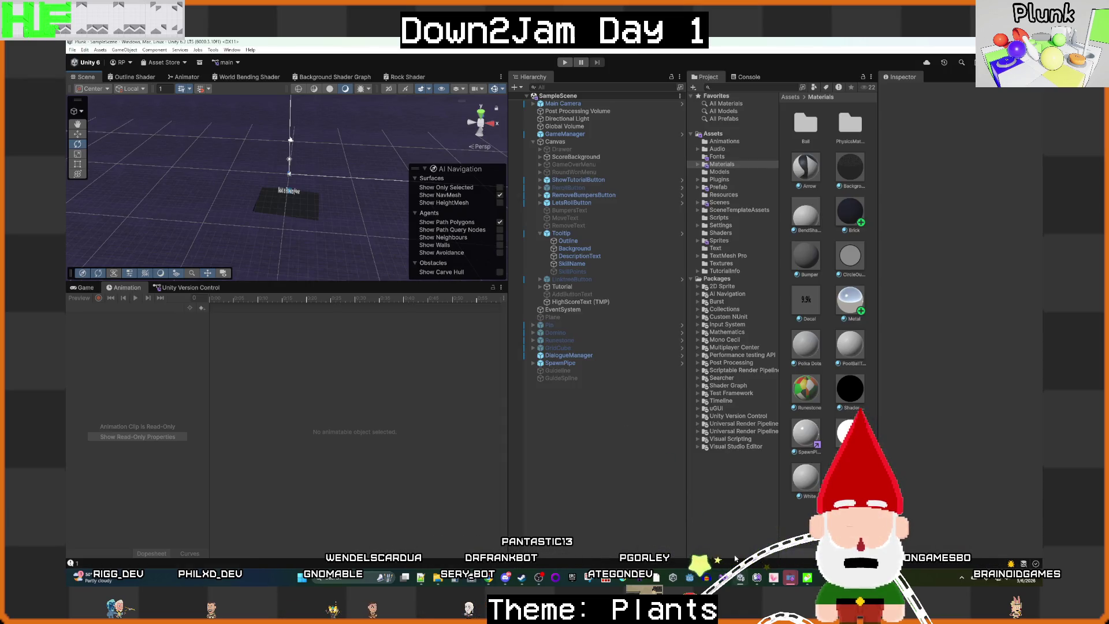
Step: Play-test the direct position movement in the Down2Jam2 project, then stop and return to Person.cs
{"action": "mouse_move", "coordinate": [741, 578]}
{"action": "left_click", "coordinate": [699, 520]}
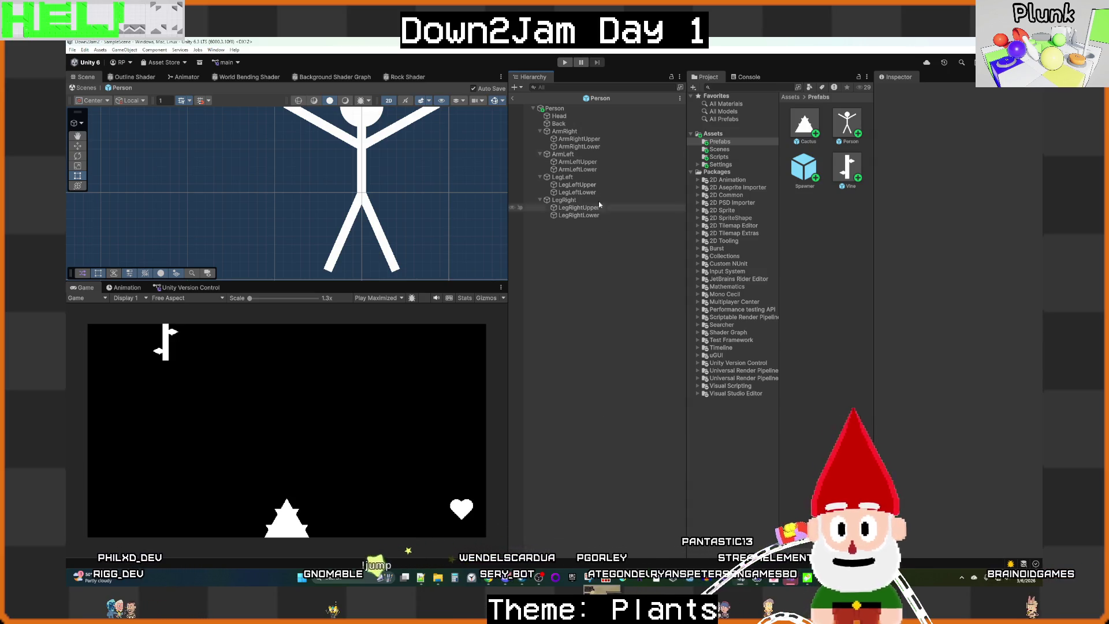
{"action": "left_click", "coordinate": [561, 63]}
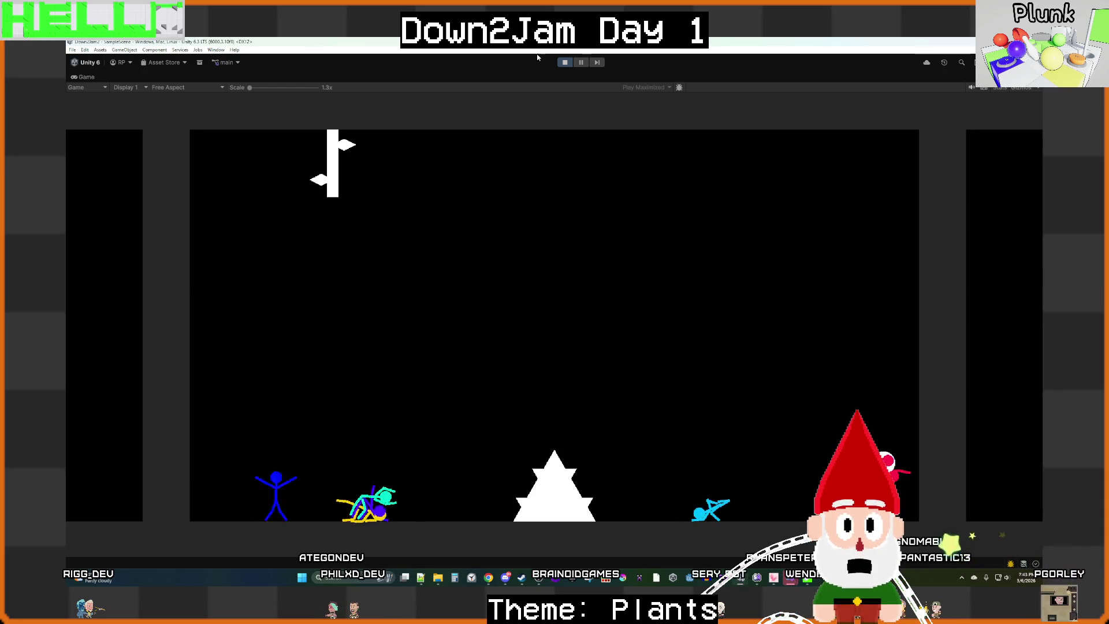
{"action": "key", "text": "ctrl+p"}
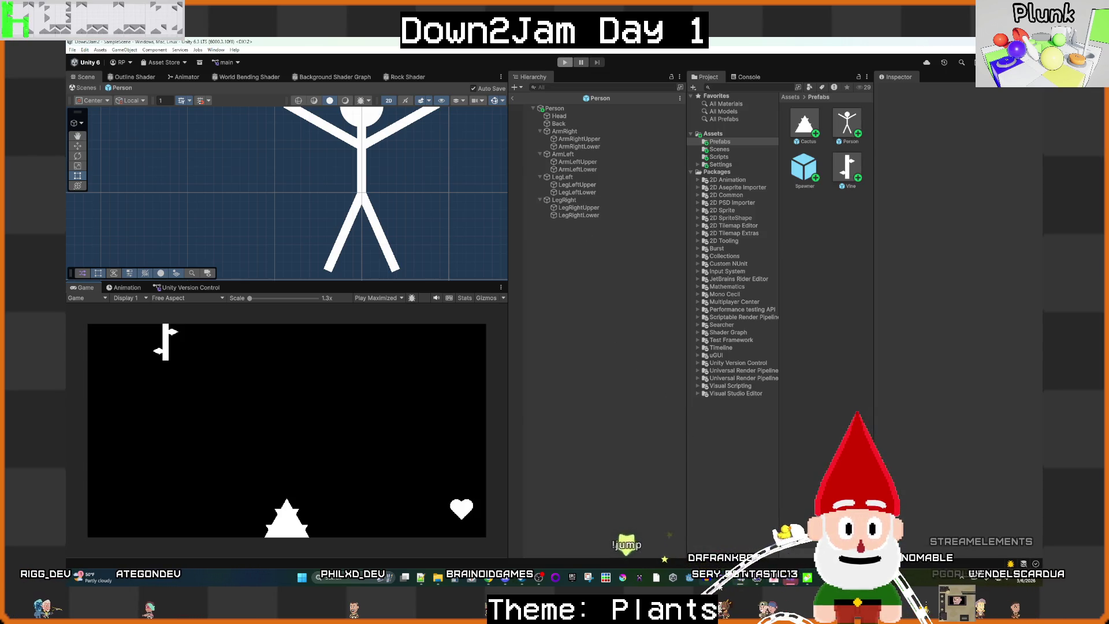
{"action": "mouse_move", "coordinate": [726, 585]}
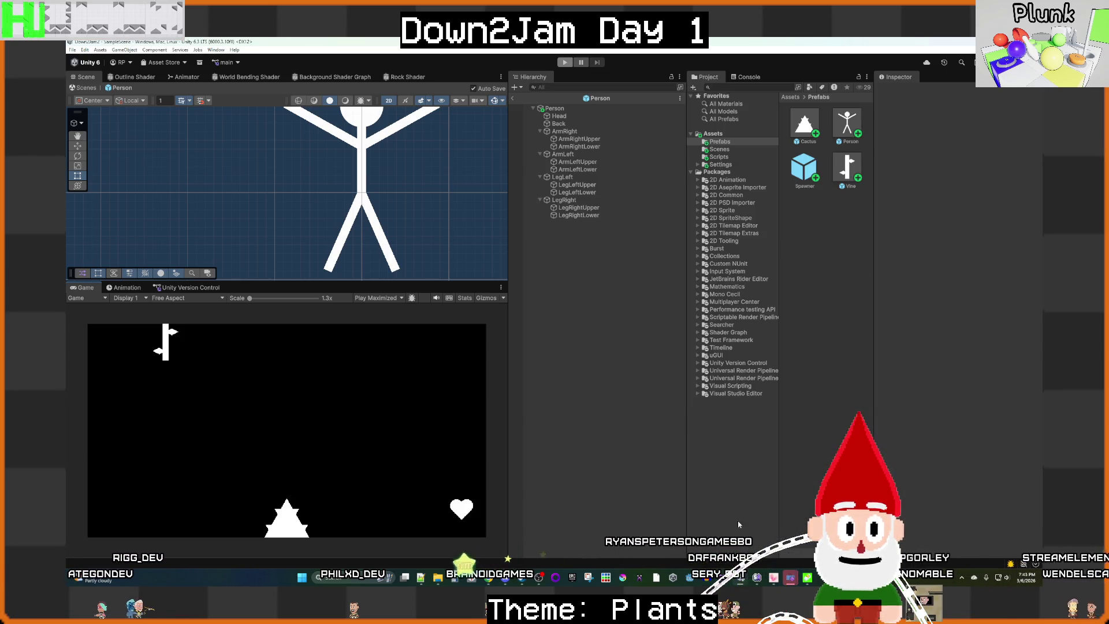
{"action": "key", "text": "alt+Tab"}
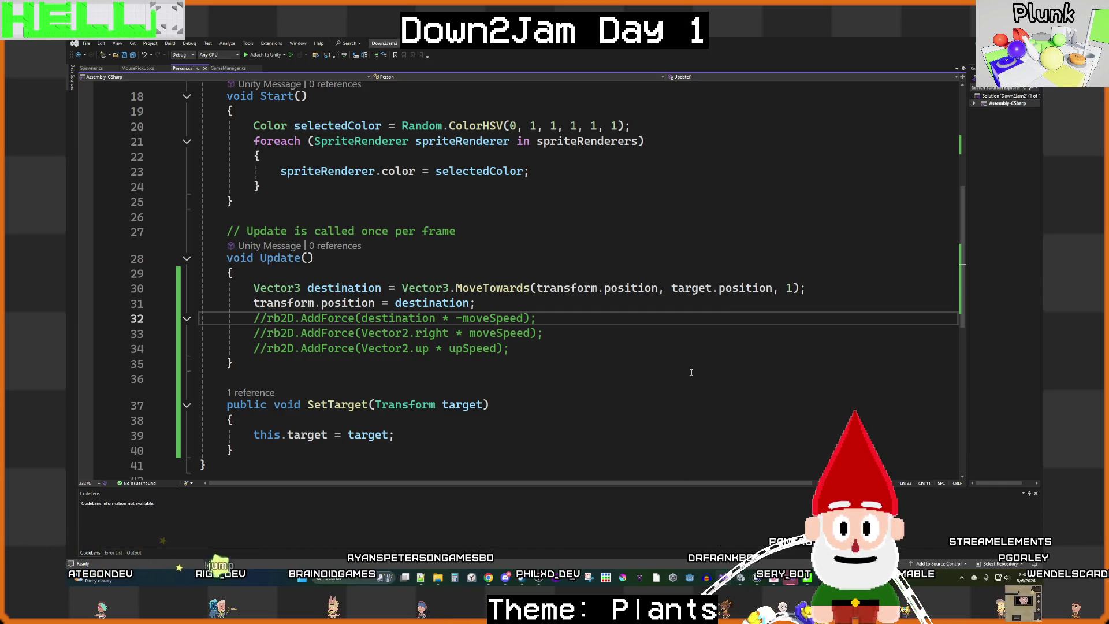
Step: Replace the MoveTowards step 1 on line 30 with moveSpeed and return to Unity
{"action": "left_click", "coordinate": [790, 288]}
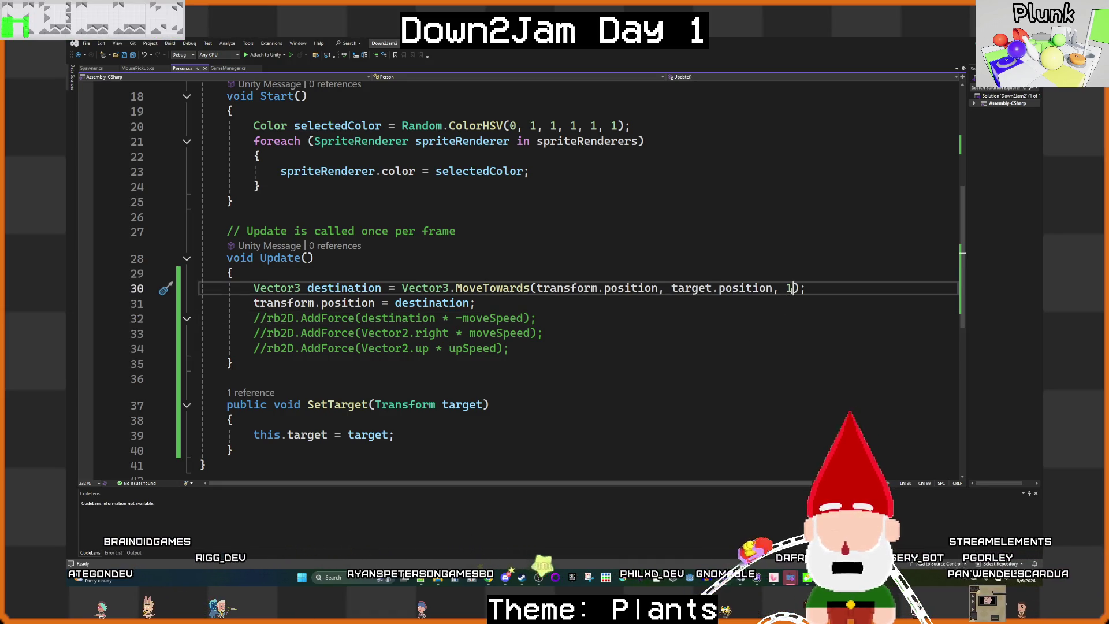
{"action": "key", "text": "BackSpace"}
{"action": "type", "text": "move"}
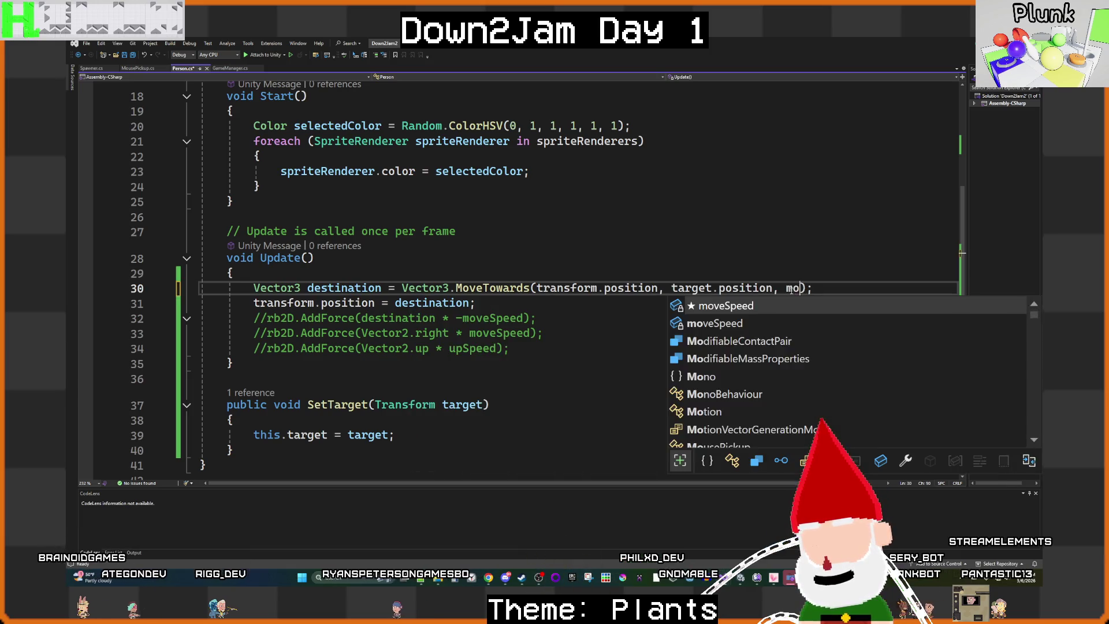
{"action": "key", "text": "Tab"}
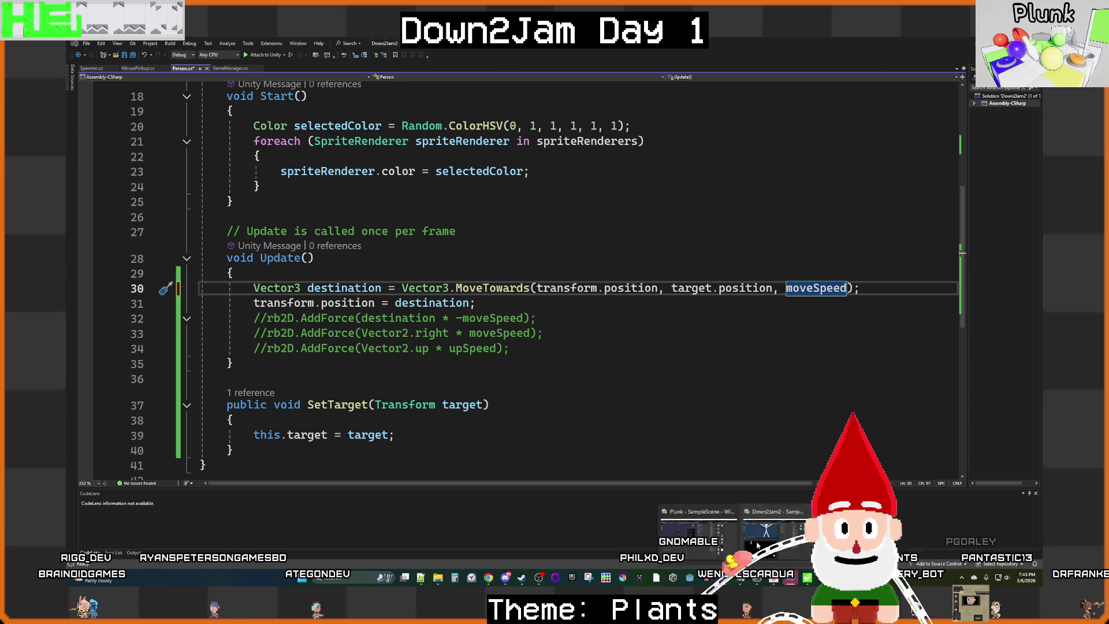
{"action": "left_click", "coordinate": [790, 578]}
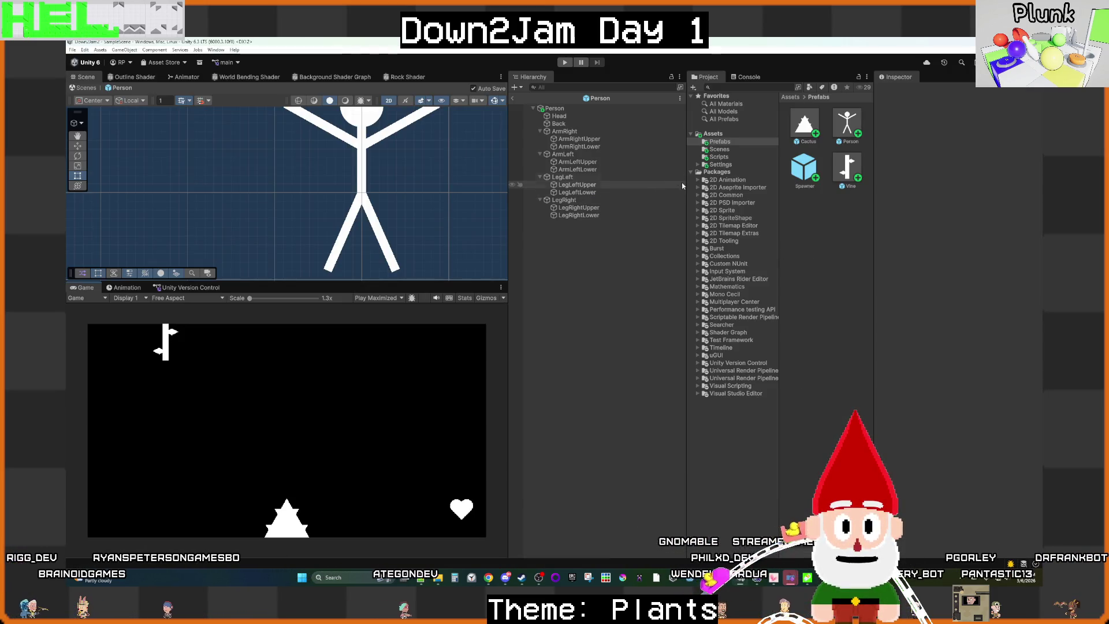
Step: Set the Person prefab's Move Speed to 0.1 and exit prefab editing
{"action": "double_click", "coordinate": [838, 144]}
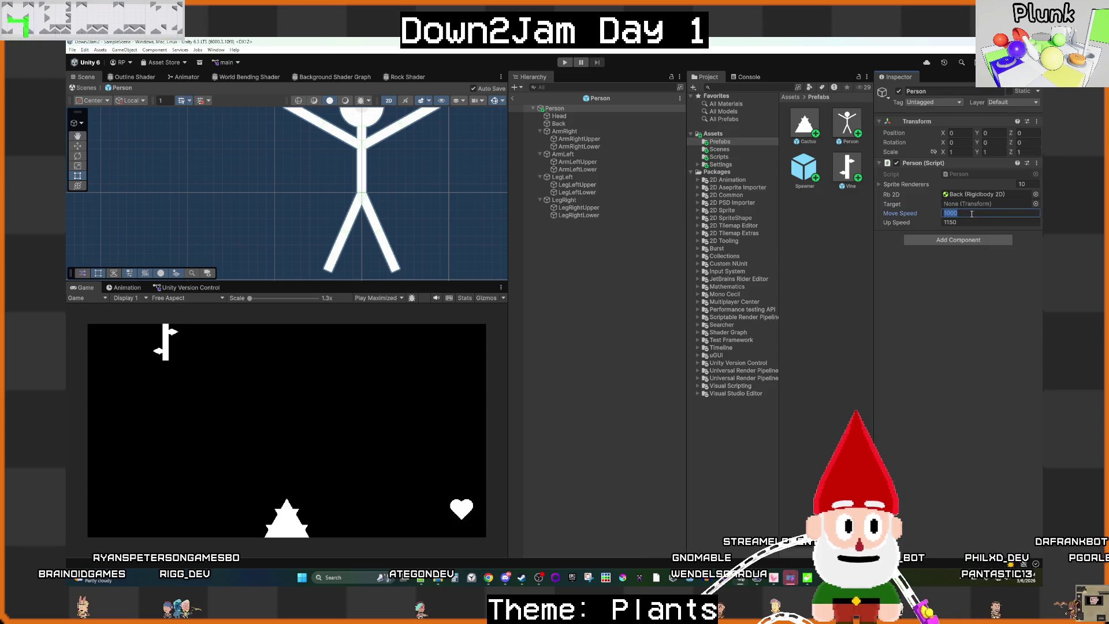
{"action": "type", "text": "0.1"}
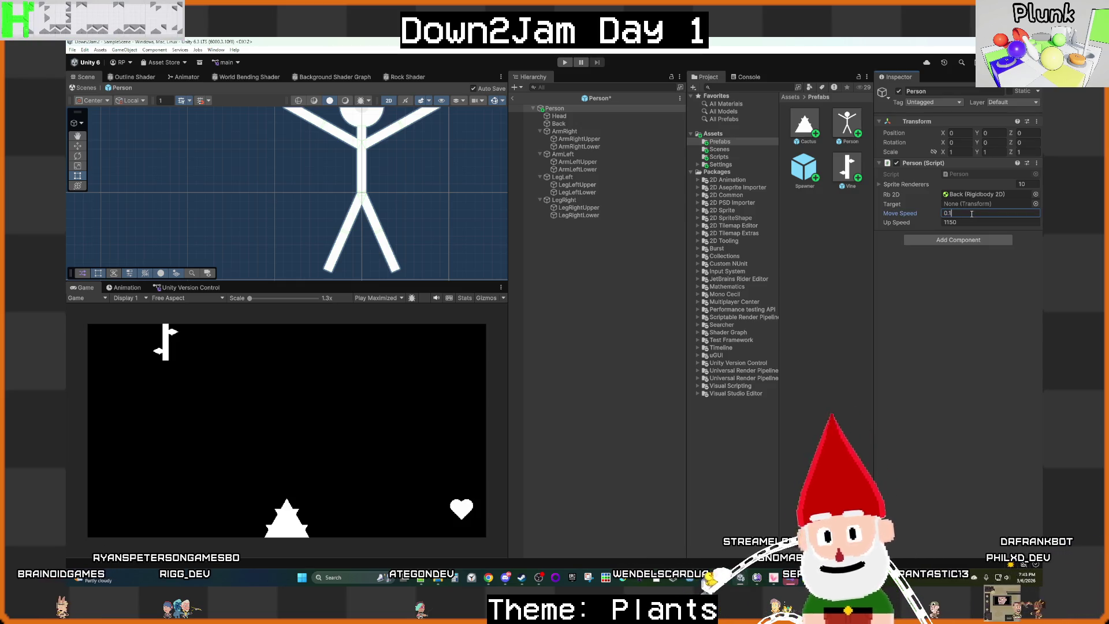
{"action": "left_click", "coordinate": [570, 290]}
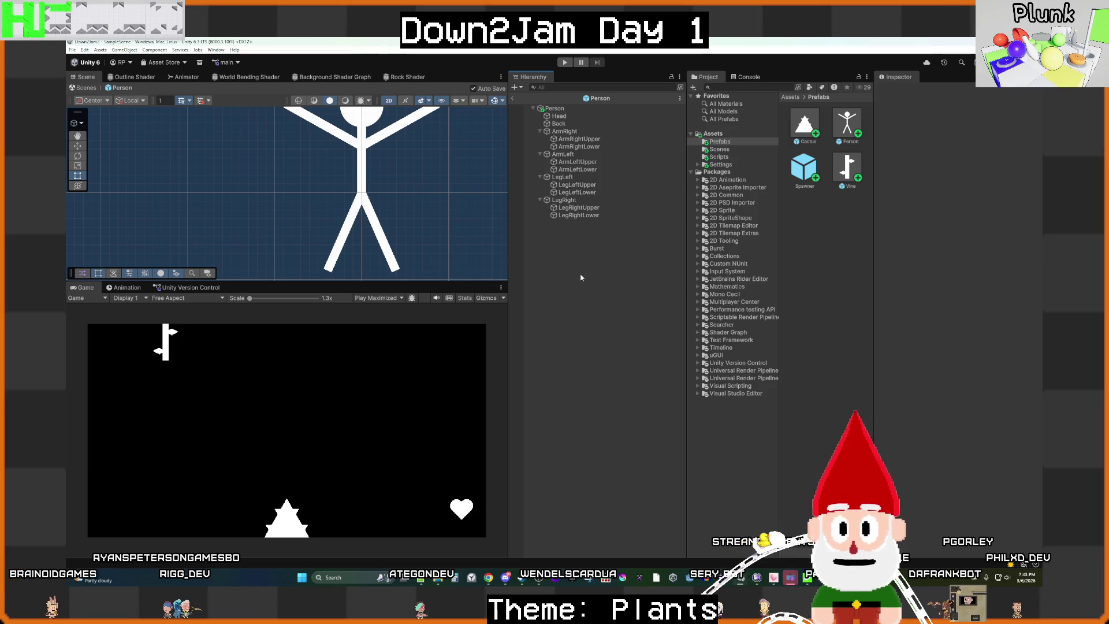
{"action": "left_click", "coordinate": [512, 98]}
Step: Play-test the slower figures heading onto the cactus, then stop and return to Person.cs
{"action": "key", "text": "ctrl+p"}
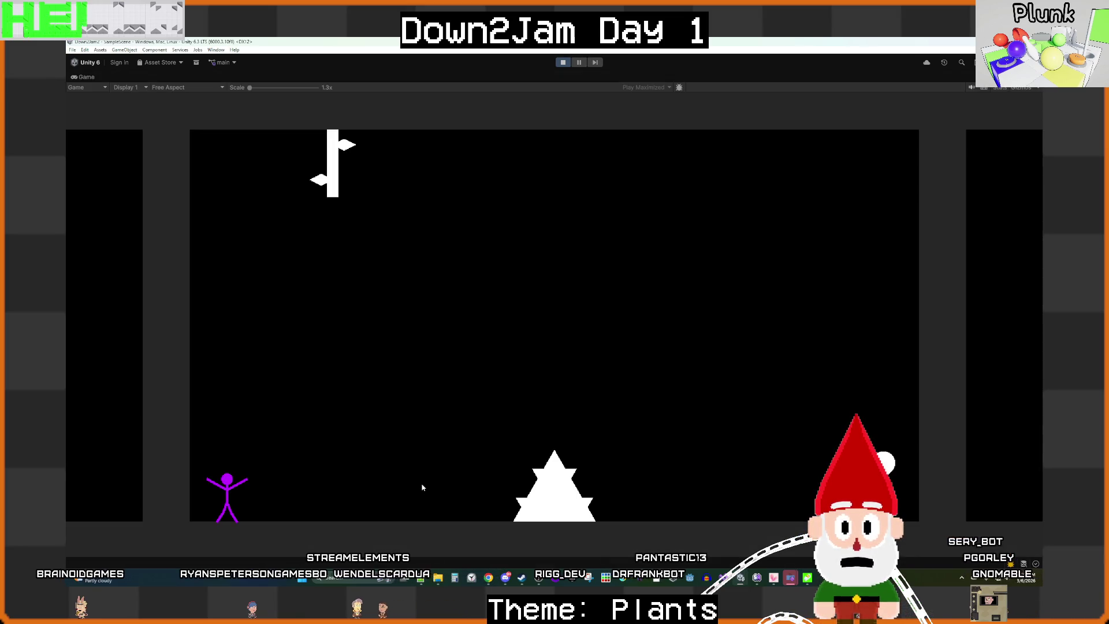
{"action": "key", "text": "d"}
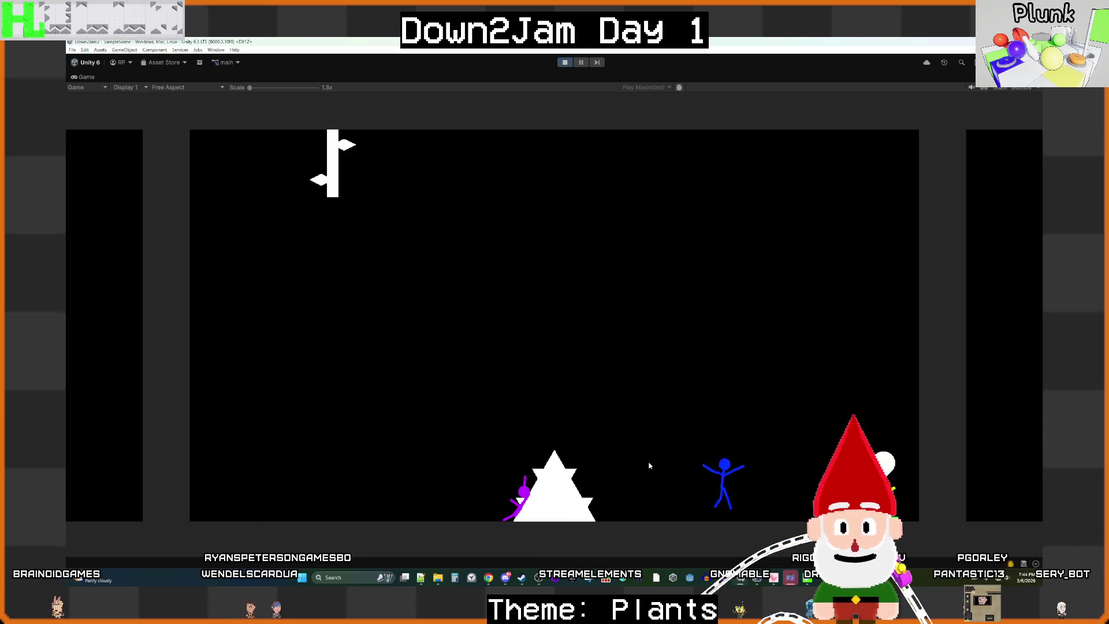
{"action": "key", "text": "ctrl+p"}
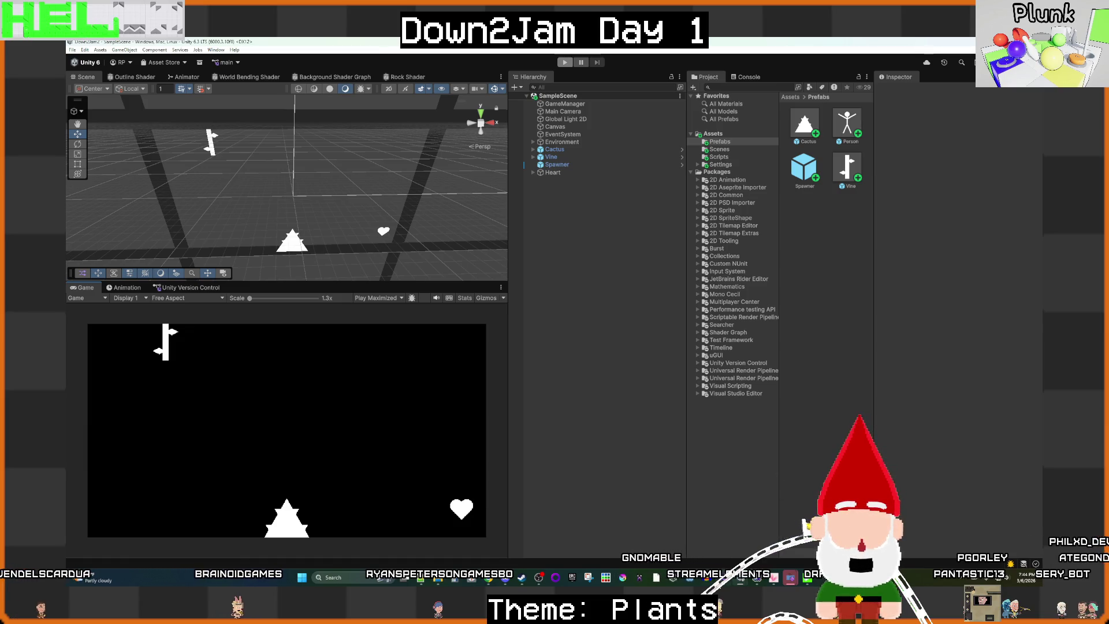
{"action": "left_click", "coordinate": [650, 577]}
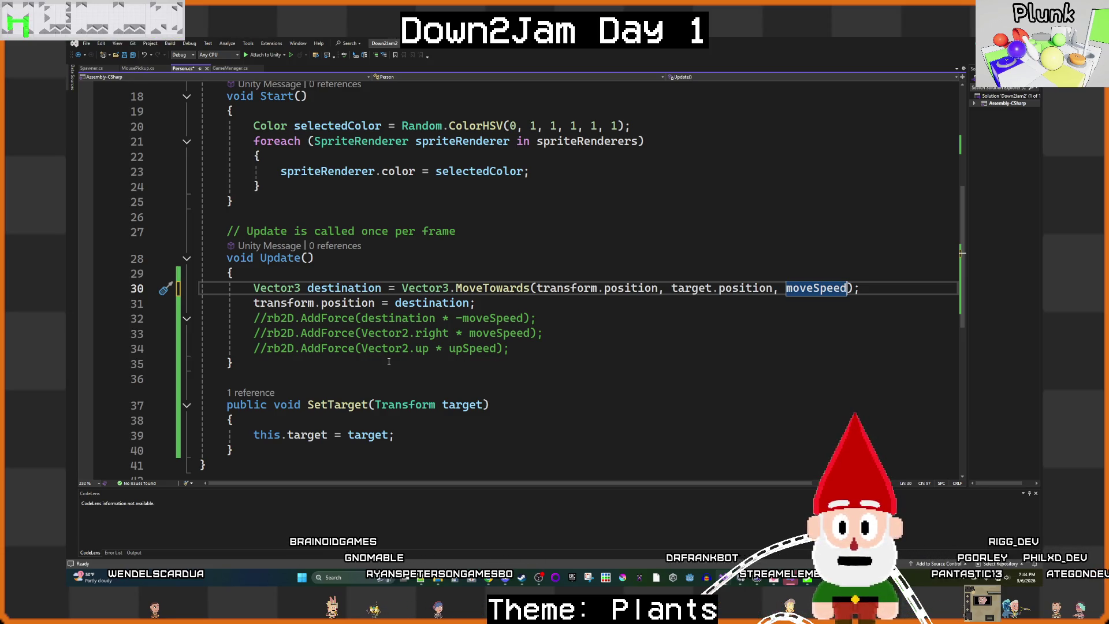
Step: Uncomment the rb2D.AddForce(Vector2.up * upSpeed) line on line 34
{"action": "left_click", "coordinate": [269, 349]}
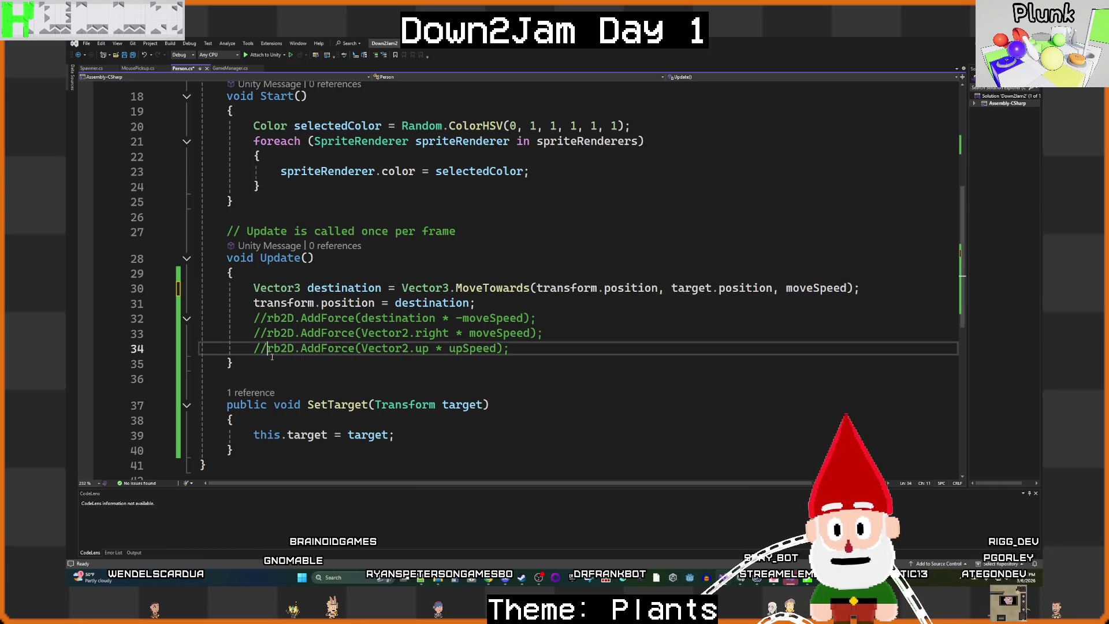
{"action": "key", "text": "BackSpace"}
{"action": "key", "text": "BackSpace"}
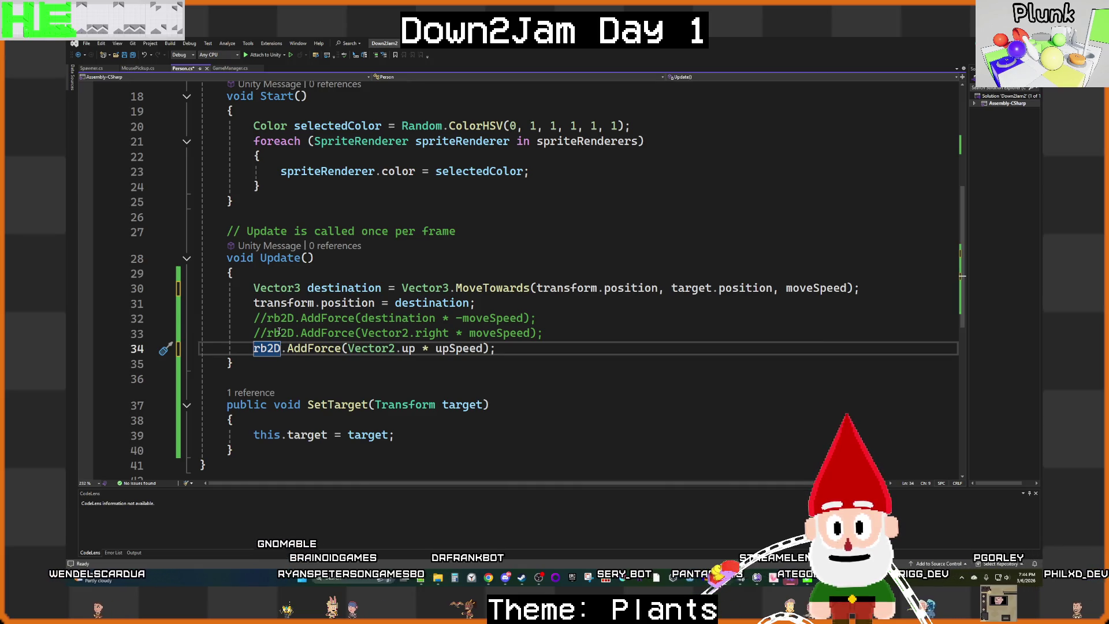
{"action": "left_click", "coordinate": [267, 318]}
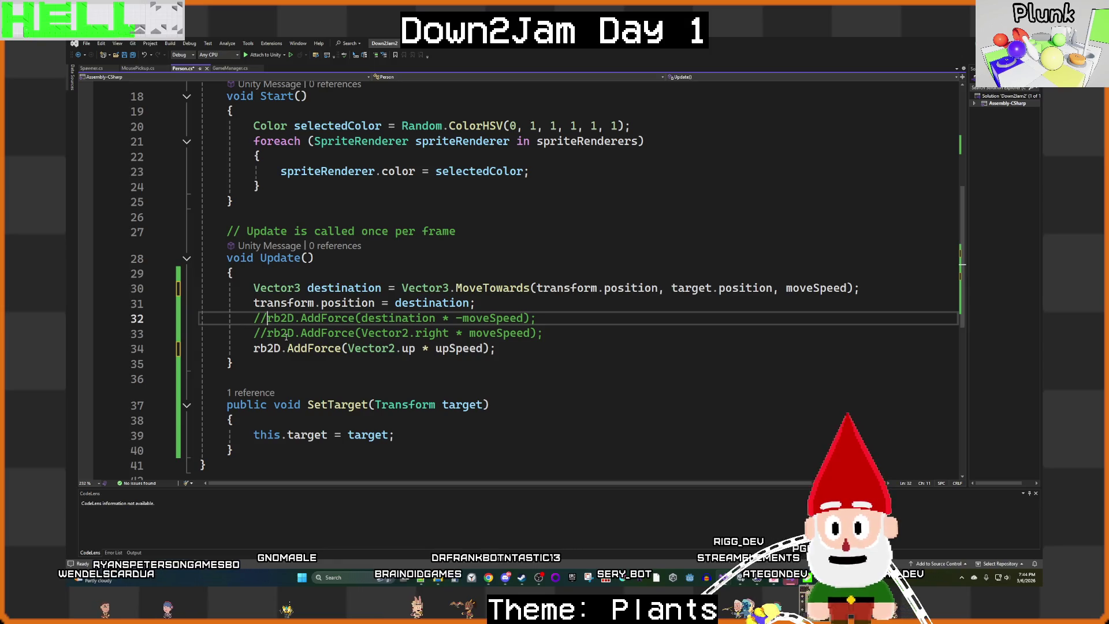
Step: Compare MousePickup's target and position code with line 30's MoveTowards, then select the Person prefab in Unity
{"action": "left_click", "coordinate": [145, 69]}
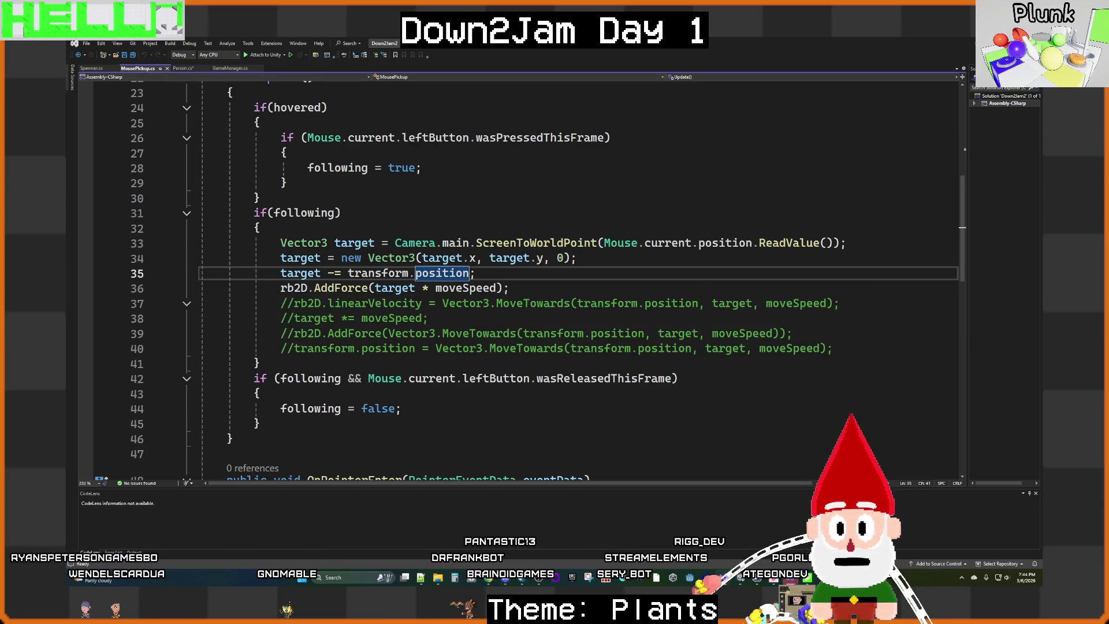
{"action": "left_click", "coordinate": [361, 242]}
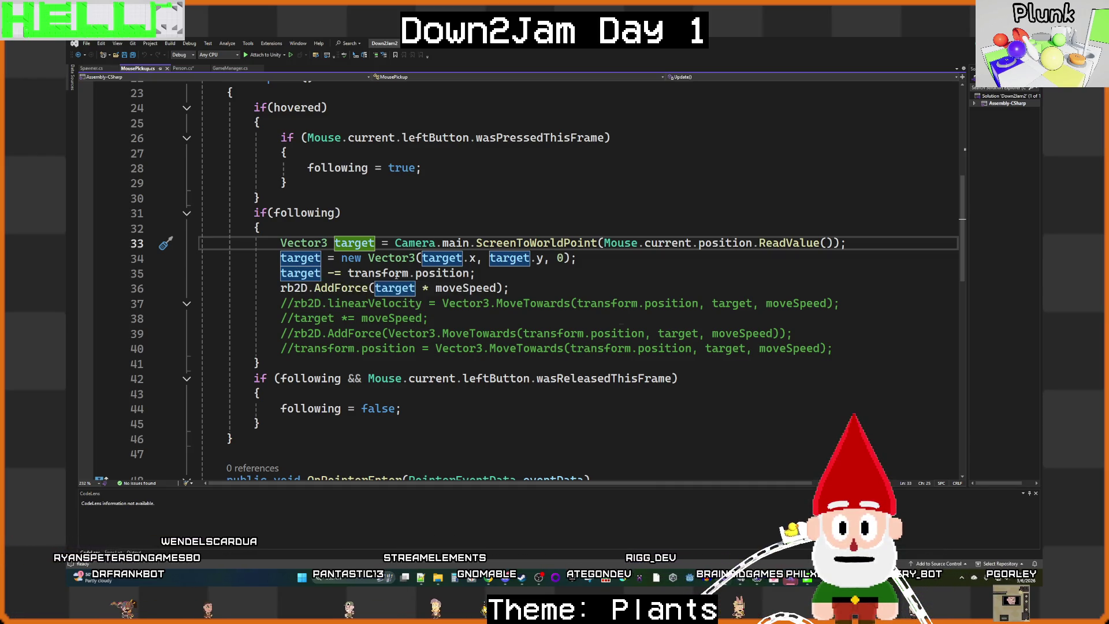
{"action": "left_click", "coordinate": [443, 273]}
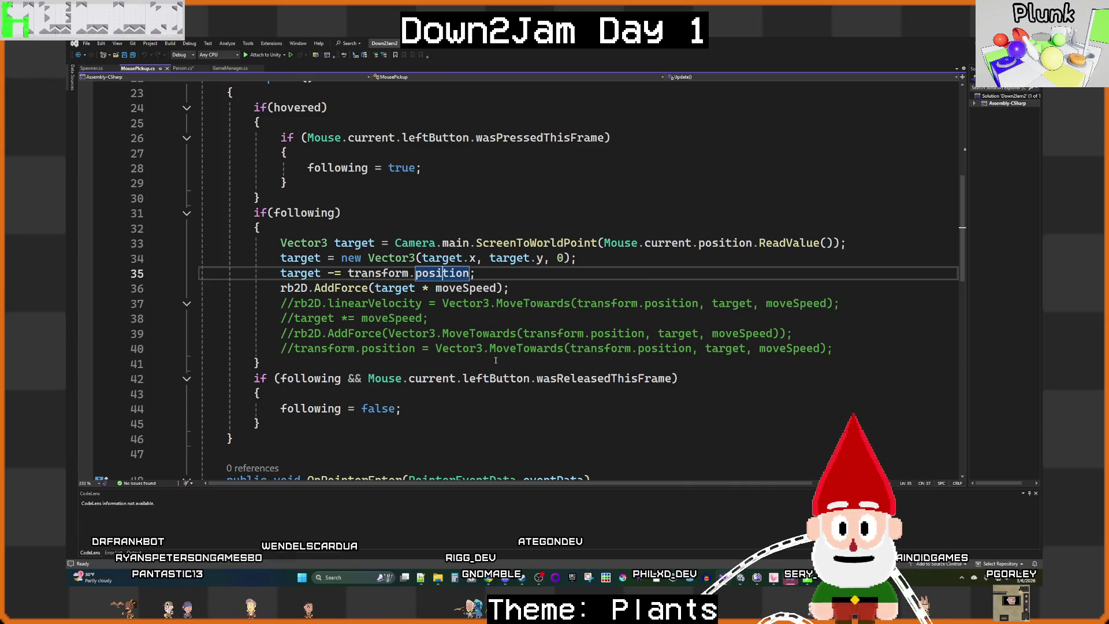
{"action": "key", "text": "ctrl+Tab"}
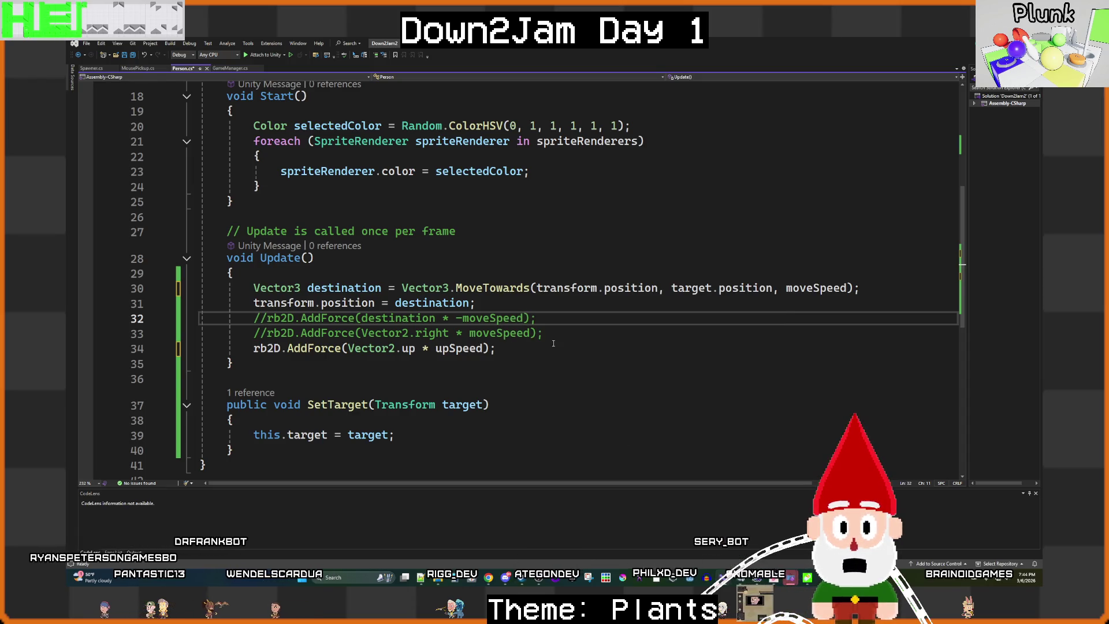
{"action": "left_click", "coordinate": [624, 288]}
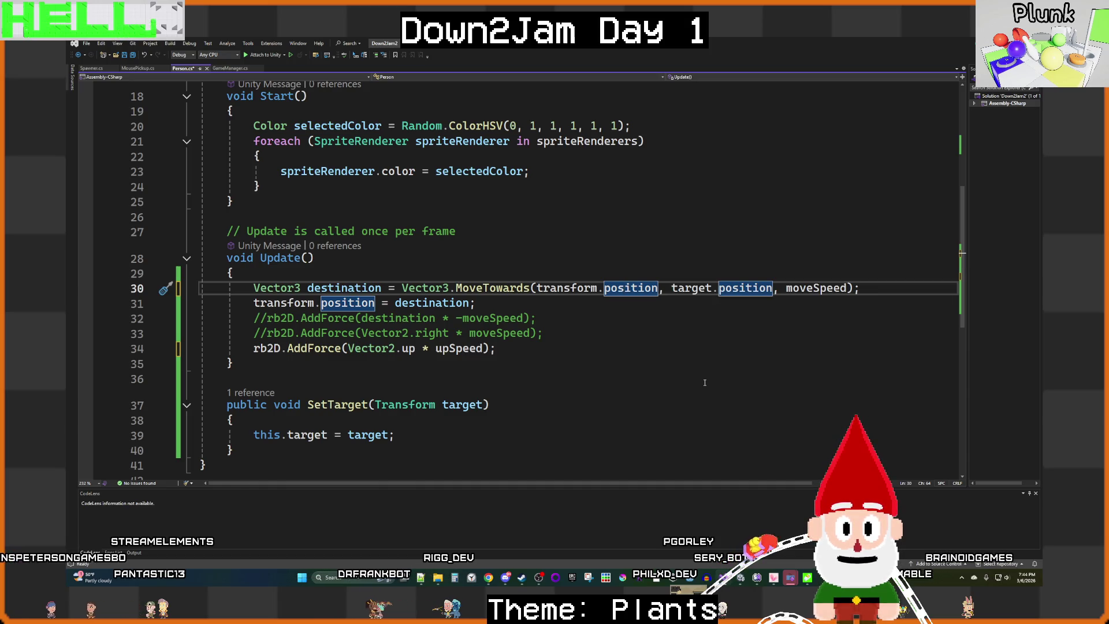
{"action": "mouse_move", "coordinate": [500, 288]}
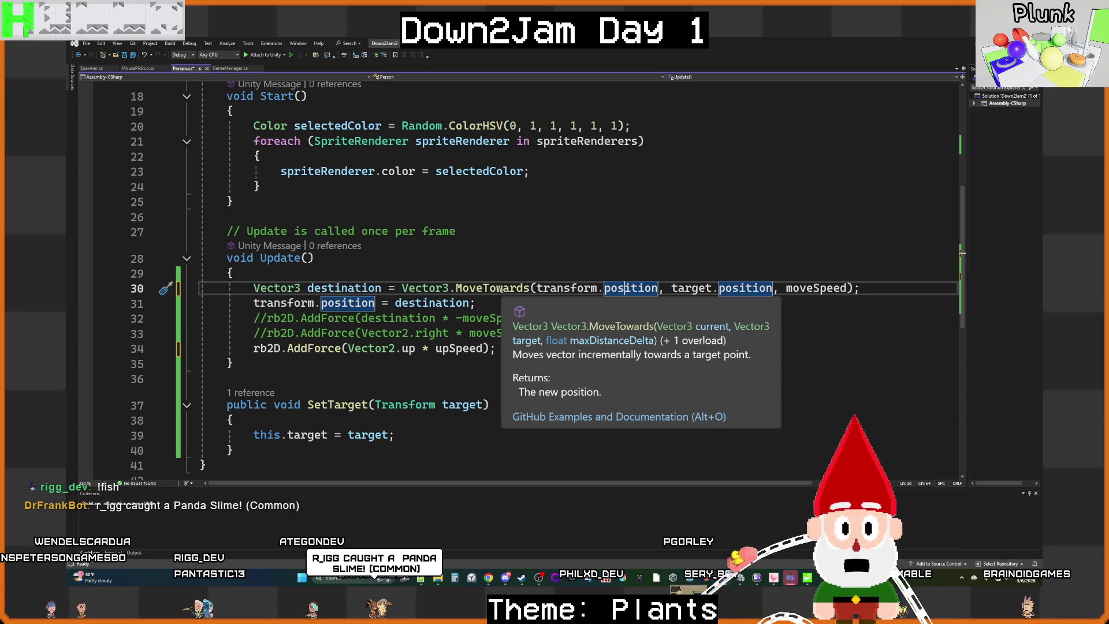
{"action": "mouse_move", "coordinate": [722, 578]}
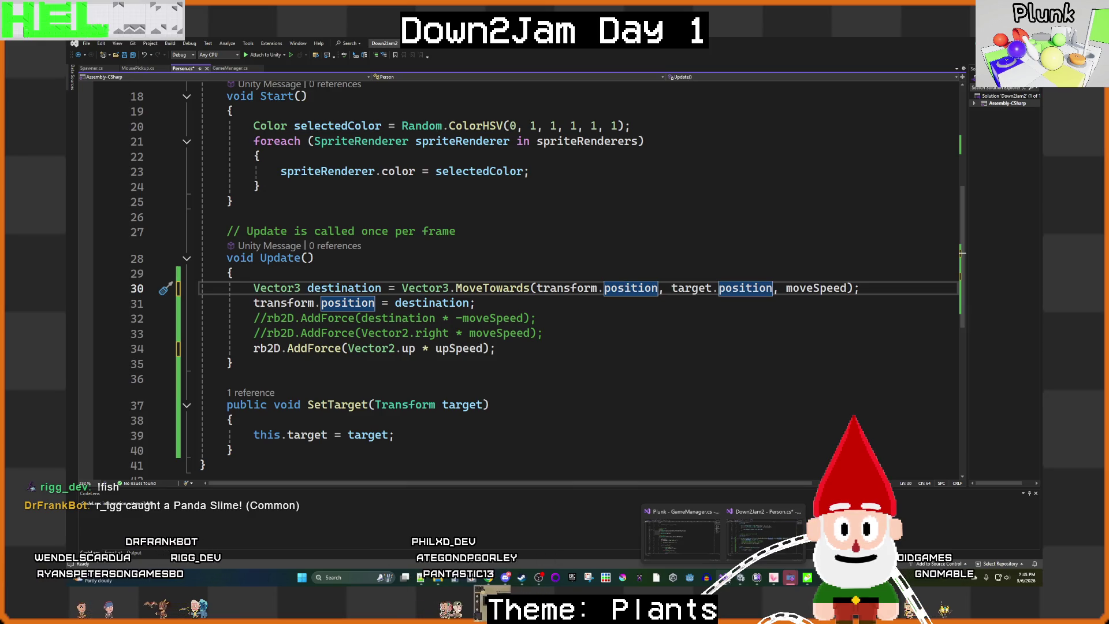
{"action": "left_click", "coordinate": [741, 578]}
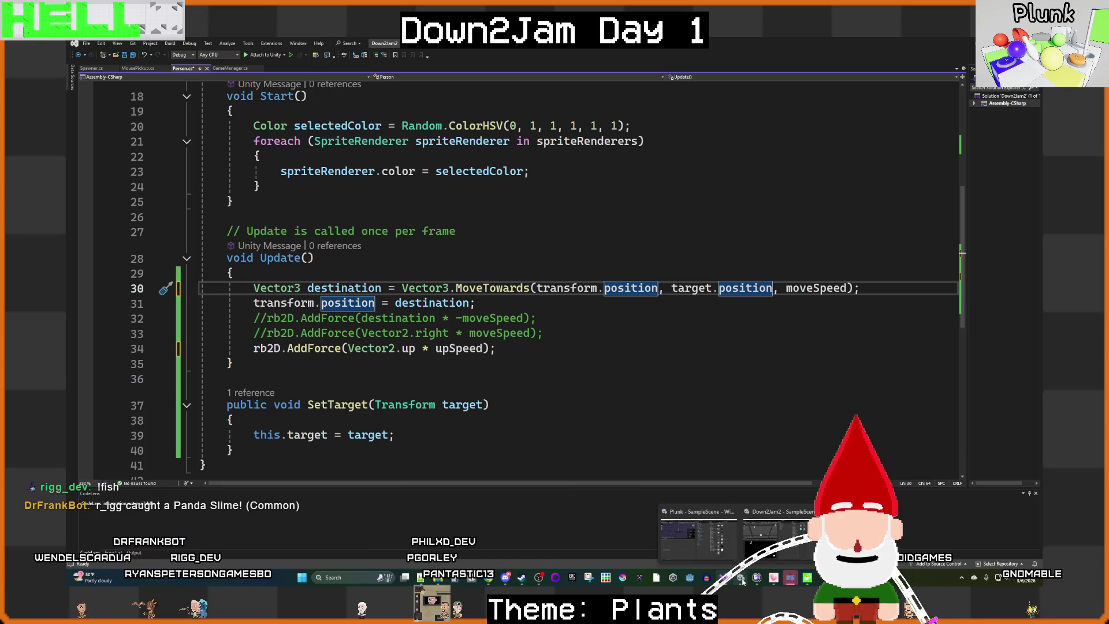
{"action": "left_click", "coordinate": [848, 132]}
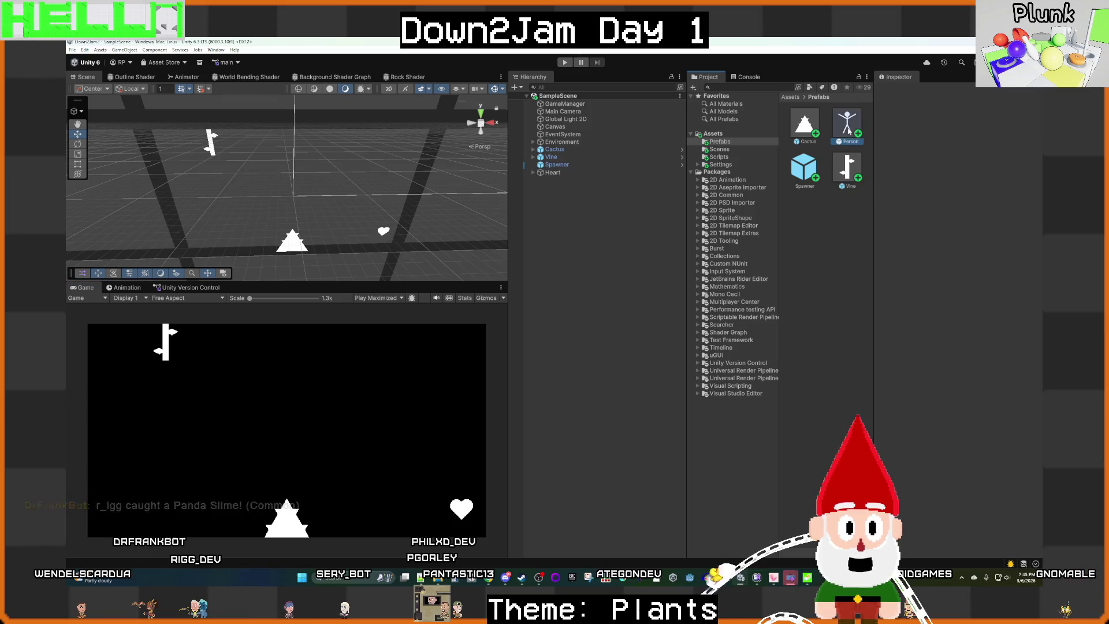
Step: Set the Person prefab's Move Speed to 0.01 and return to SampleScene
{"action": "double_click", "coordinate": [847, 123]}
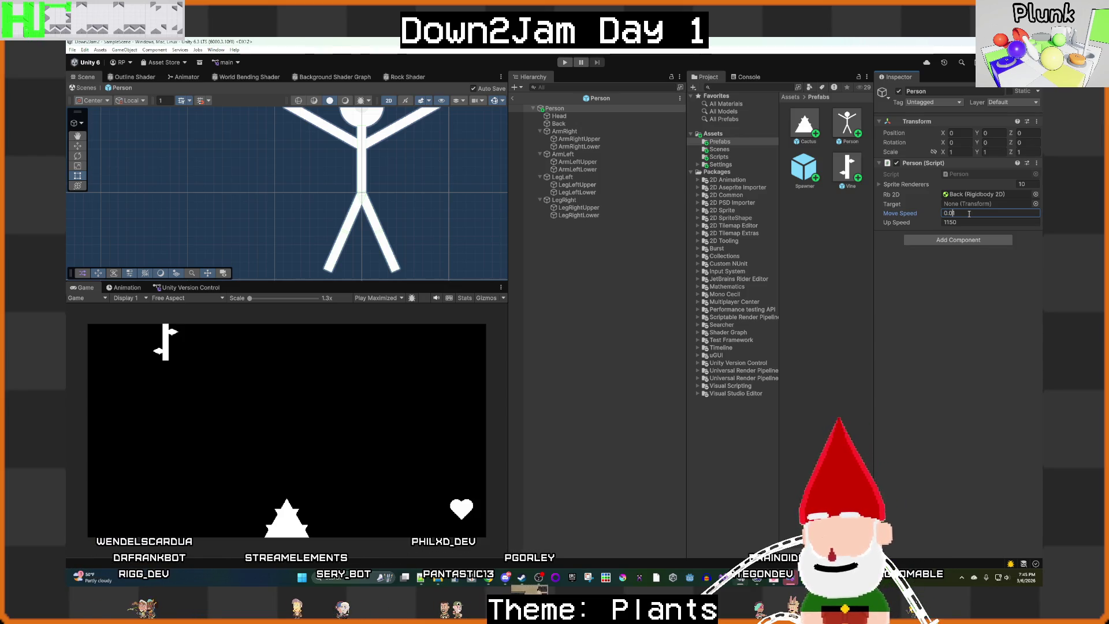
{"action": "left_click", "coordinate": [586, 280]}
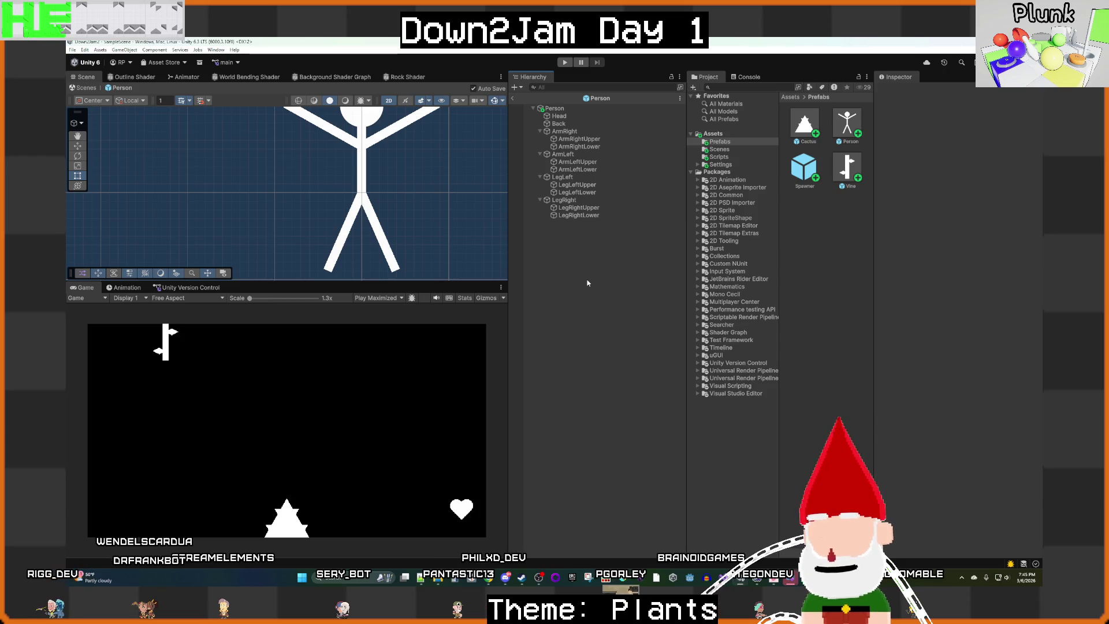
{"action": "left_click", "coordinate": [511, 98]}
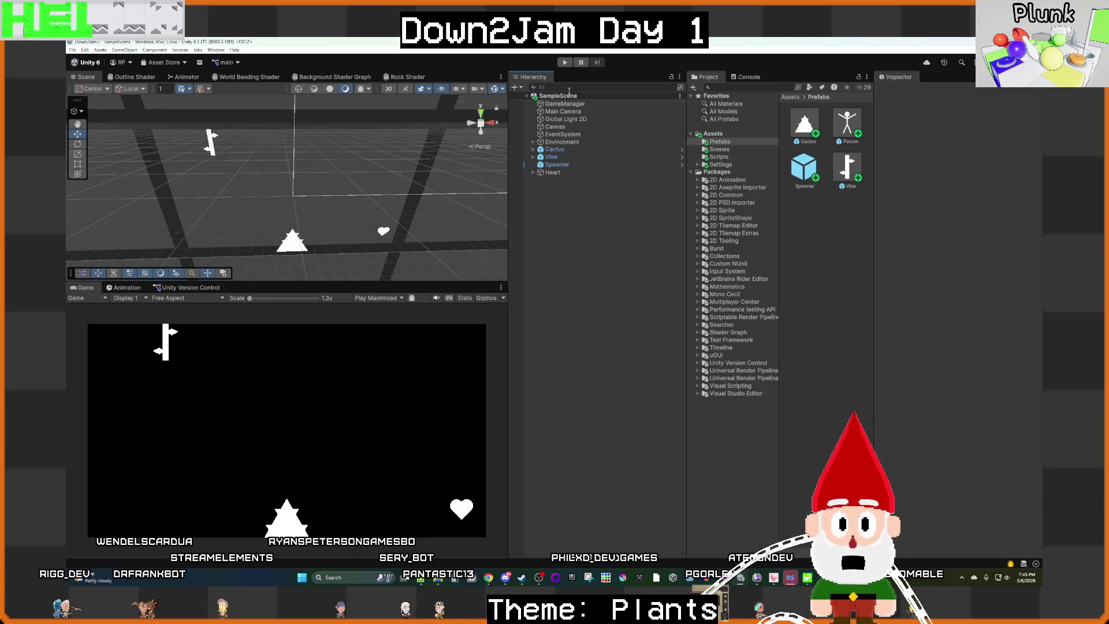
Step: Play-test the stick figure walking to the tree, then stop and return to Person.cs
{"action": "left_click", "coordinate": [564, 63]}
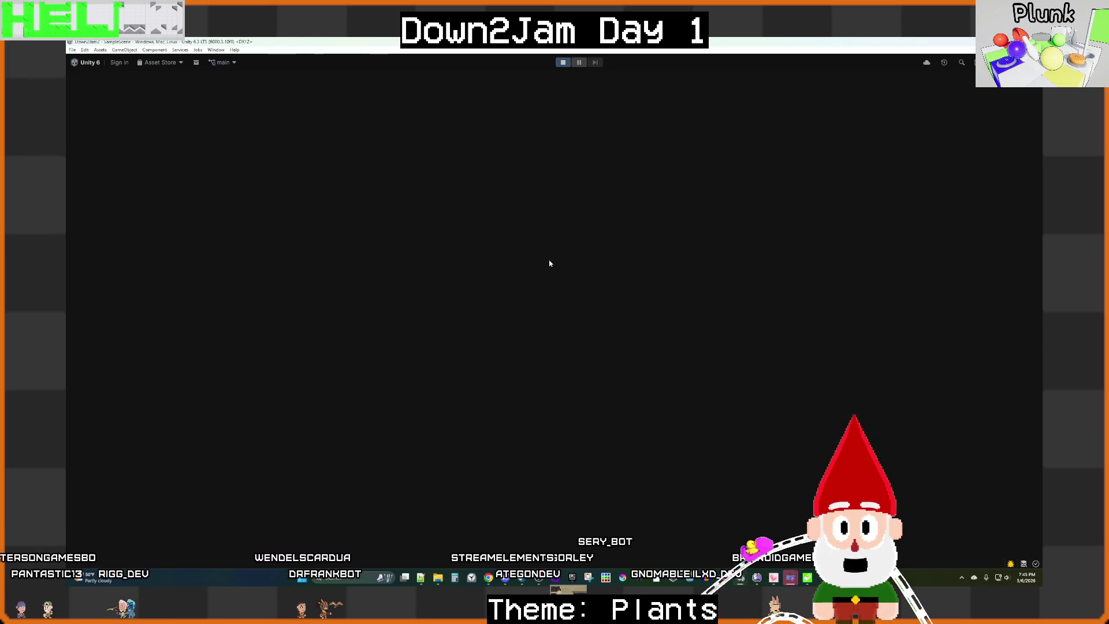
{"action": "key", "text": "d"}
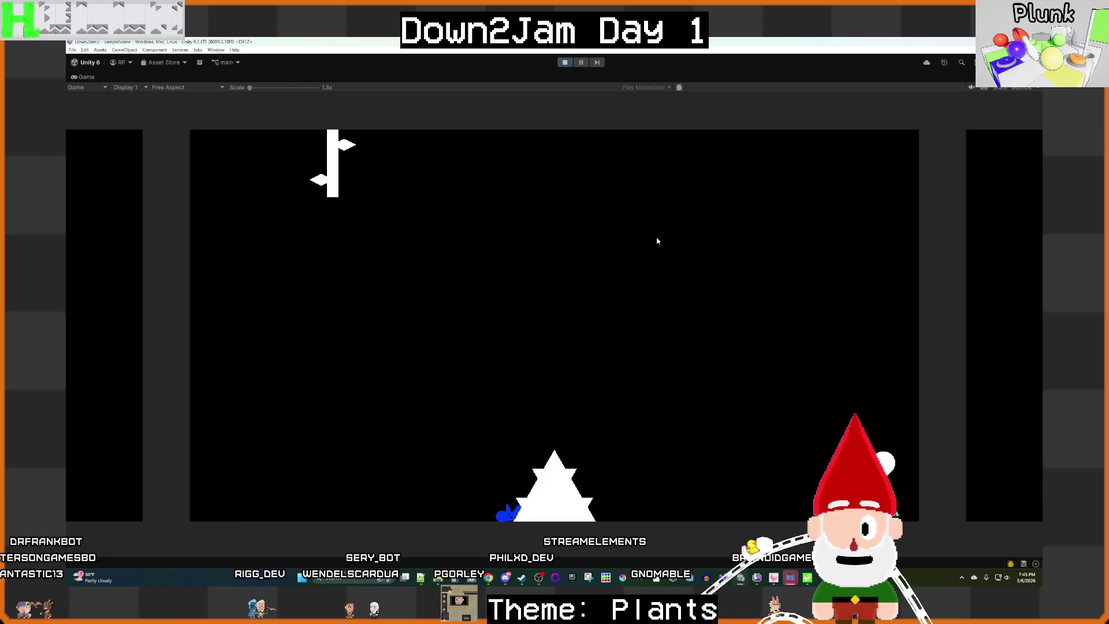
{"action": "left_click", "coordinate": [568, 67]}
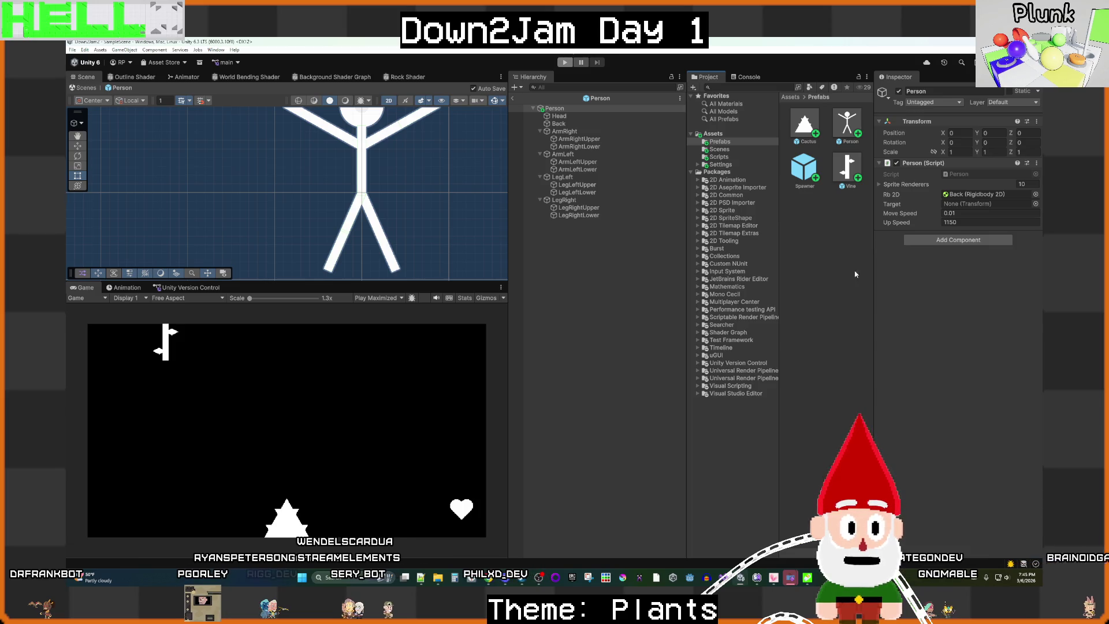
{"action": "mouse_move", "coordinate": [723, 577]}
{"action": "left_click", "coordinate": [749, 538]}
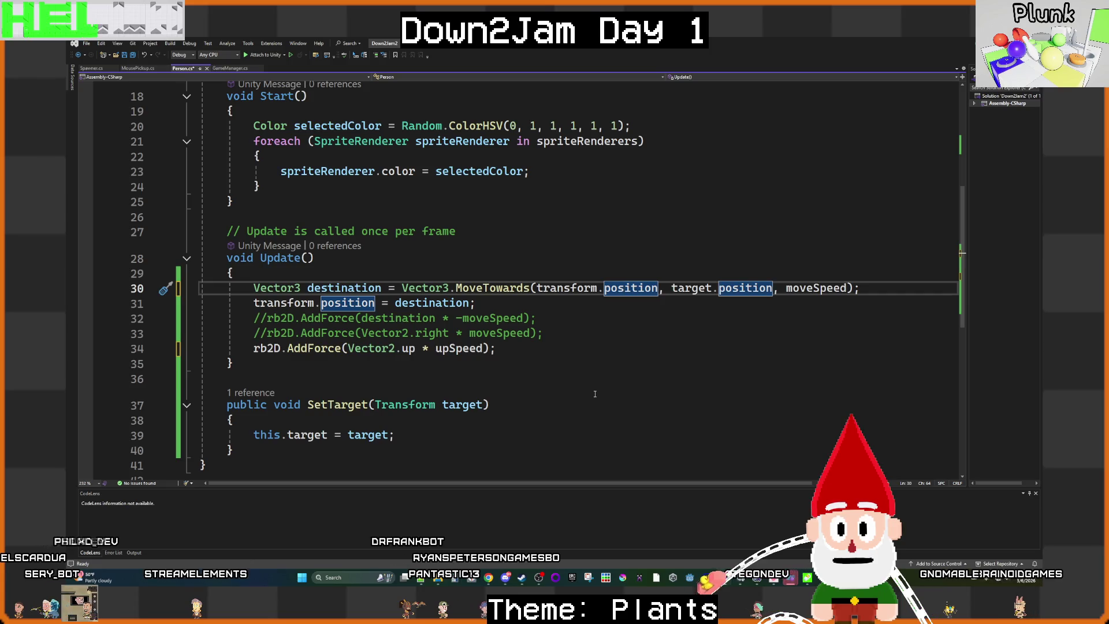
Step: Check moveSpeed's QuickInfo on line 30, then select the prefab's Move Speed field in Unity
{"action": "scroll", "coordinate": [595, 393], "scroll_direction": "up", "scroll_amount": 4}
{"action": "scroll", "coordinate": [596, 394], "scroll_direction": "down", "scroll_amount": 4}
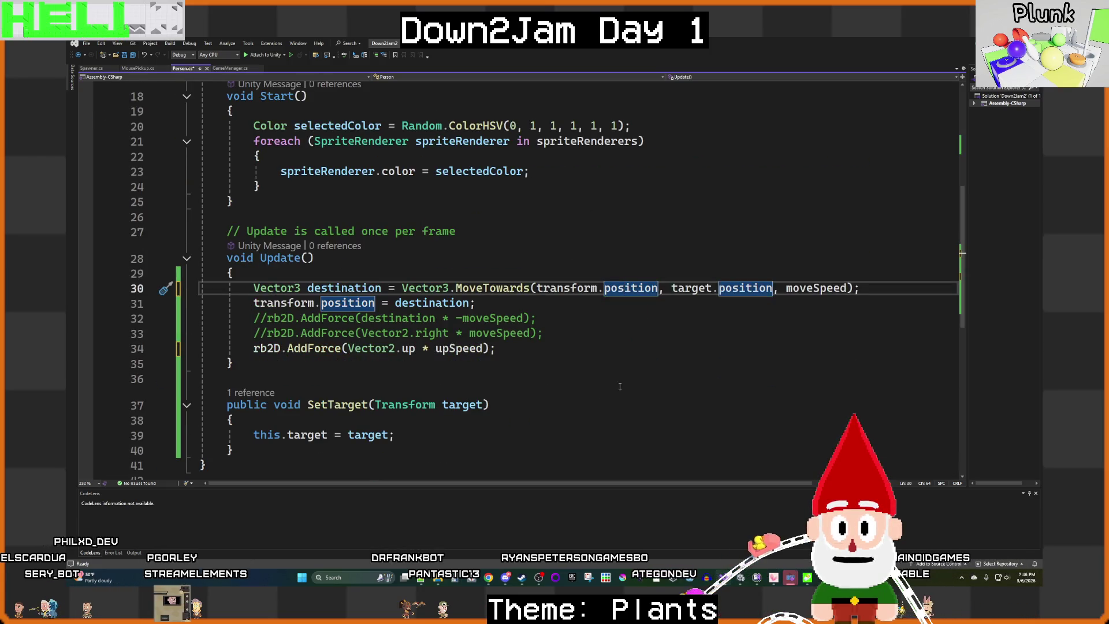
{"action": "mouse_move", "coordinate": [824, 291]}
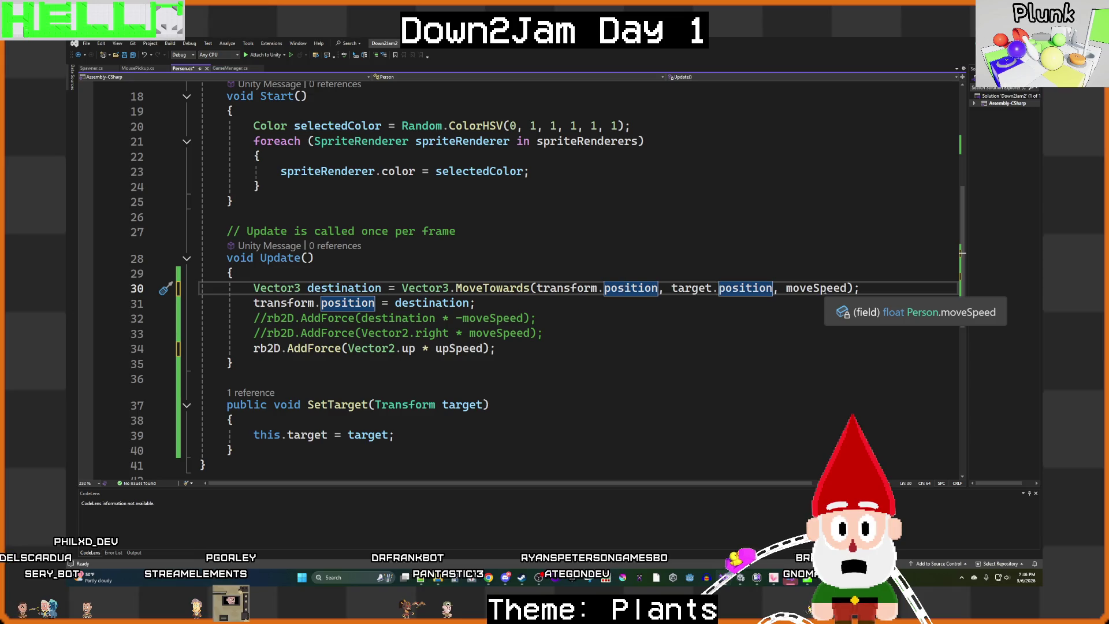
{"action": "left_click", "coordinate": [741, 579]}
{"action": "left_click", "coordinate": [955, 213]}
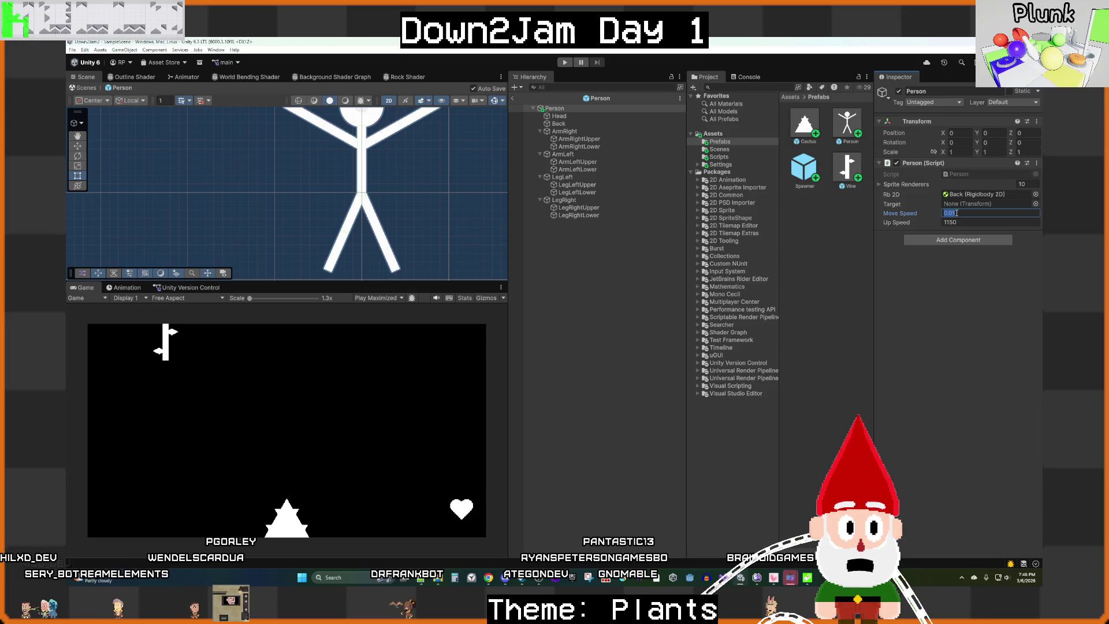
Step: Shrink the Person prefab's Move Speed below 0.01 by adding zeros, then exit Prefab Mode
{"action": "key", "text": "BackSpace"}
{"action": "type", "text": "00"}
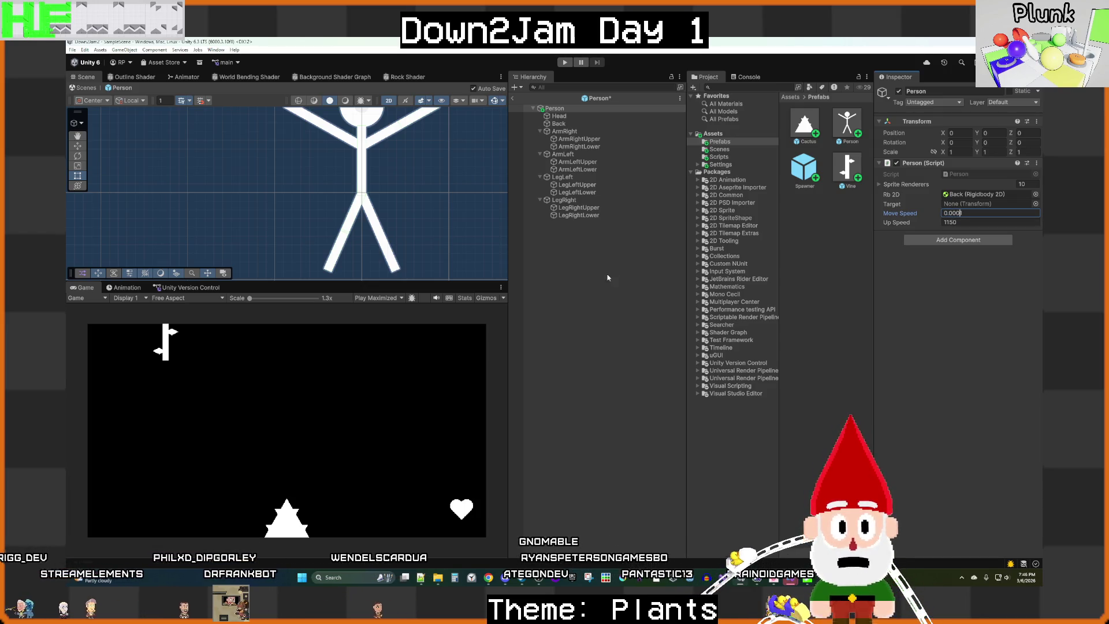
{"action": "left_click", "coordinate": [606, 274]}
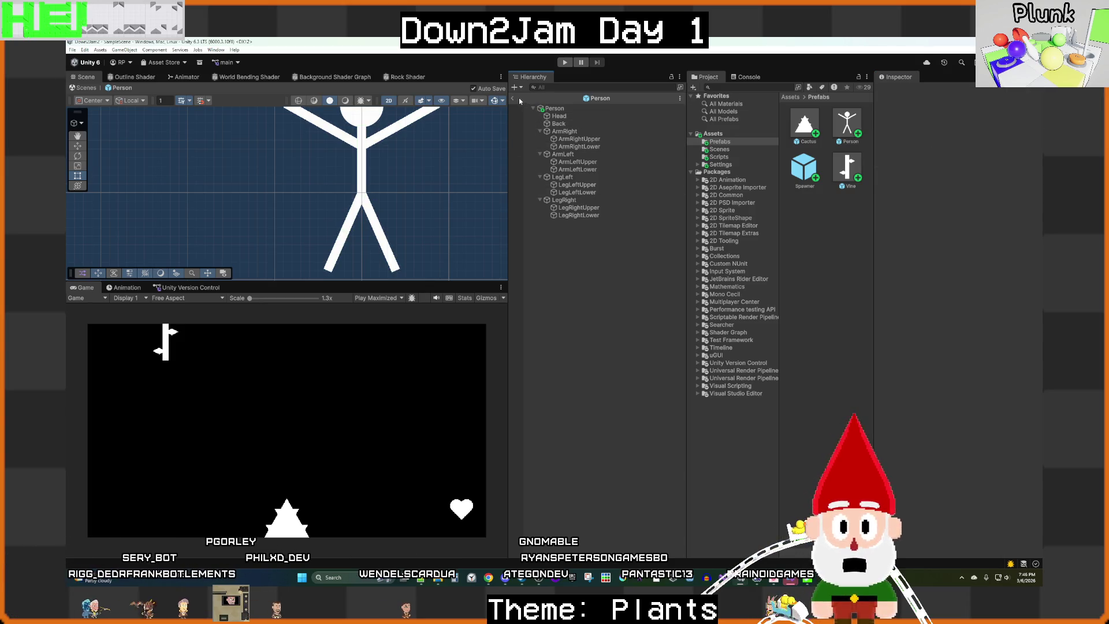
{"action": "left_click", "coordinate": [512, 98]}
Step: Play-test until the green stick figure reaches the cactus, then stop and return to Person.cs
{"action": "key", "text": "ctrl+p"}
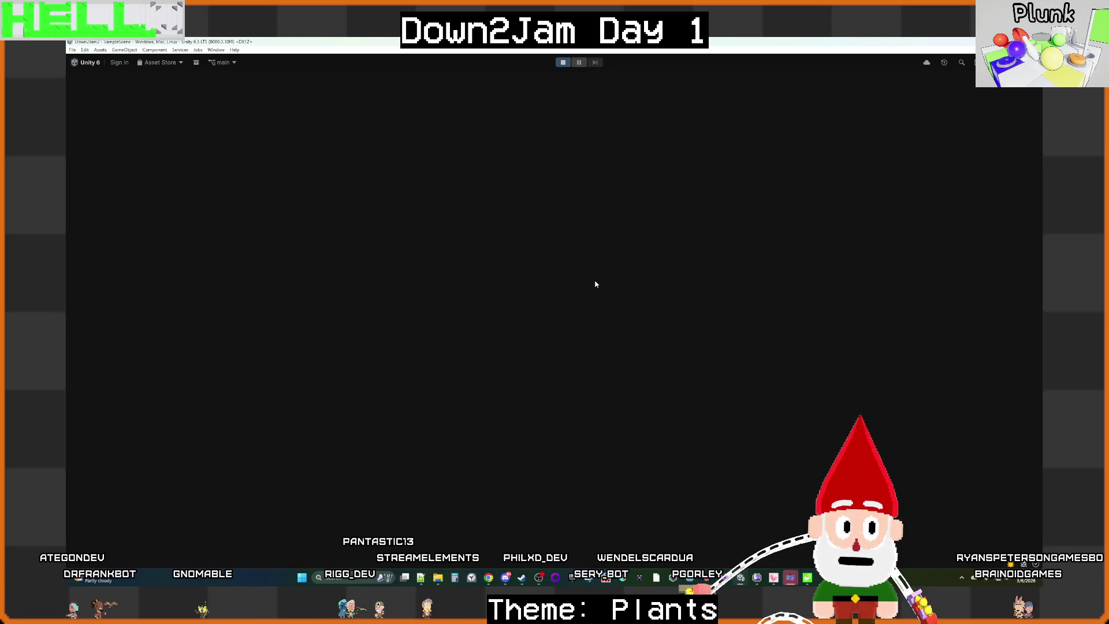
{"action": "key", "text": "d"}
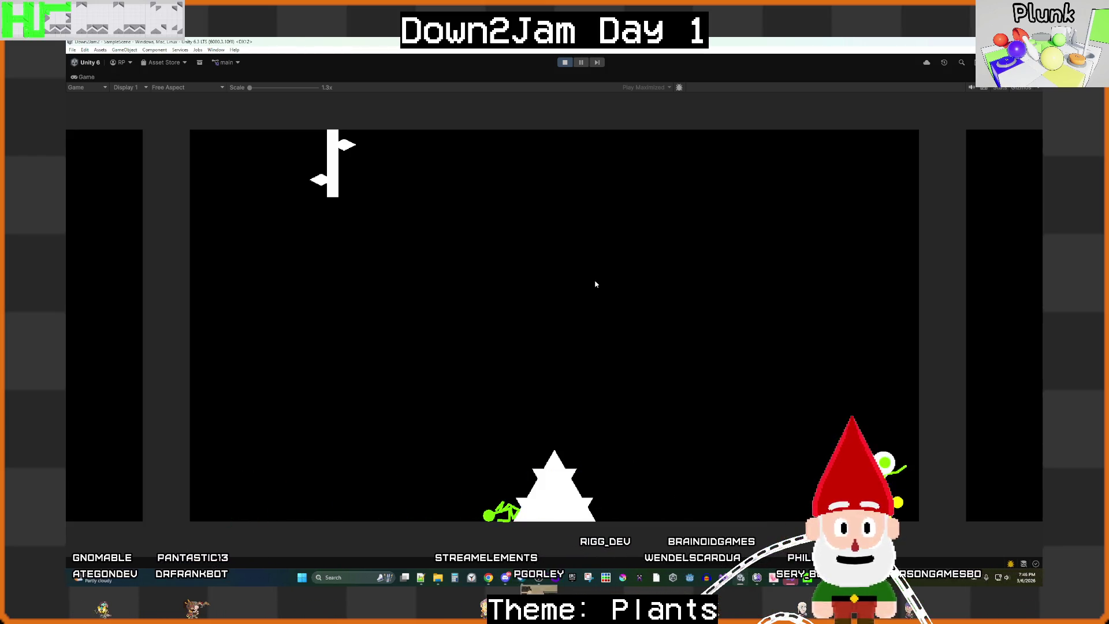
{"action": "left_click", "coordinate": [565, 62]}
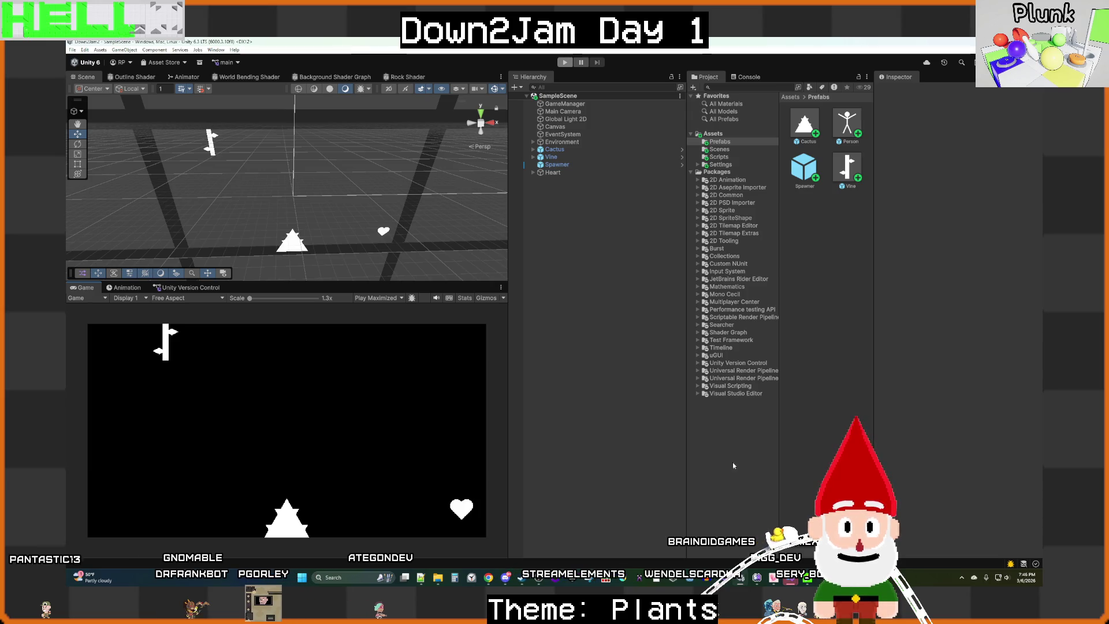
{"action": "left_click", "coordinate": [745, 534]}
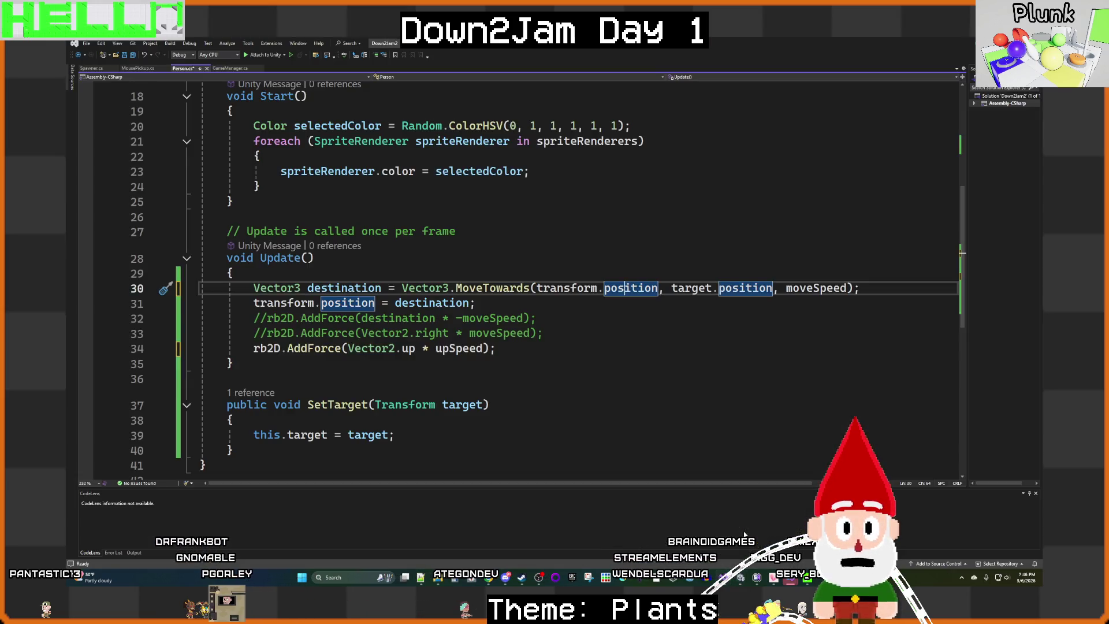
Step: Add a new line after line 31 with the expression target.position - transform.position
{"action": "left_click", "coordinate": [503, 308]}
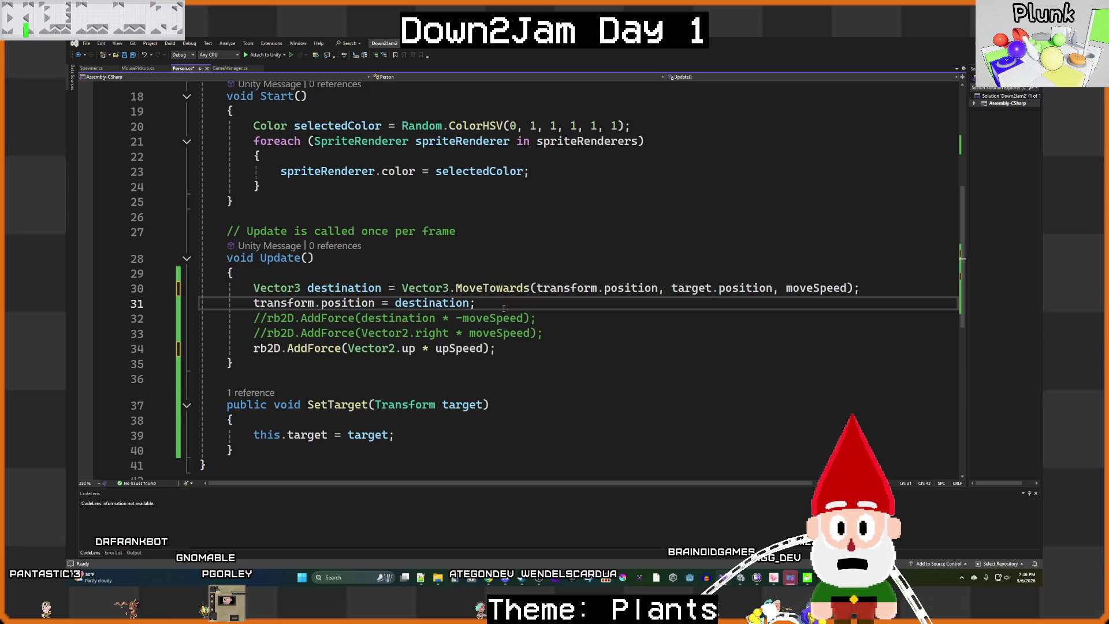
{"action": "key", "text": "Return"}
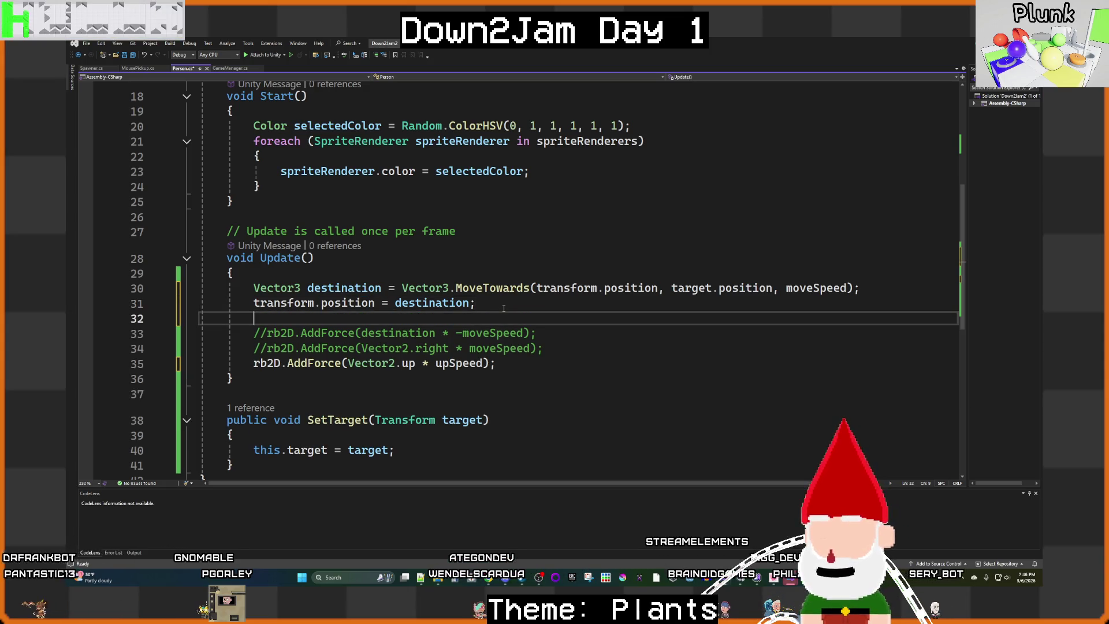
{"action": "type", "text": "target."}
{"action": "key", "text": "Tab"}
{"action": "type", "text": "-"}
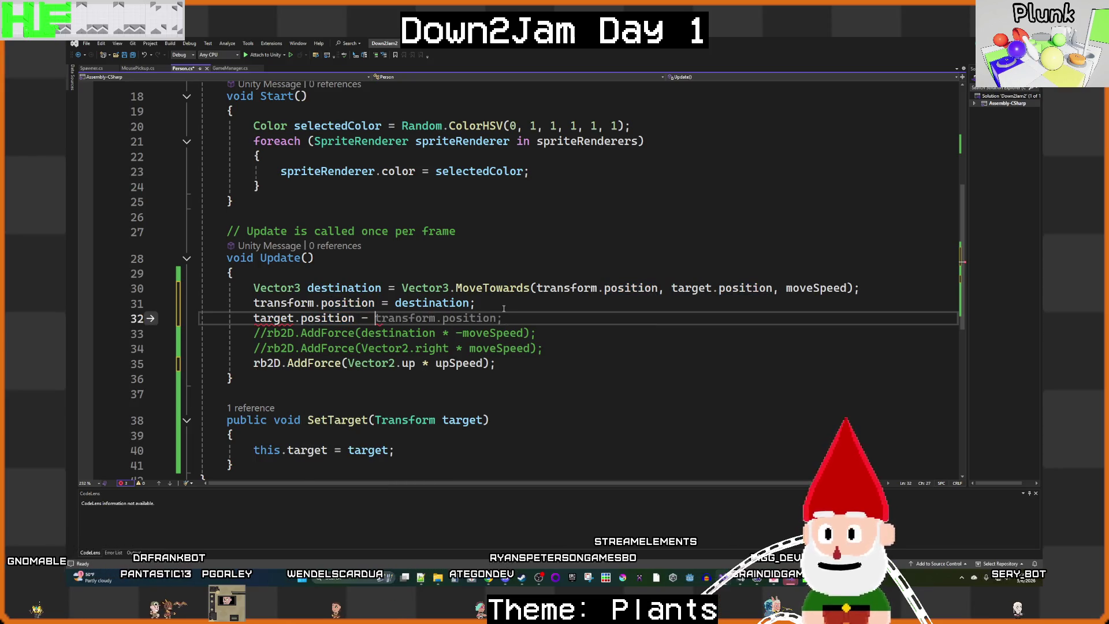
{"action": "key", "text": "Tab"}
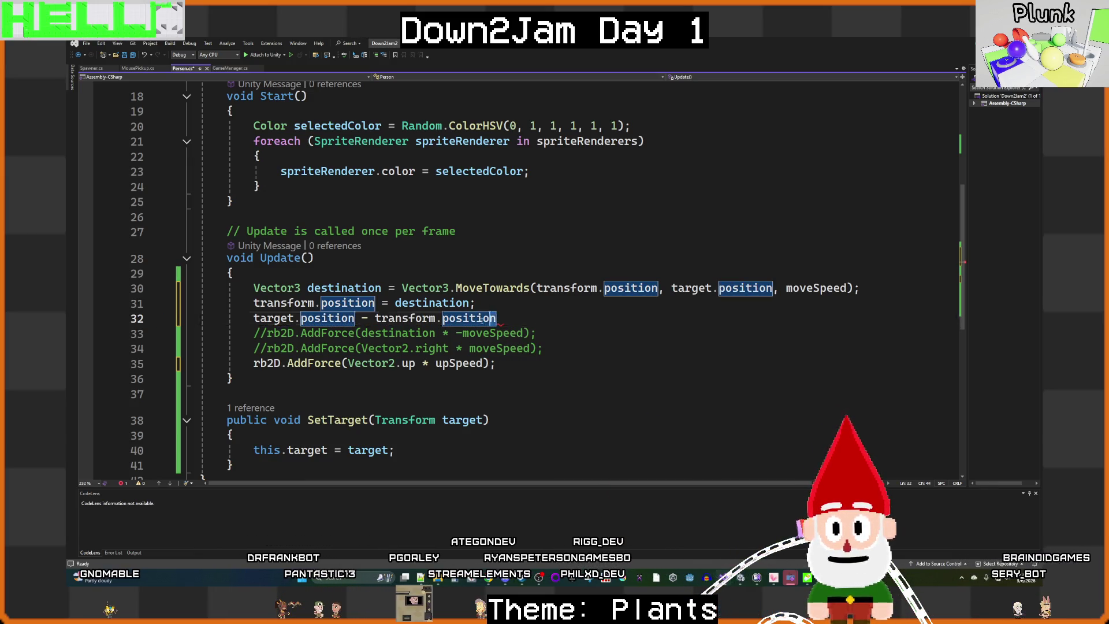
Step: Uncomment the first AddForce call and replace its destination argument with that direction expression
{"action": "left_click_drag", "start_coordinate": [496, 318], "coordinate": [296, 324]}
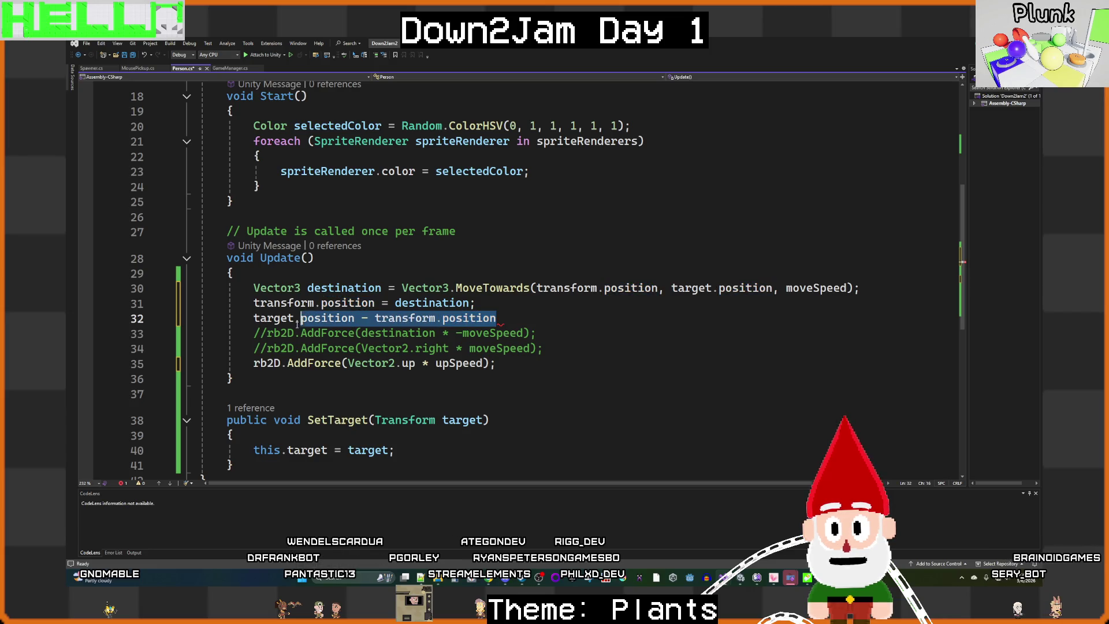
{"action": "left_click", "coordinate": [269, 333]}
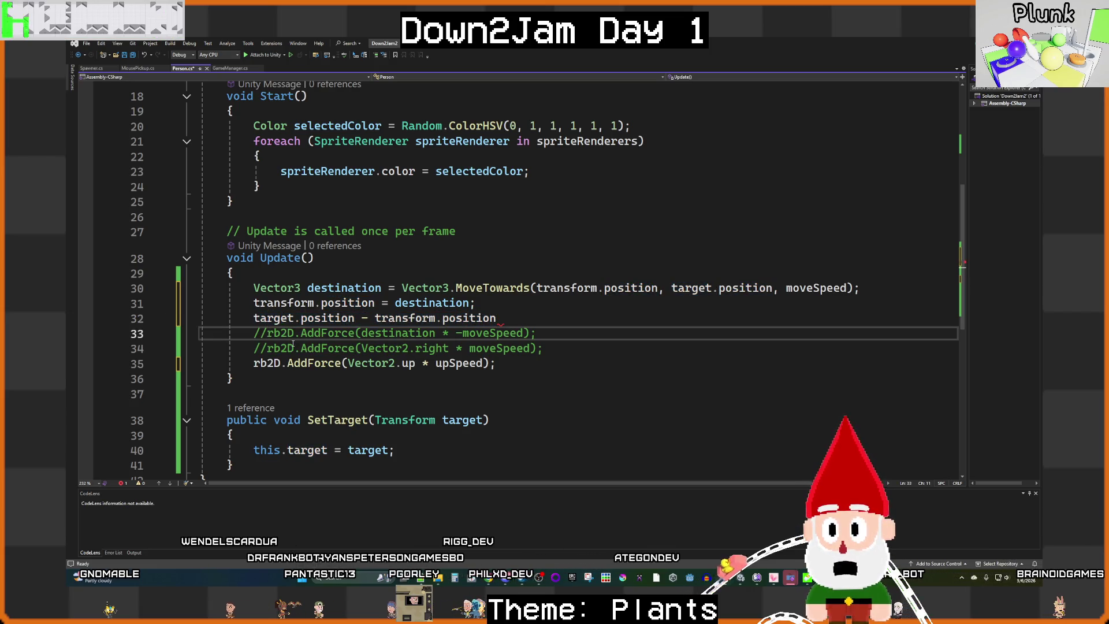
{"action": "key", "text": "BackSpace"}
{"action": "key", "text": "BackSpace"}
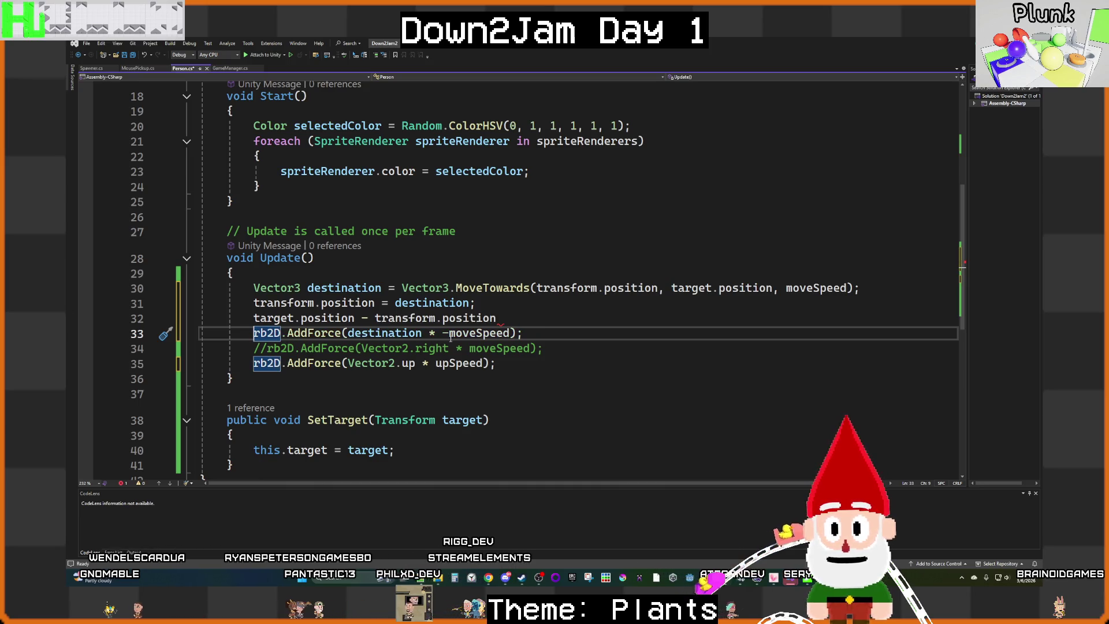
{"action": "double_click", "coordinate": [397, 334]}
{"action": "type", "text": "target.position - transform.position"}
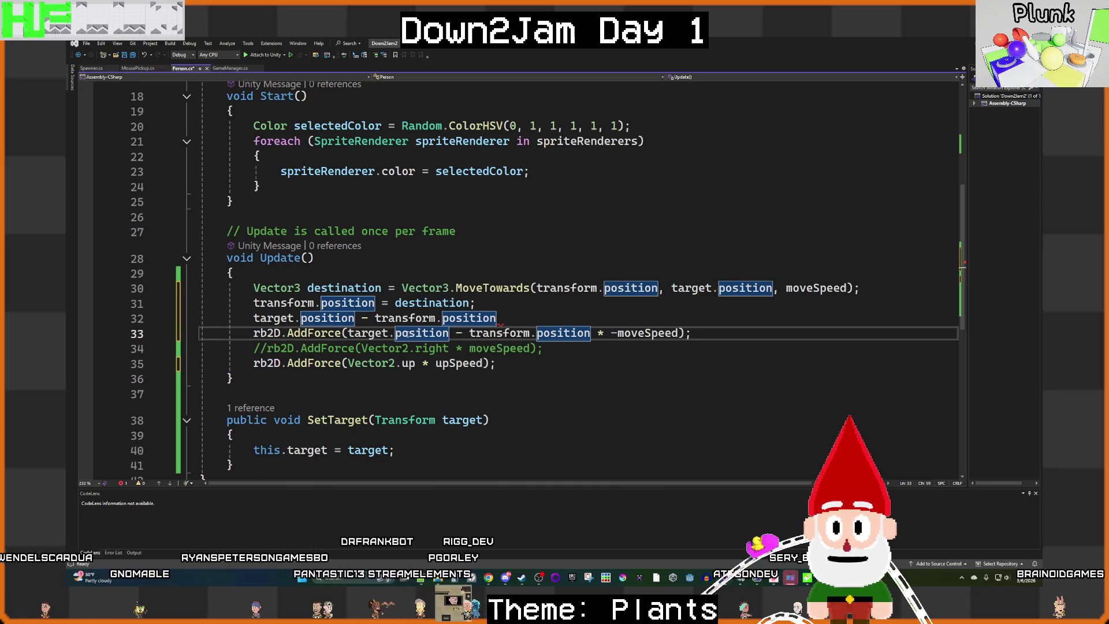
Step: Delete the leftover expression line, comment out the MoveTowards lines, save Person.cs, and return to Unity
{"action": "left_click", "coordinate": [491, 318]}
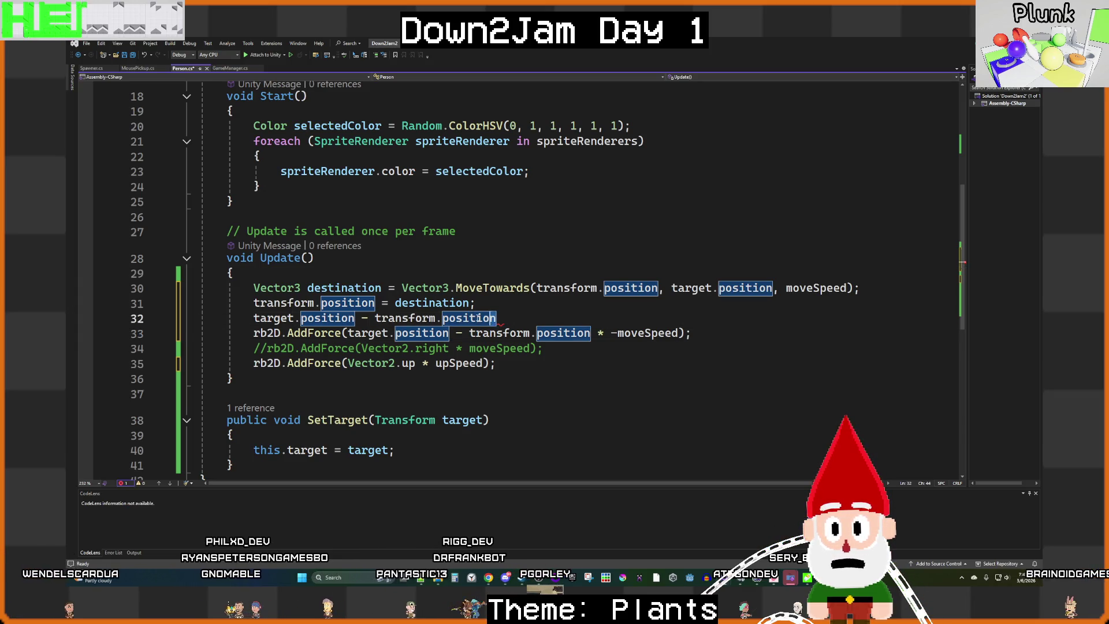
{"action": "left_click_drag", "start_coordinate": [491, 318], "coordinate": [283, 306]}
{"action": "left_click_drag", "start_coordinate": [524, 320], "coordinate": [85, 321]}
{"action": "key", "text": "BackSpace"}
{"action": "key", "text": "BackSpace"}
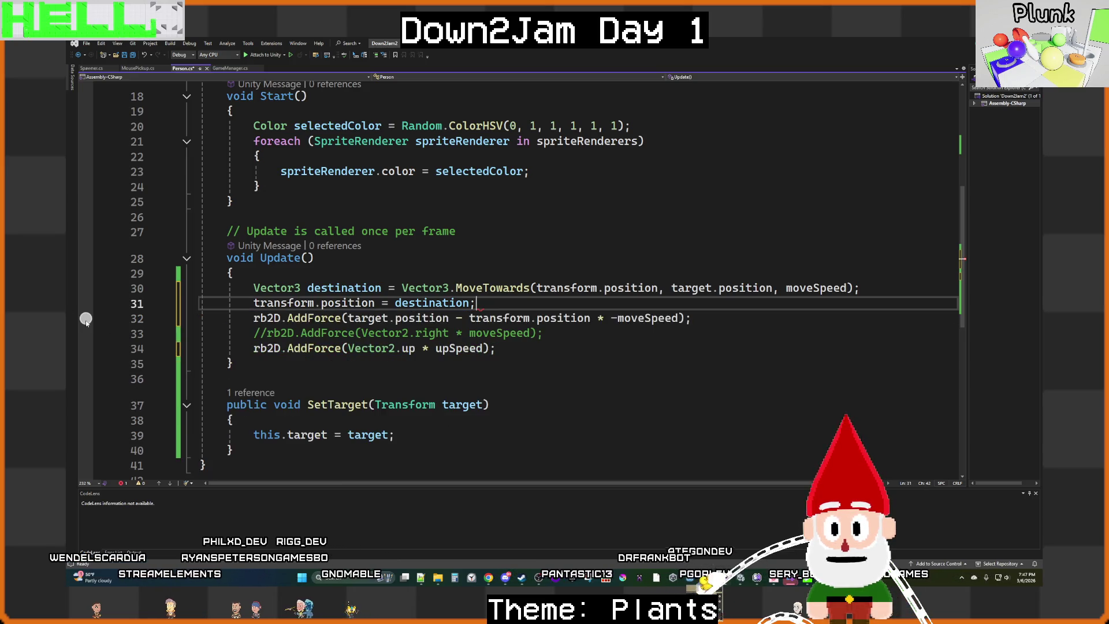
{"action": "left_click_drag", "start_coordinate": [475, 302], "coordinate": [254, 287]}
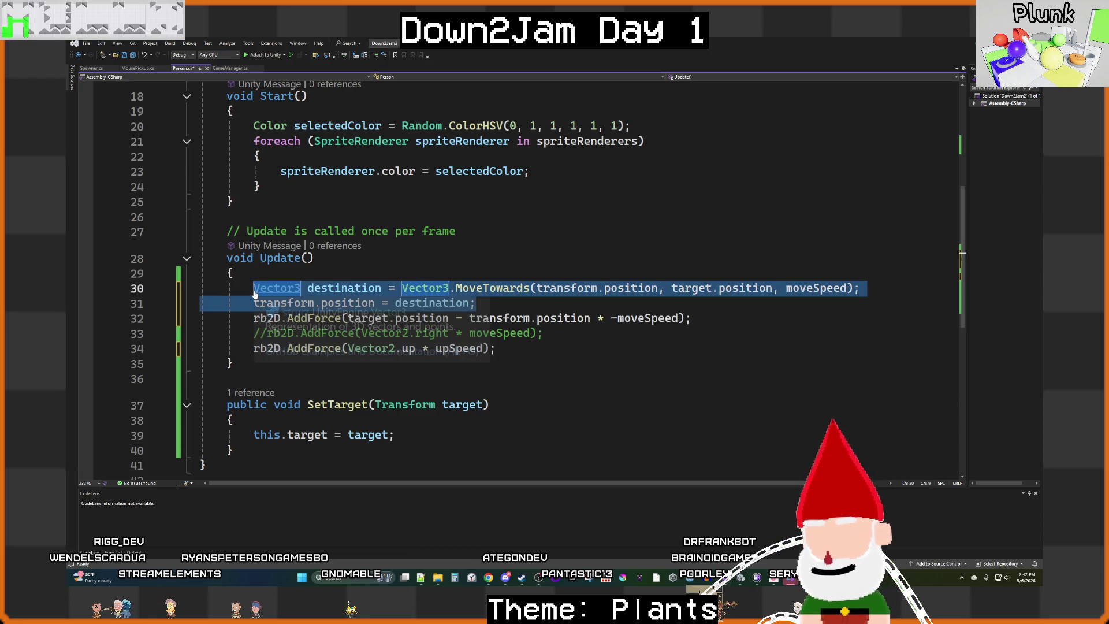
{"action": "key", "text": "ctrl+k"}
{"action": "key", "text": "ctrl+c"}
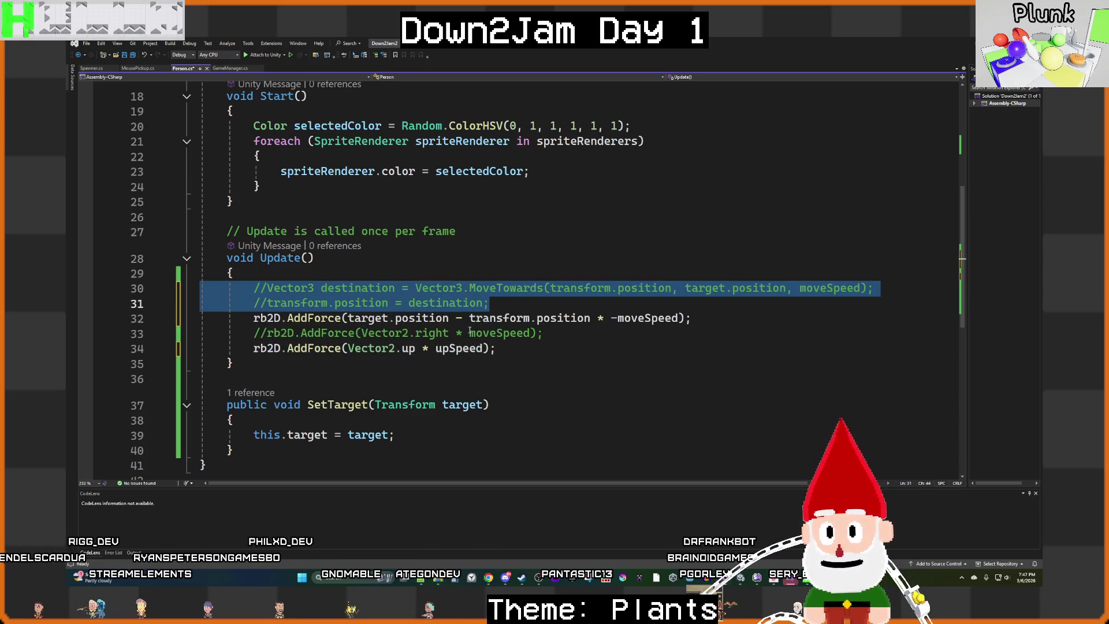
{"action": "key", "text": "ctrl+s"}
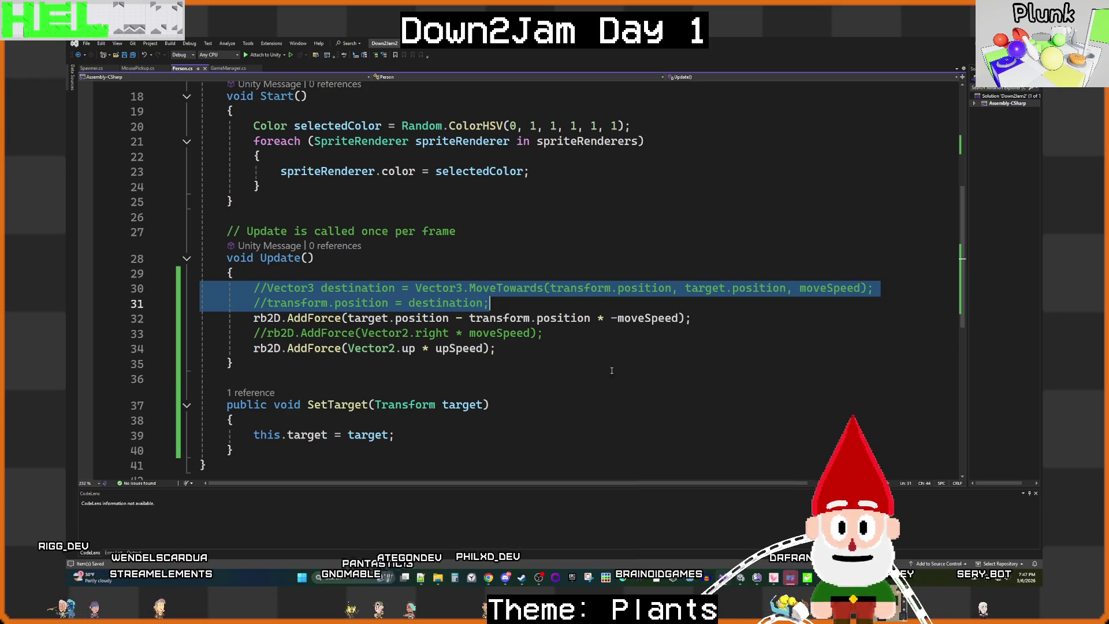
{"action": "left_click", "coordinate": [754, 531]}
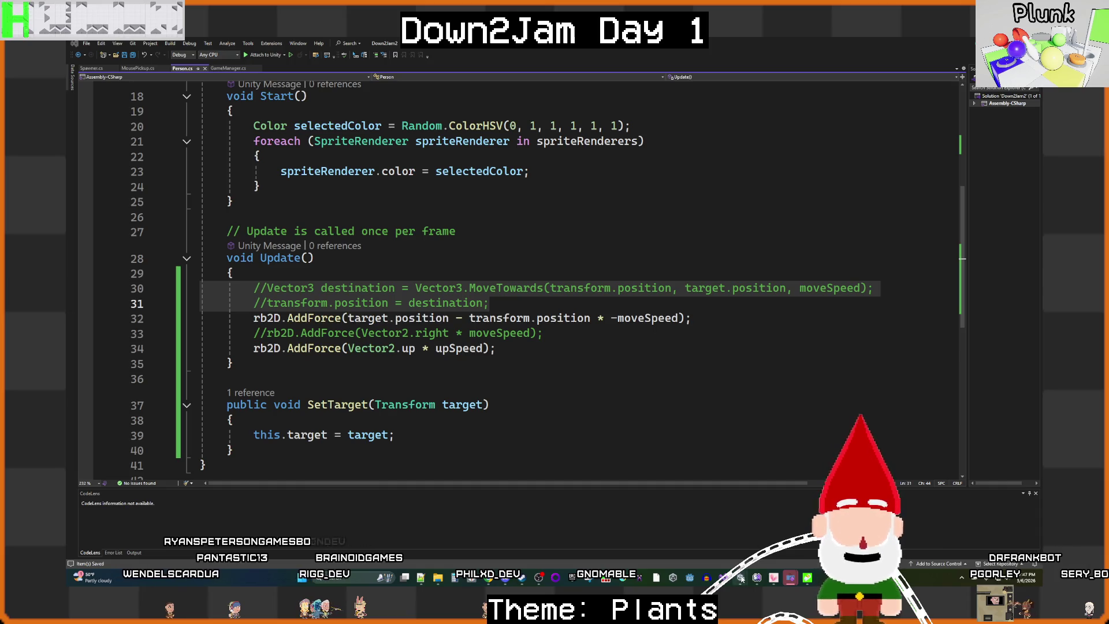
{"action": "mouse_move", "coordinate": [742, 578]}
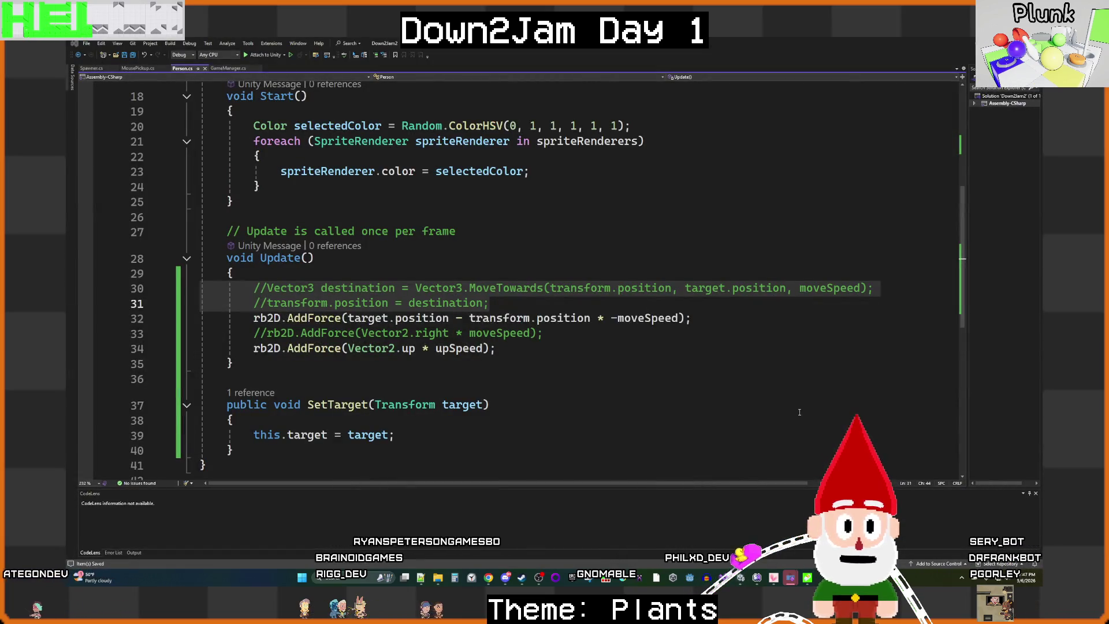
{"action": "left_click", "coordinate": [788, 501]}
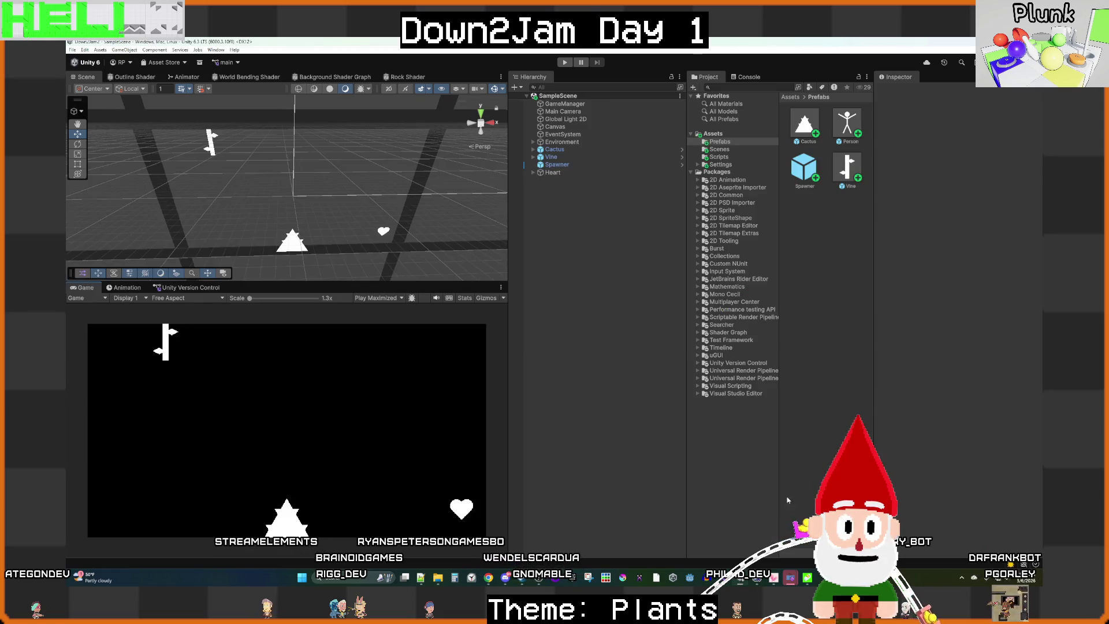
Step: Set the Person prefab's Move Speed to 1000 and start Play Mode, then bring up SoundCloud
{"action": "double_click", "coordinate": [849, 123]}
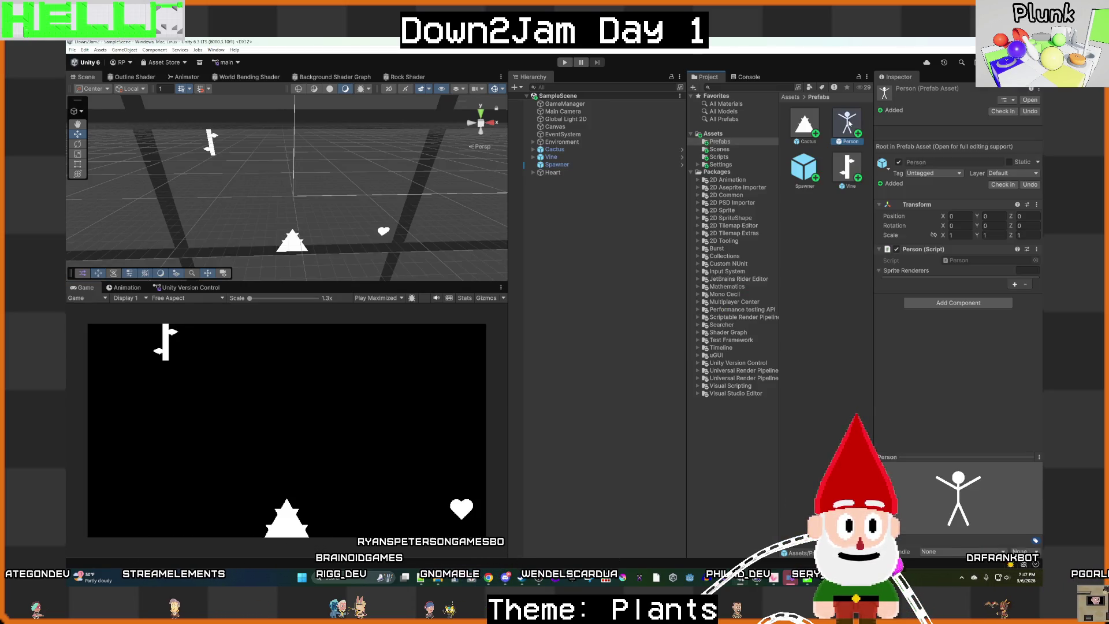
{"action": "left_click", "coordinate": [970, 213]}
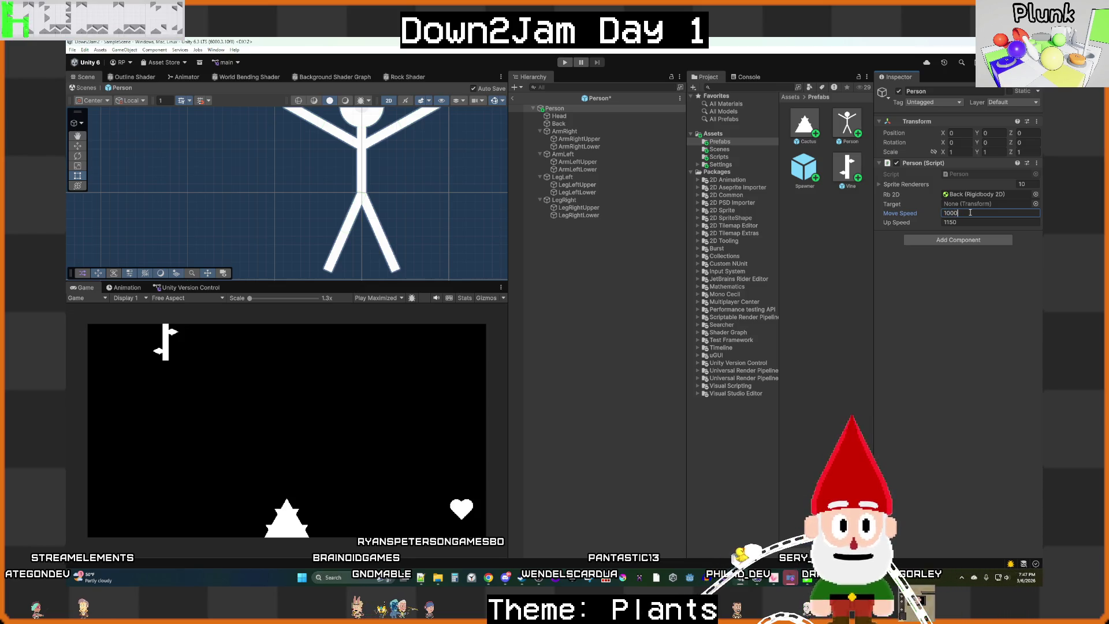
{"action": "left_click", "coordinate": [565, 318]}
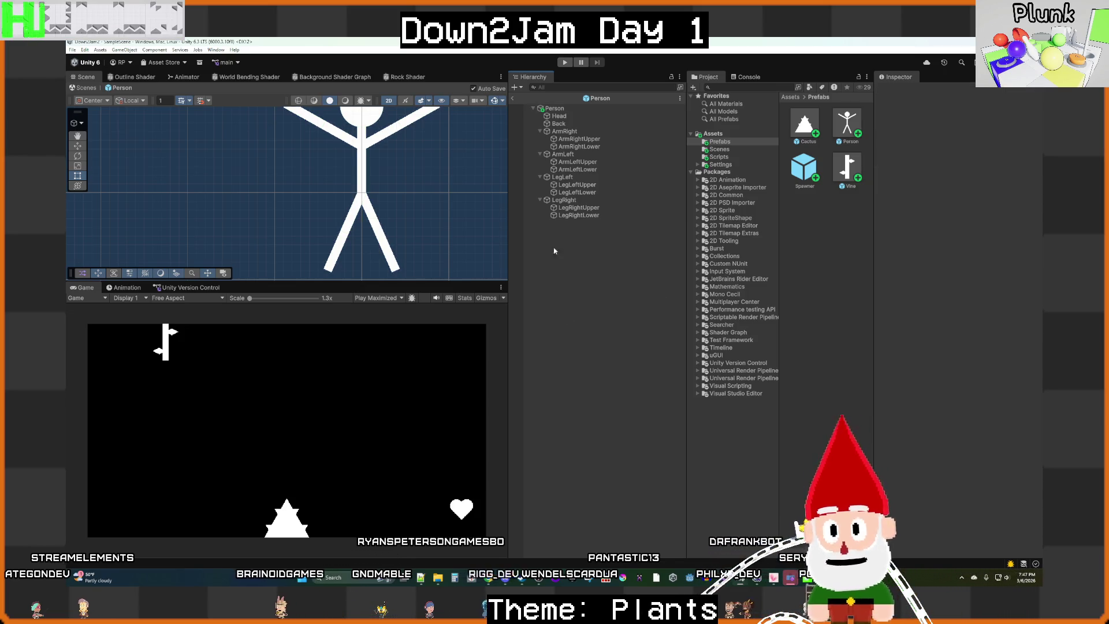
{"action": "left_click", "coordinate": [513, 99]}
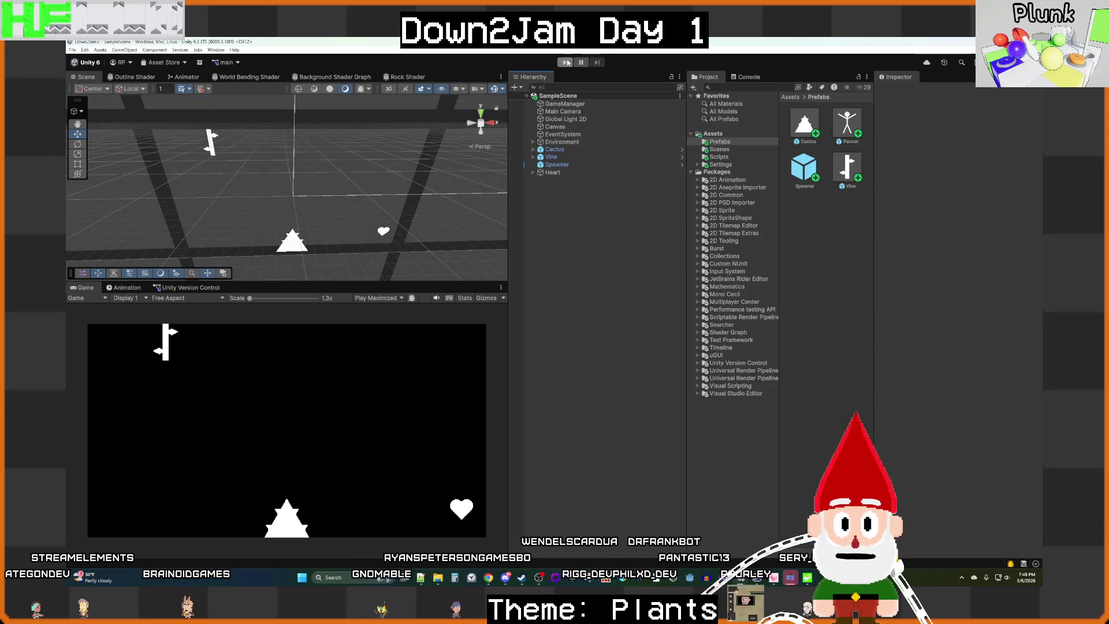
{"action": "key", "text": "ctrl+p"}
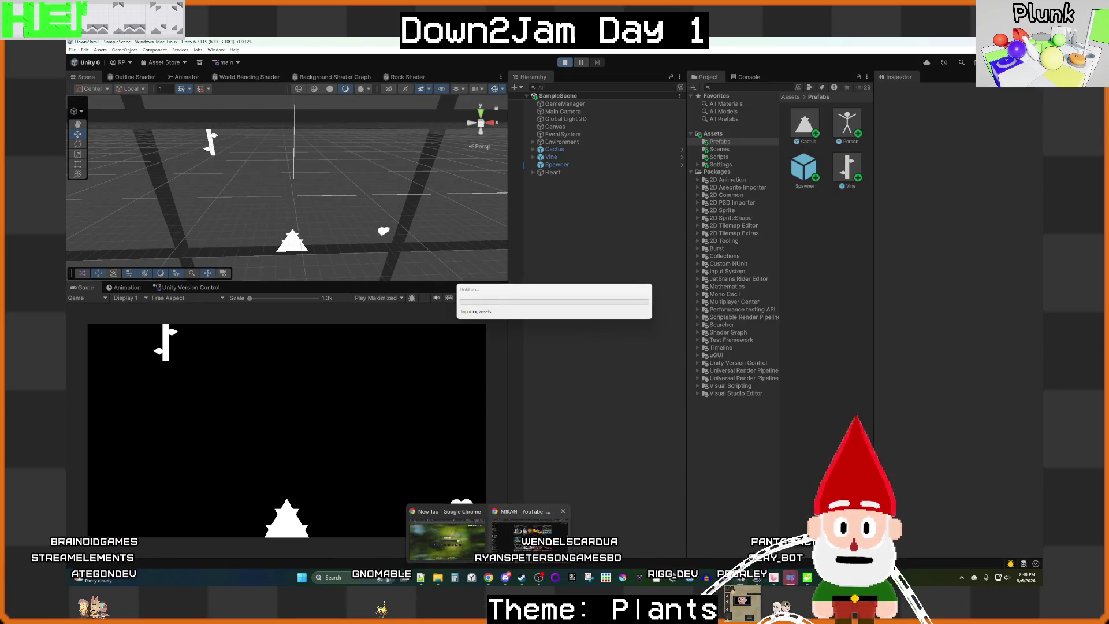
{"action": "left_click", "coordinate": [488, 577]}
{"action": "left_click", "coordinate": [77, 45]}
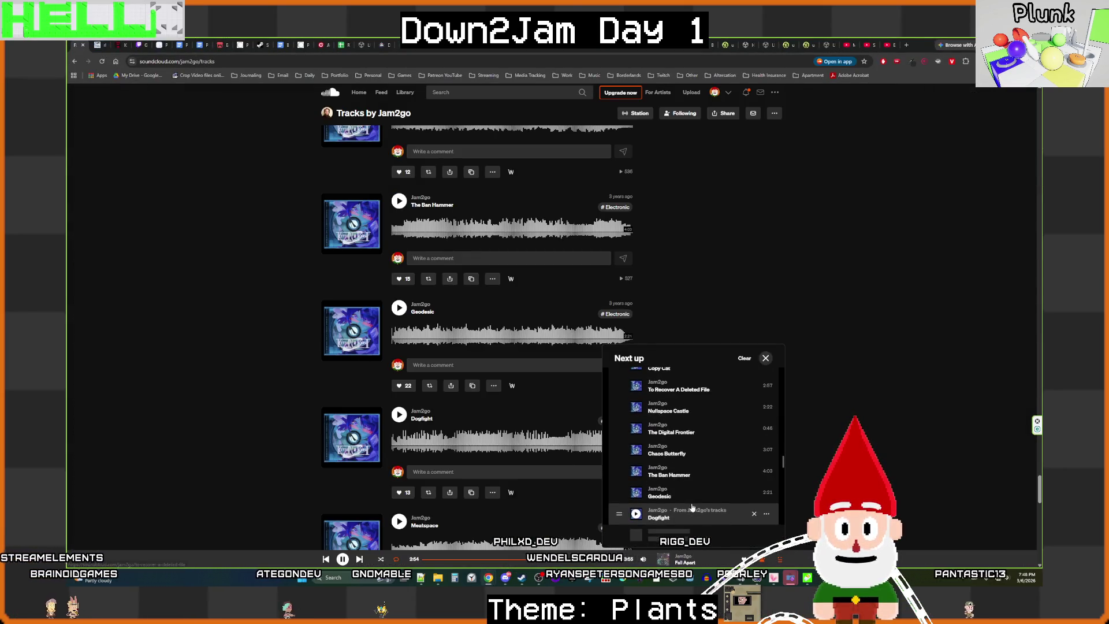
Step: Scroll through the Next up queue on the Tracks by Jam2go page
{"action": "scroll", "coordinate": [694, 507], "scroll_direction": "up", "scroll_amount": 5}
{"action": "scroll", "coordinate": [694, 507], "scroll_direction": "down", "scroll_amount": 10}
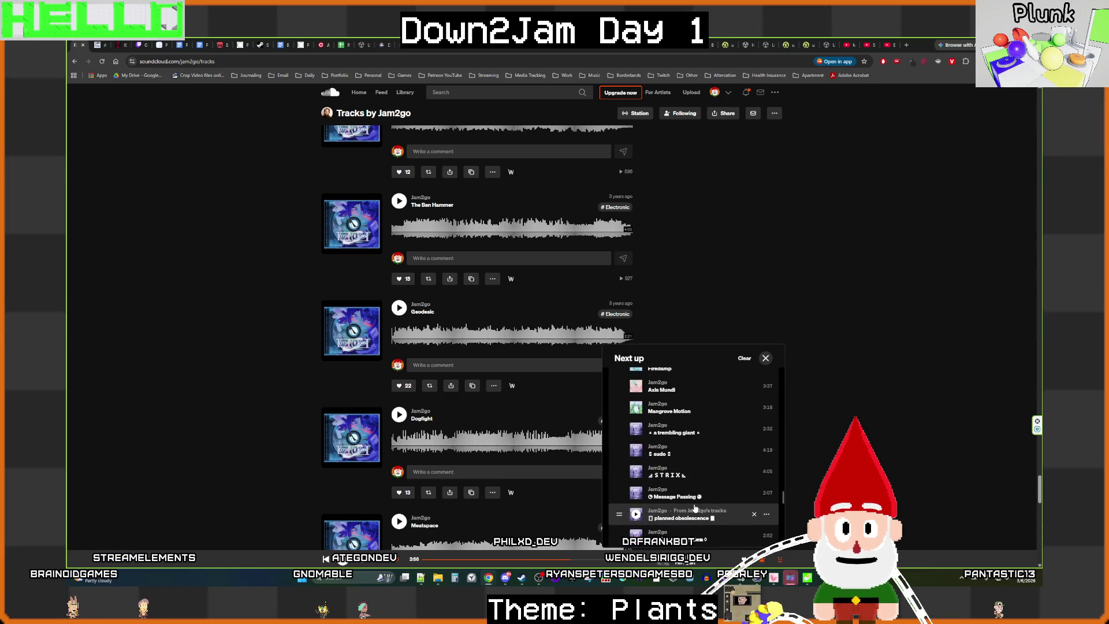
{"action": "scroll", "coordinate": [698, 508], "scroll_direction": "down", "scroll_amount": 5}
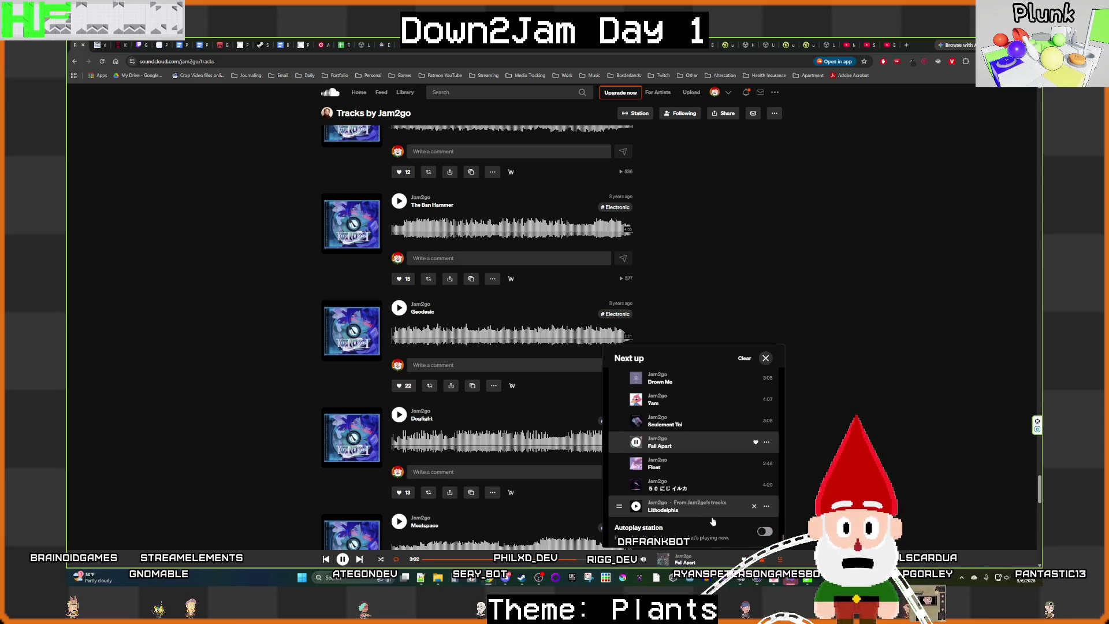
{"action": "scroll", "coordinate": [722, 525], "scroll_direction": "down", "scroll_amount": 10}
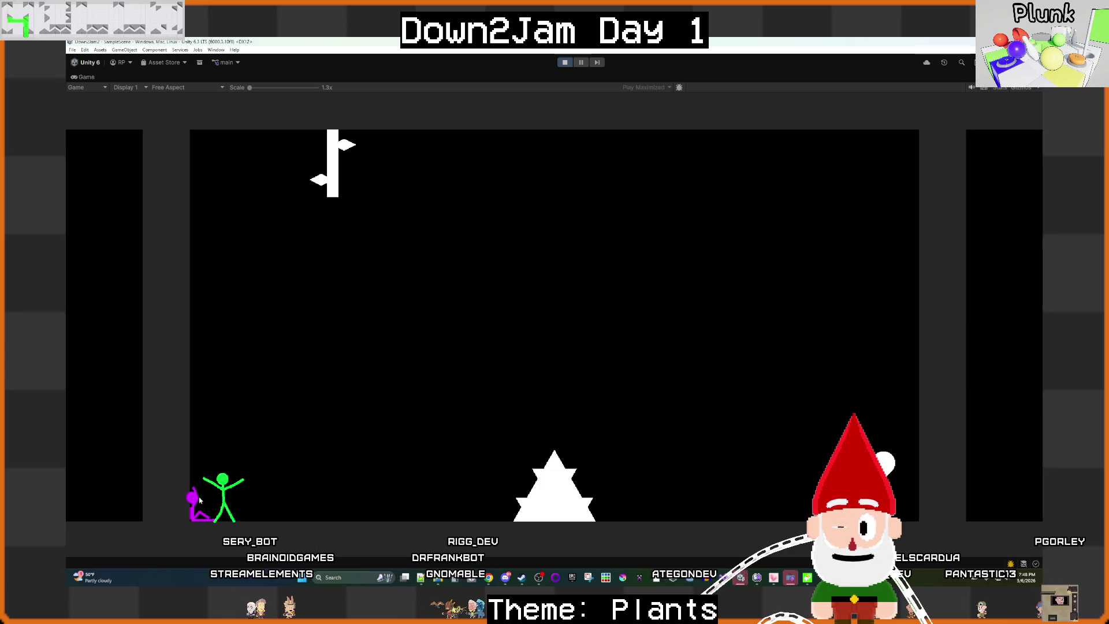
Step: Drag the green ragdoll up to mid-screen and off the right side, then stop Play Mode
{"action": "mouse_move", "coordinate": [270, 477]}
{"action": "left_mouse_down"}
{"action": "mouse_move", "coordinate": [375, 416]}
{"action": "mouse_move", "coordinate": [463, 388]}
{"action": "mouse_move", "coordinate": [576, 309]}
{"action": "mouse_move", "coordinate": [663, 281]}
{"action": "left_mouse_up"}
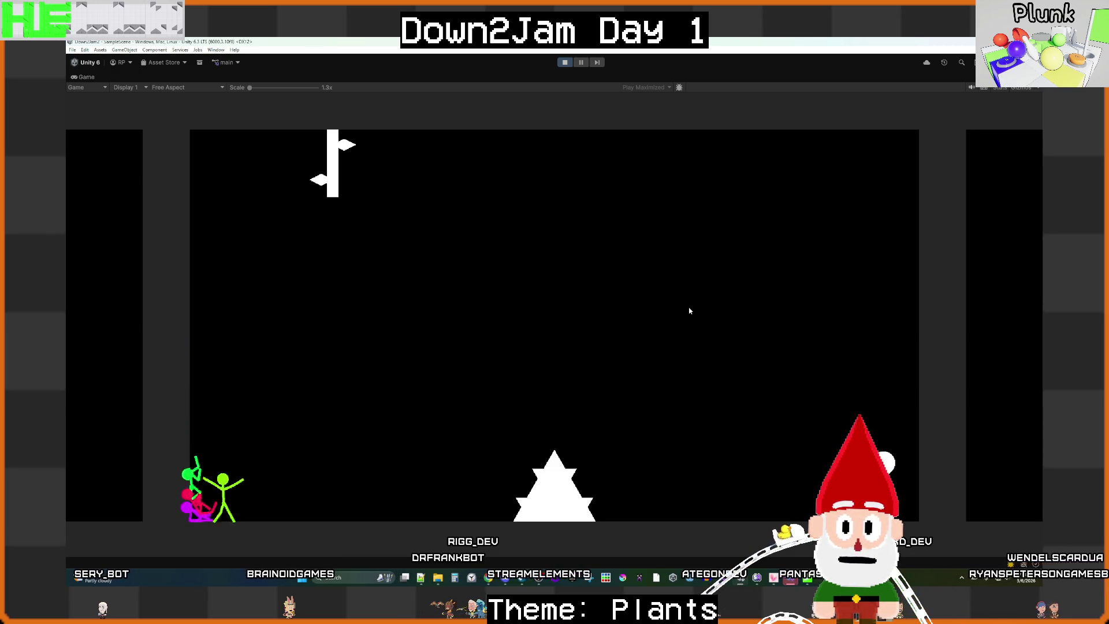
{"action": "mouse_move", "coordinate": [206, 493]}
{"action": "left_mouse_down"}
{"action": "mouse_move", "coordinate": [520, 342]}
{"action": "mouse_move", "coordinate": [659, 317]}
{"action": "left_mouse_up"}
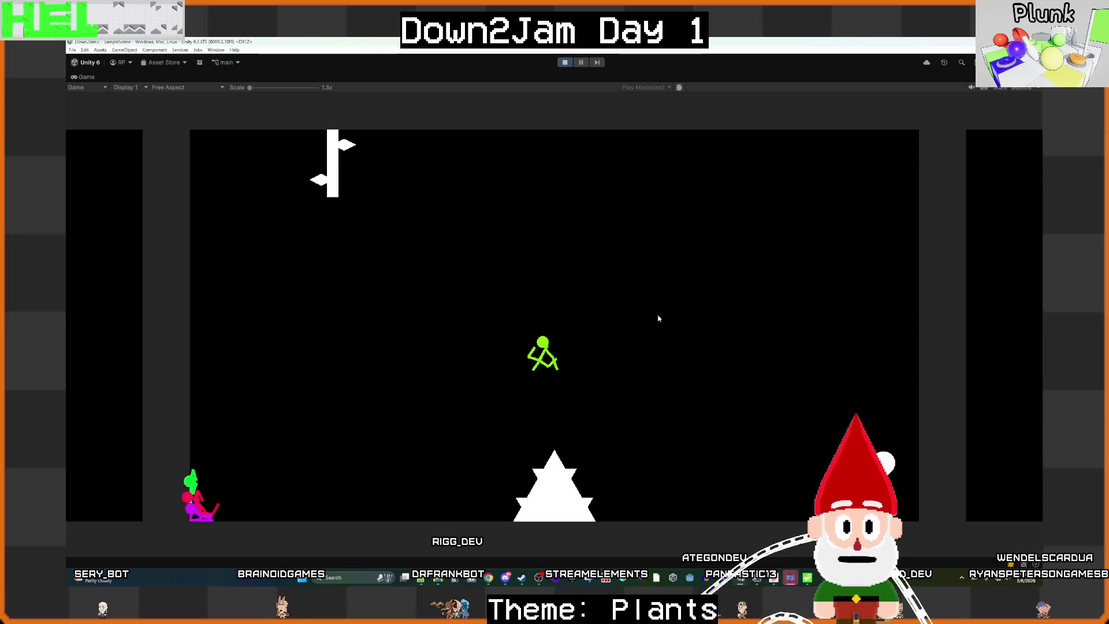
{"action": "mouse_move", "coordinate": [776, 304]}
{"action": "left_mouse_down"}
{"action": "mouse_move", "coordinate": [809, 302]}
{"action": "mouse_move", "coordinate": [770, 329]}
{"action": "left_mouse_up"}
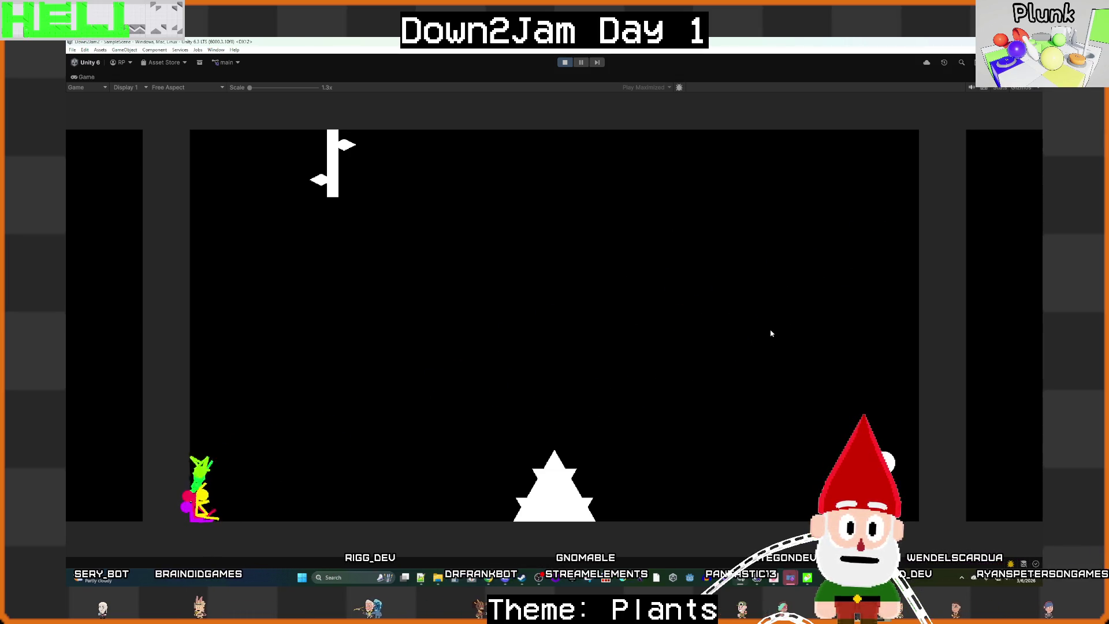
{"action": "left_click", "coordinate": [565, 64]}
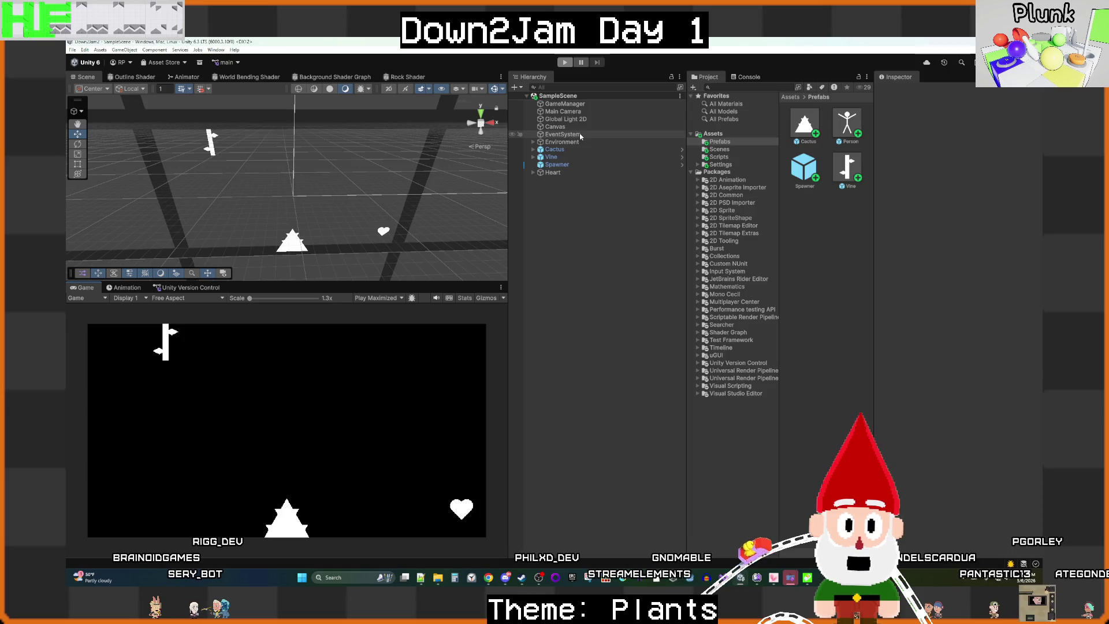
Step: Change the Person prefab's Move Speed from 1000 to -1000, leave Prefab Mode, and start a play test
{"action": "left_click", "coordinate": [556, 166]}
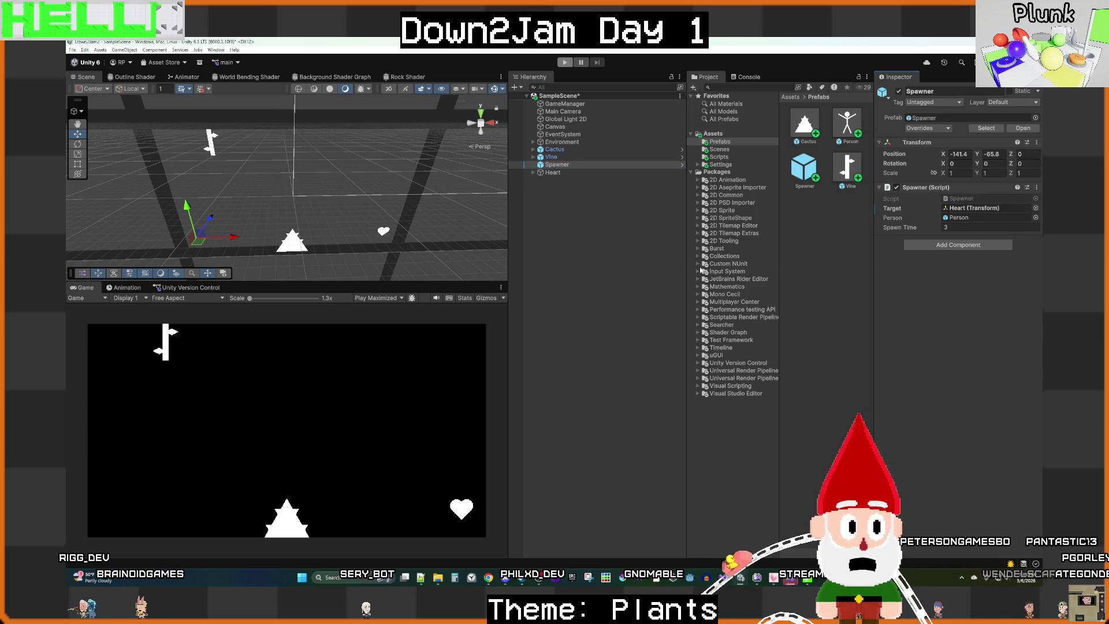
{"action": "left_click", "coordinate": [631, 268]}
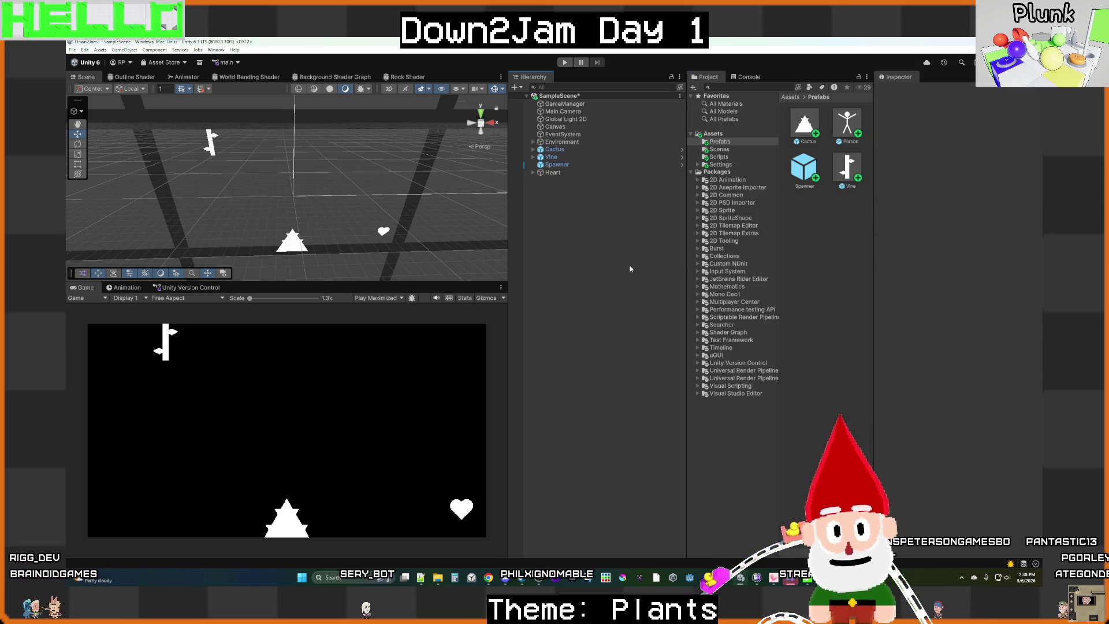
{"action": "left_click", "coordinate": [847, 122]}
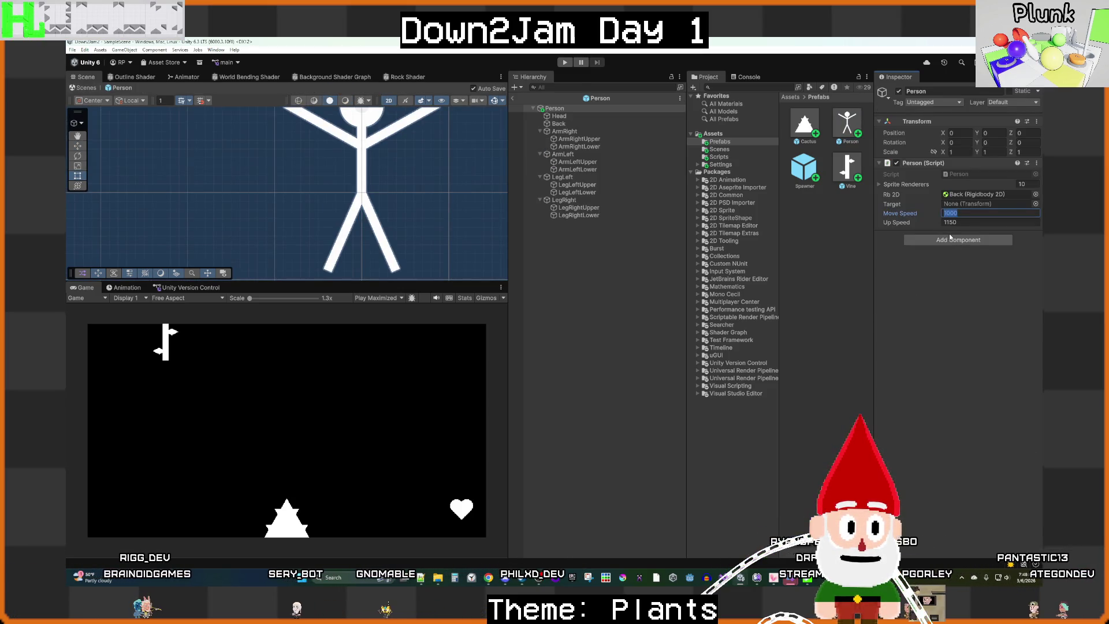
{"action": "key", "text": "Home"}
{"action": "type", "text": "-"}
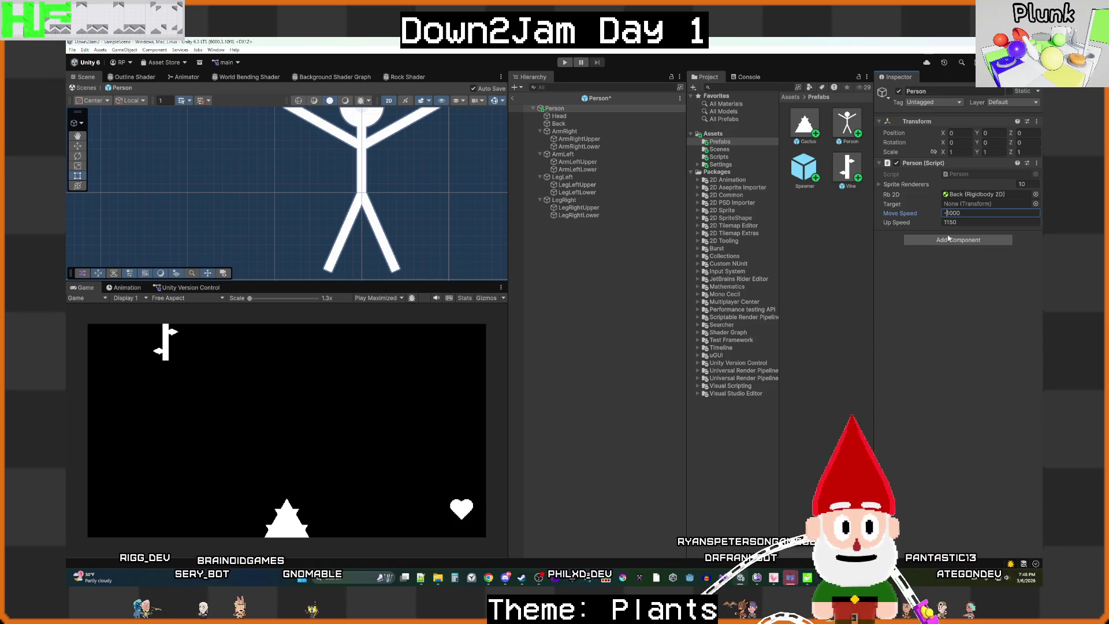
{"action": "left_click", "coordinate": [579, 347]}
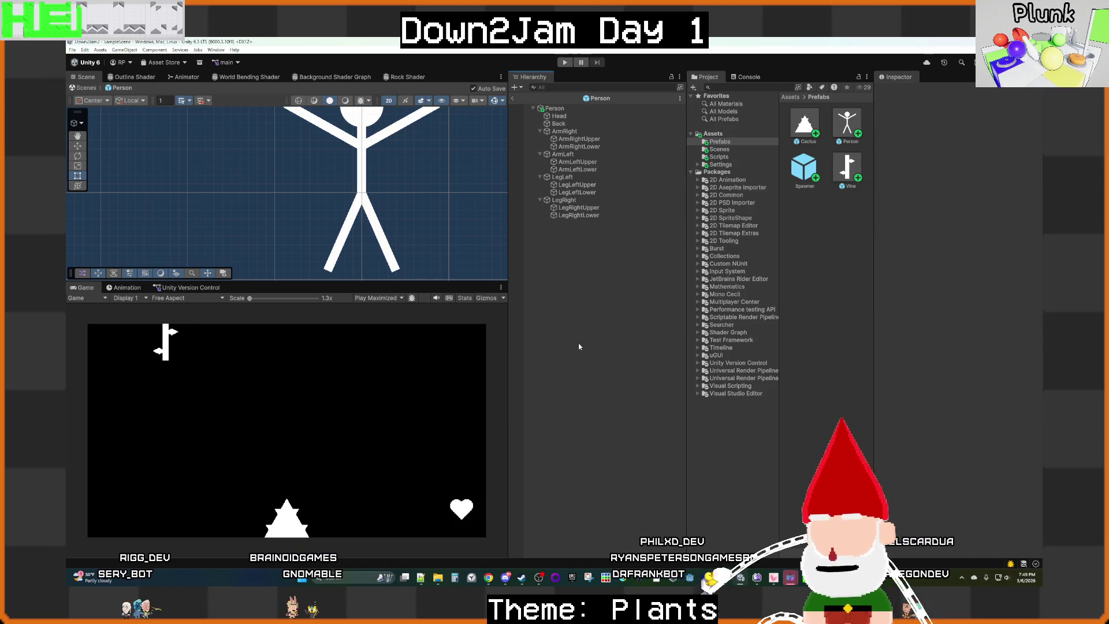
{"action": "left_click", "coordinate": [513, 99]}
{"action": "left_click", "coordinate": [564, 65]}
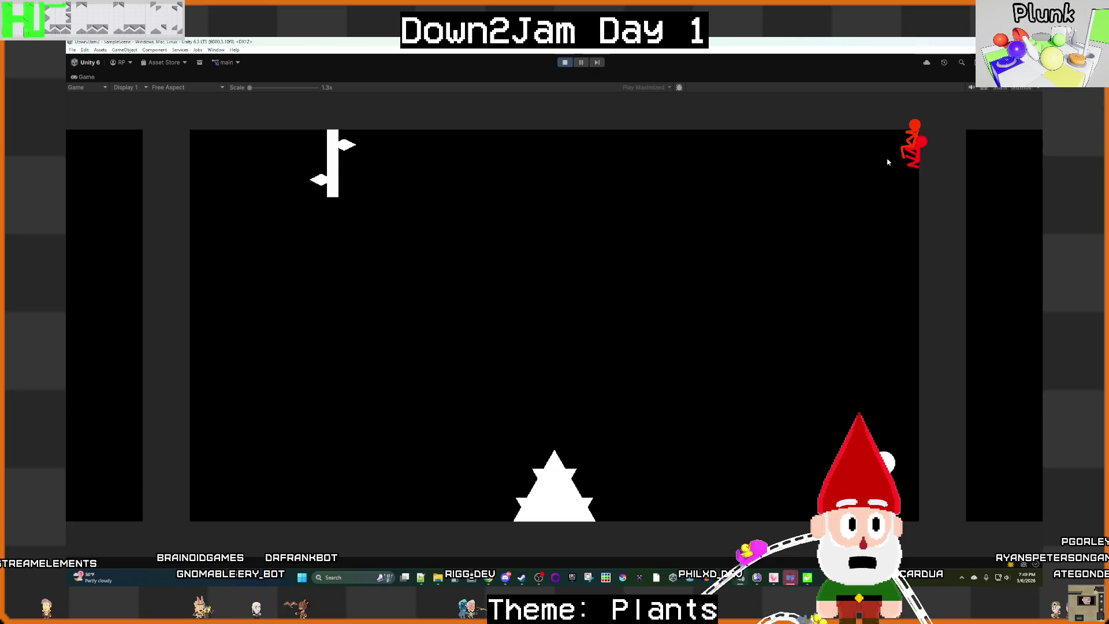
Step: Pull the red stick figure down from the top-right corner, then stop the play test
{"action": "mouse_move", "coordinate": [905, 132]}
{"action": "left_mouse_down"}
{"action": "mouse_move", "coordinate": [812, 280]}
{"action": "mouse_move", "coordinate": [791, 386]}
{"action": "mouse_move", "coordinate": [912, 271]}
{"action": "mouse_move", "coordinate": [918, 144]}
{"action": "mouse_move", "coordinate": [927, 188]}
{"action": "left_mouse_up"}
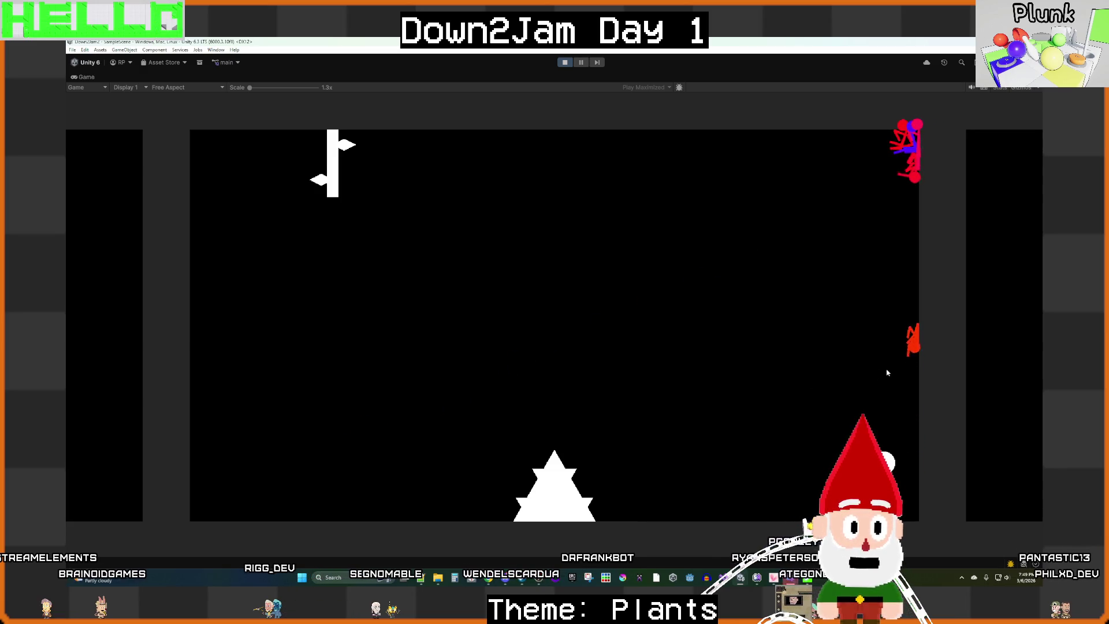
{"action": "left_click", "coordinate": [565, 62]}
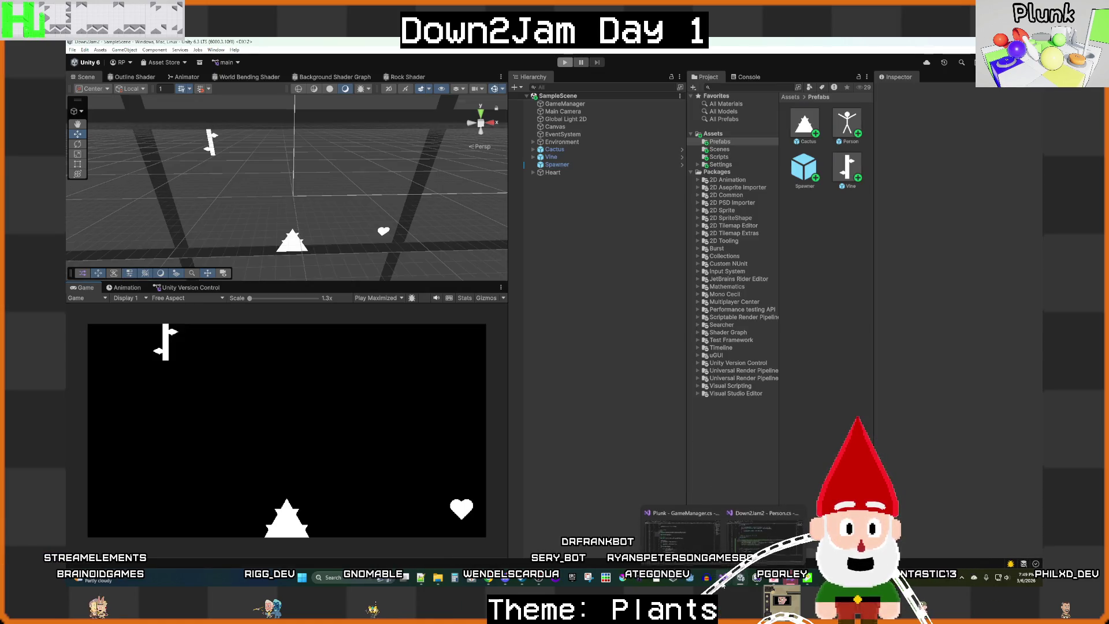
Step: Comment out the upSpeed AddForce line on line 34 of Person.cs and save it
{"action": "left_click", "coordinate": [768, 534]}
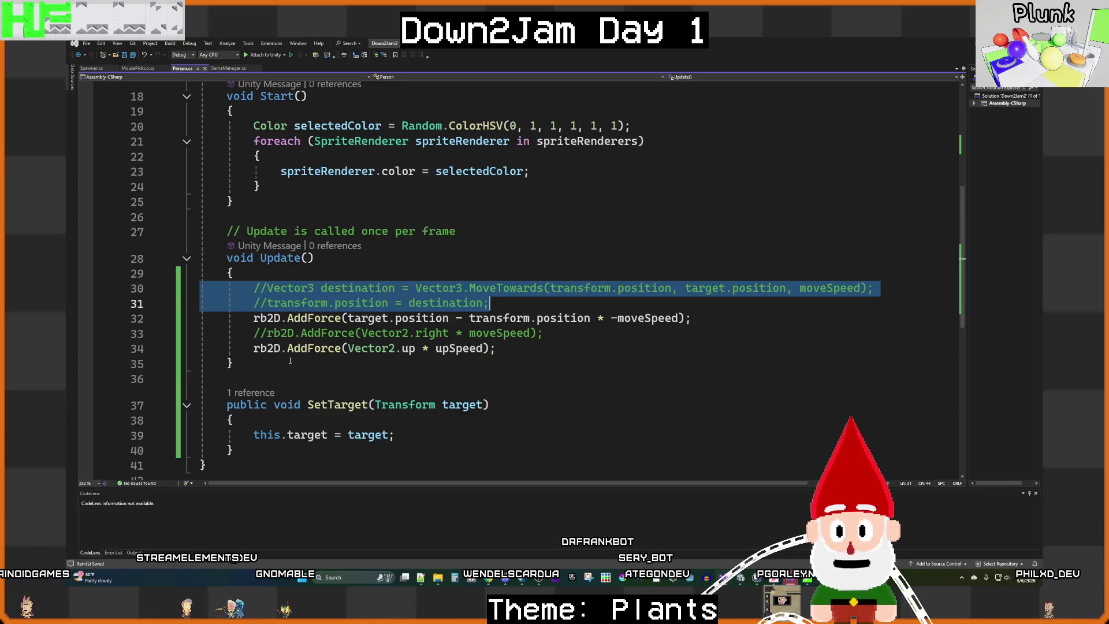
{"action": "left_click", "coordinate": [254, 348]}
{"action": "type", "text": "//"}
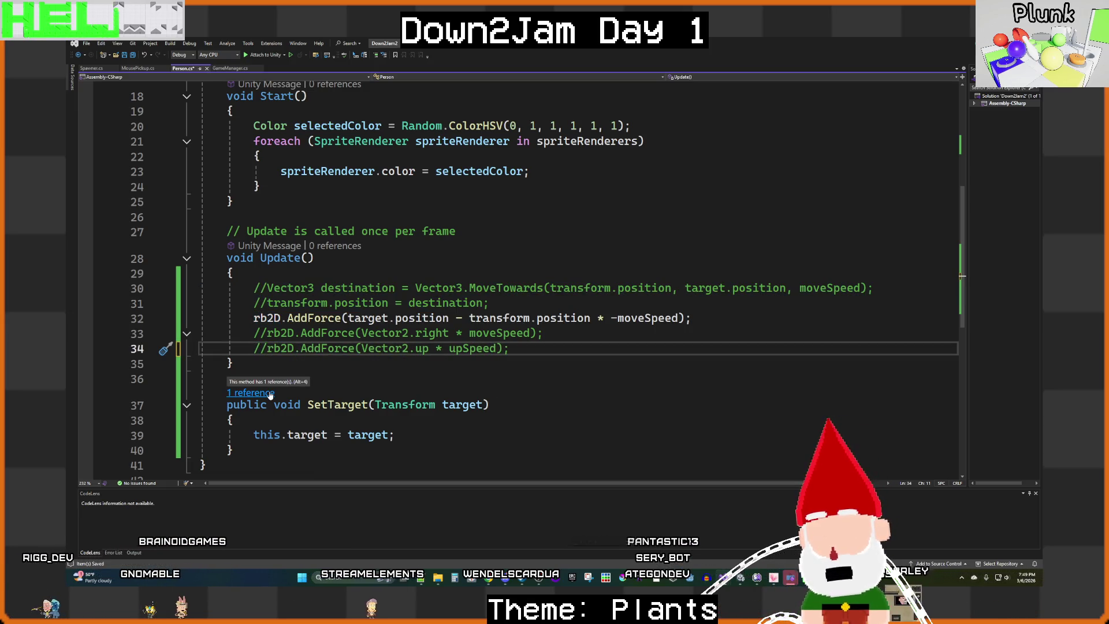
{"action": "key", "text": "ctrl+s"}
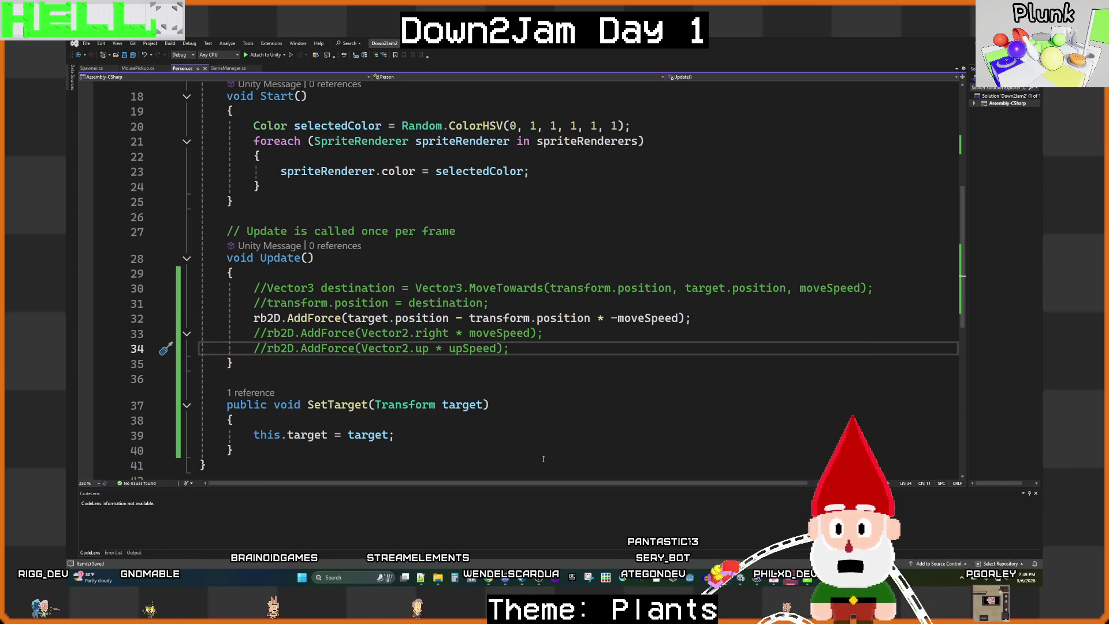
{"action": "key", "text": "alt+Tab"}
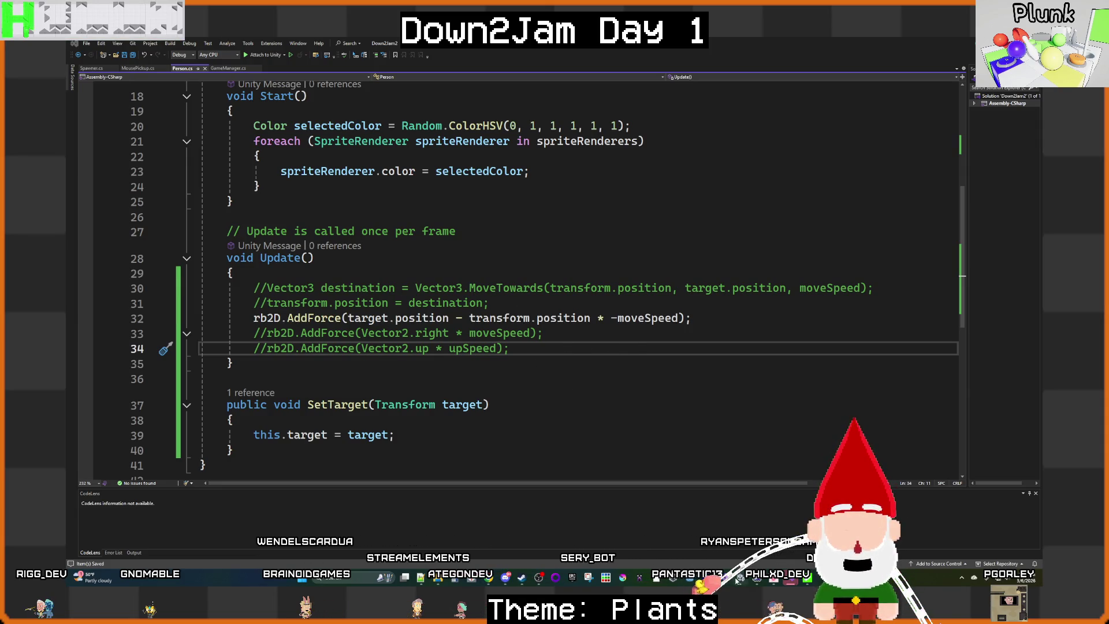
{"action": "mouse_move", "coordinate": [739, 577]}
{"action": "left_click", "coordinate": [741, 540]}
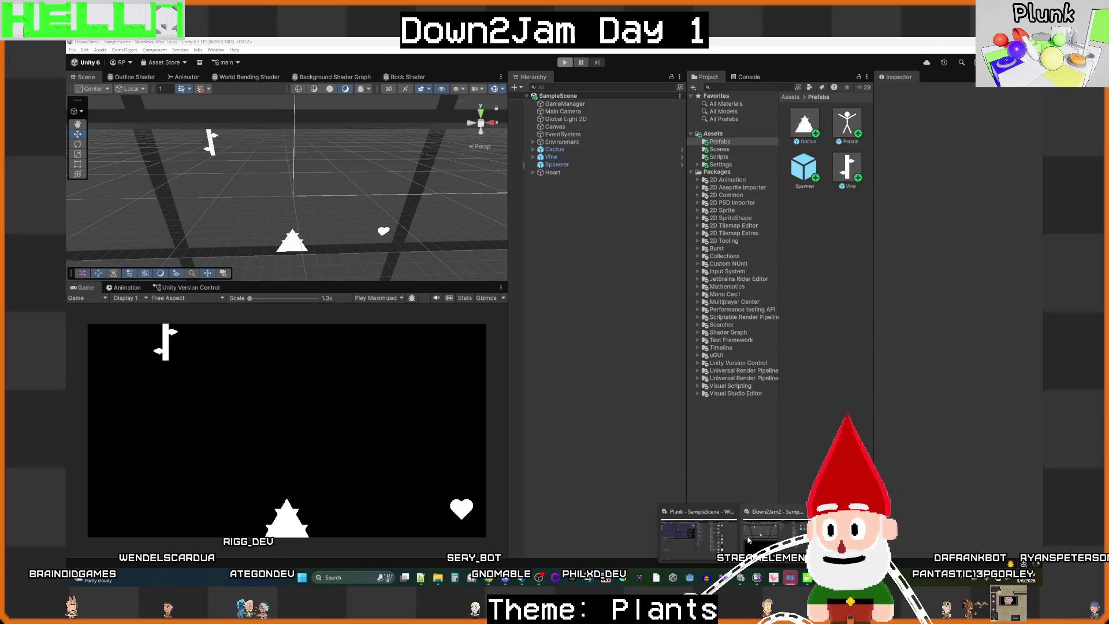
{"action": "left_click", "coordinate": [748, 540]}
{"action": "key", "text": "alt+Tab"}
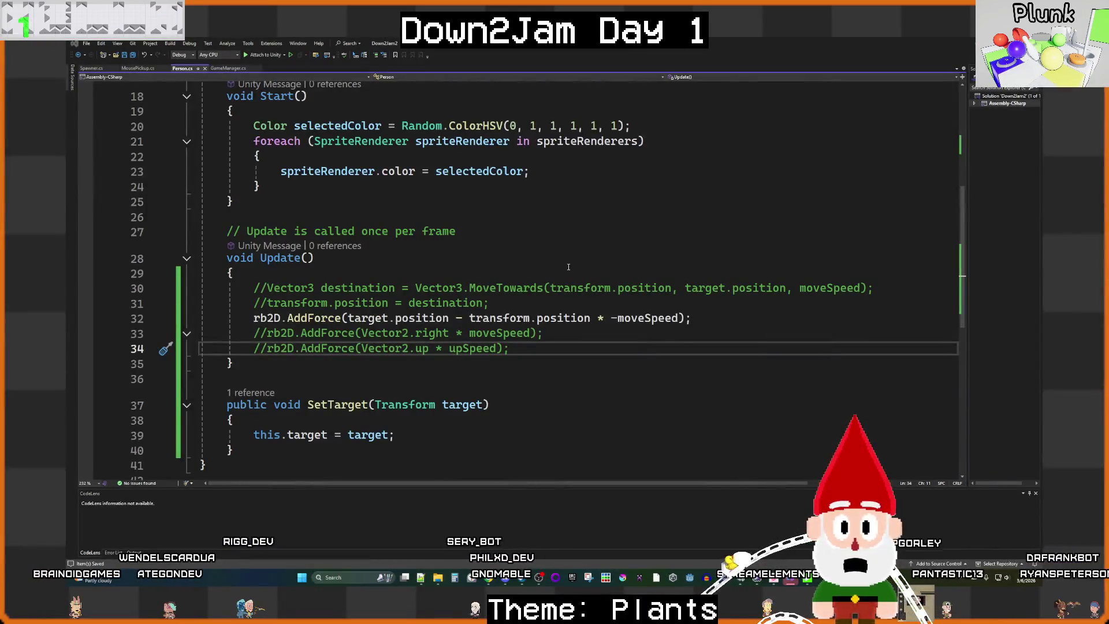
Step: Play-test the game in Unity without the upward force, then stop it and return to Person.cs
{"action": "key", "text": "alt+Tab"}
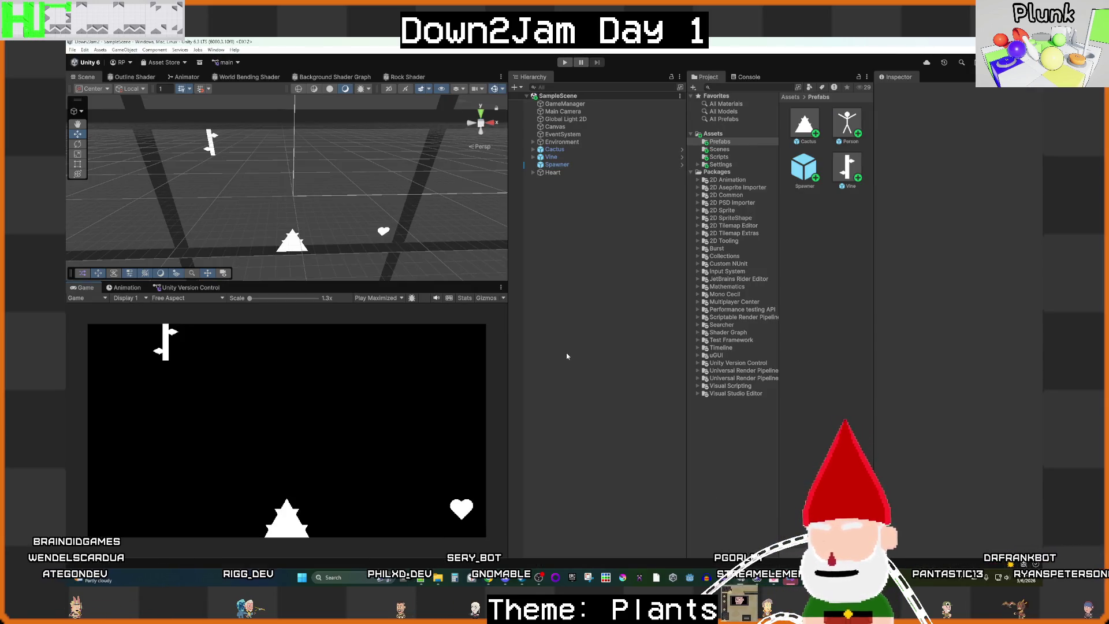
{"action": "left_click", "coordinate": [565, 62]}
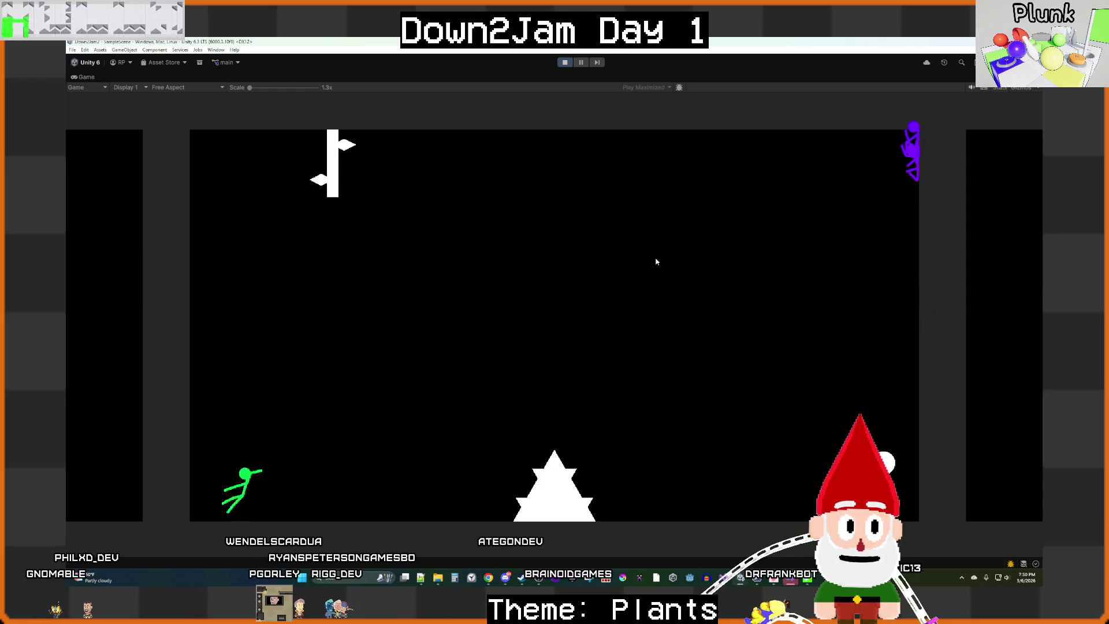
{"action": "key", "text": "ctrl+p"}
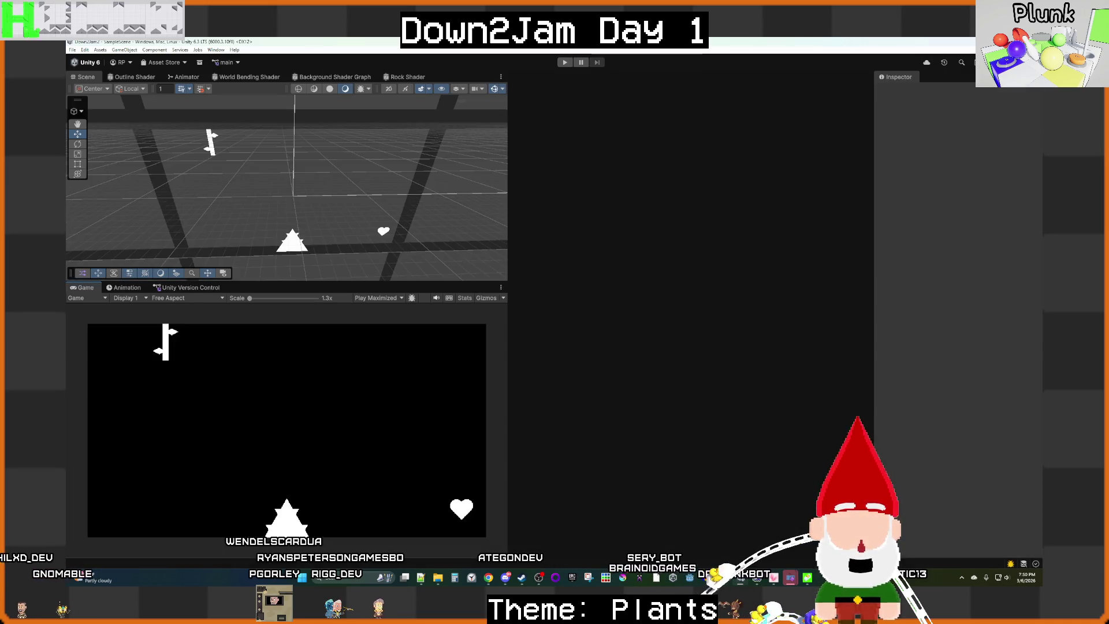
{"action": "left_click", "coordinate": [762, 531]}
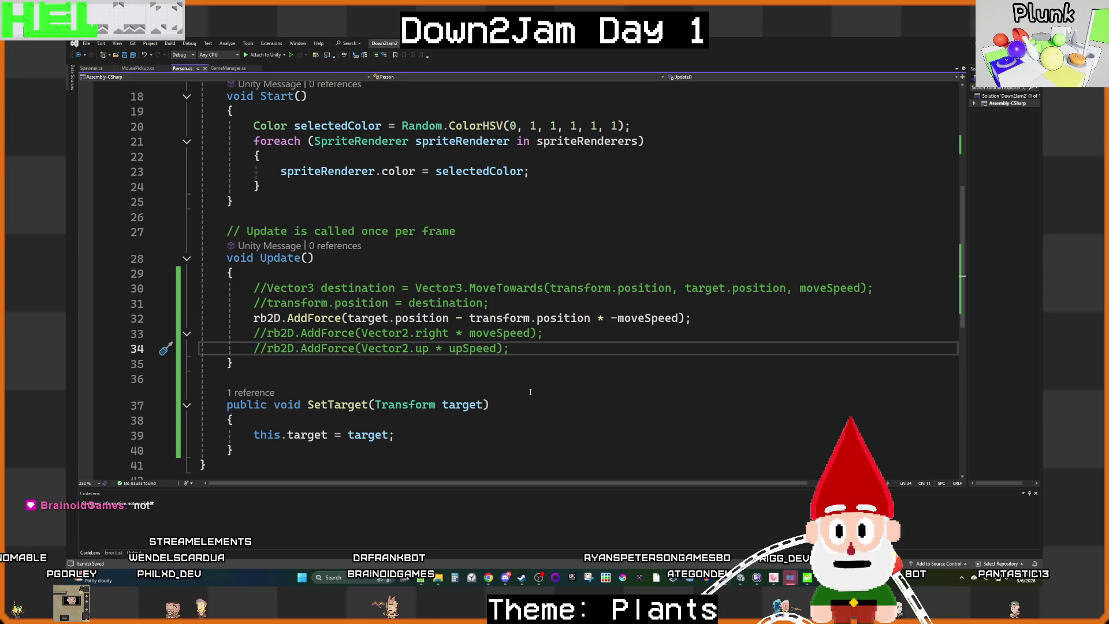
Step: Inspect the target-direction AddForce call on line 32, then return to the Unity editor
{"action": "left_click", "coordinate": [369, 318]}
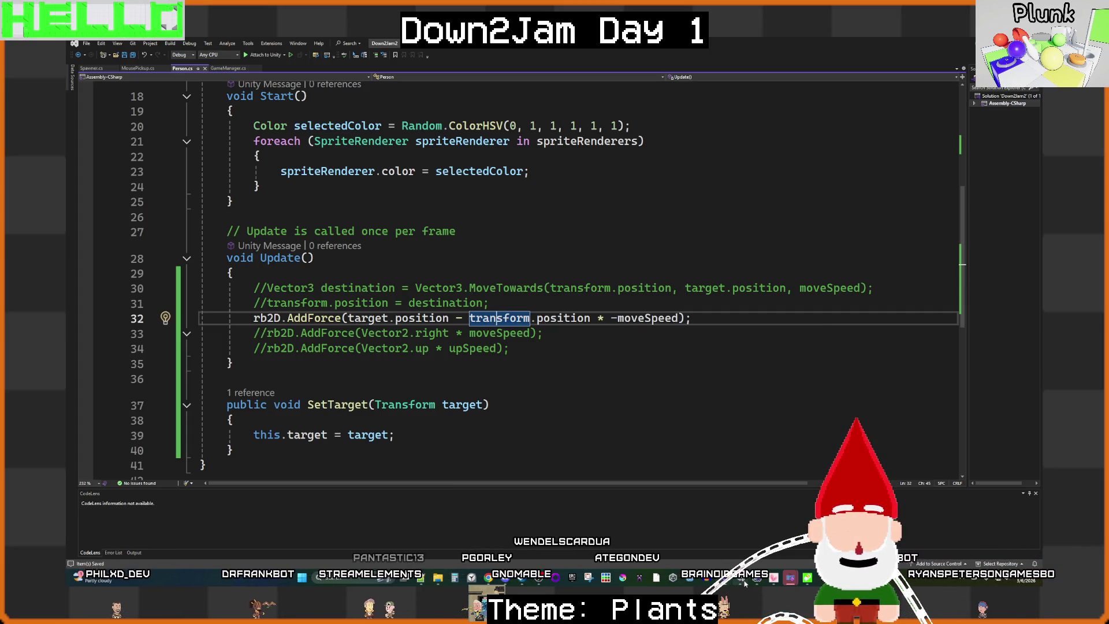
{"action": "left_click", "coordinate": [776, 534]}
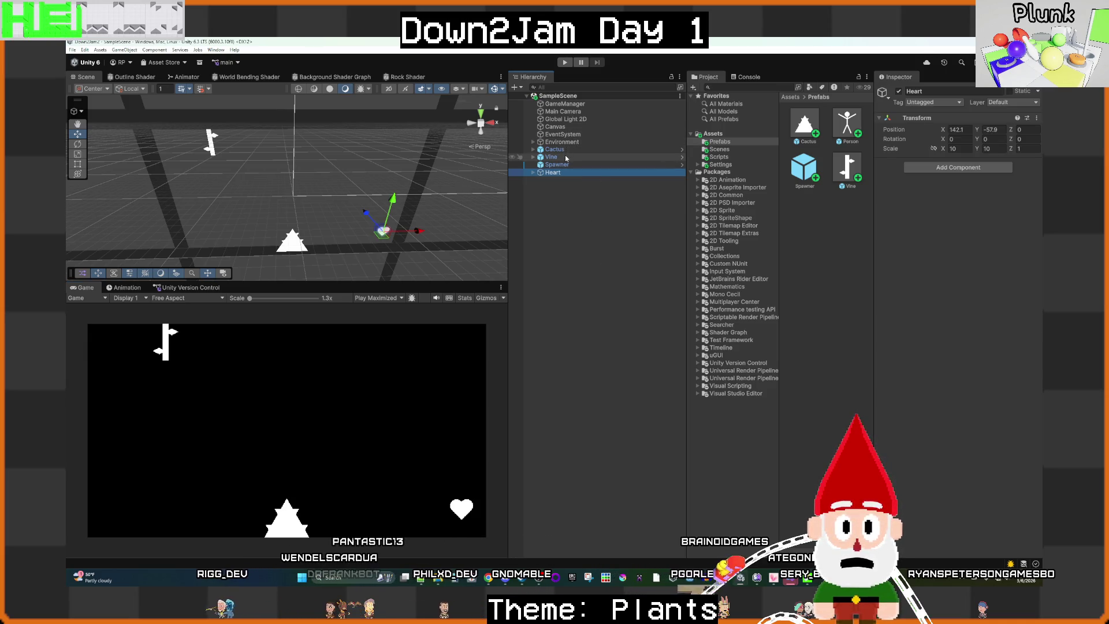
Step: Select GameManager, then Spawner, to confirm the Heart target, Person prefab and spawn time 3
{"action": "left_click", "coordinate": [564, 104]}
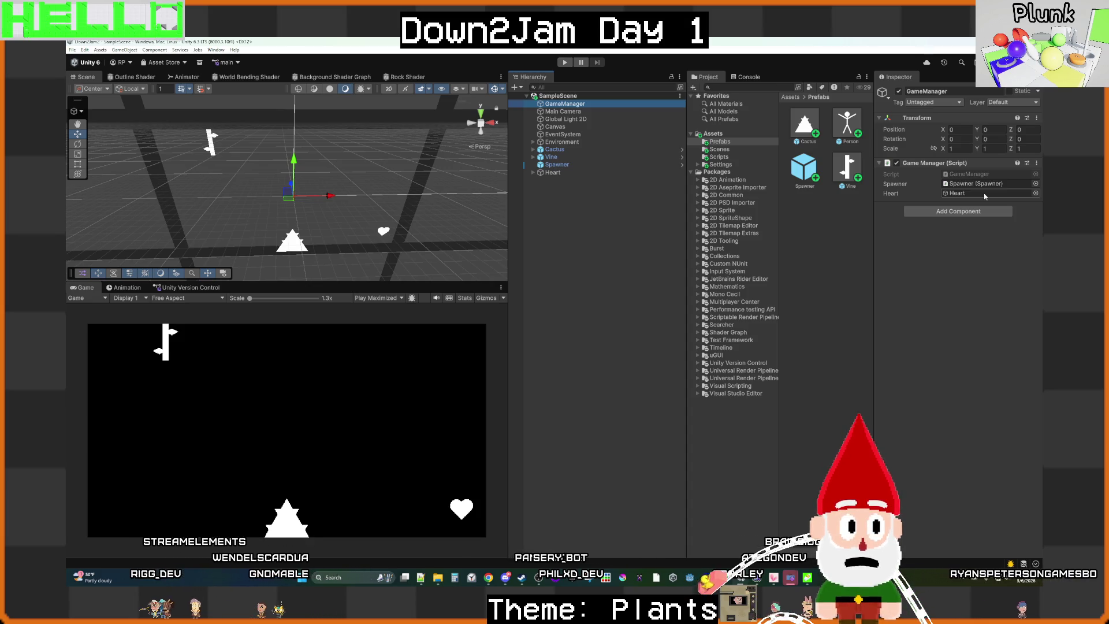
{"action": "left_click", "coordinate": [610, 164]}
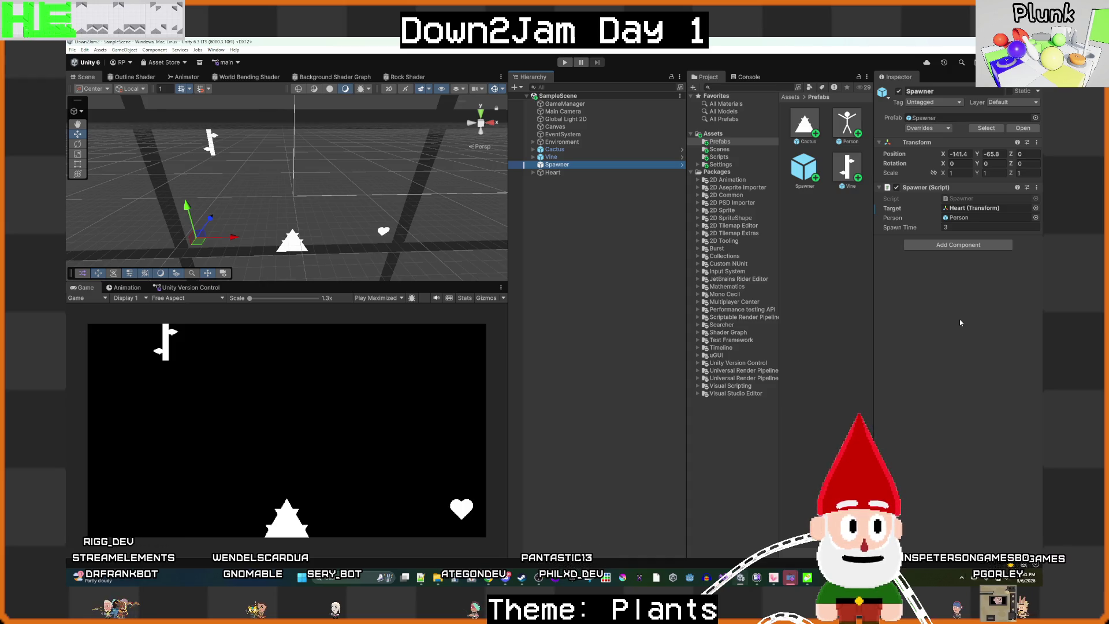
Step: Open Spawner.cs and check how the SetTarget call on line 29 passes the target, then return to Unity
{"action": "double_click", "coordinate": [974, 201]}
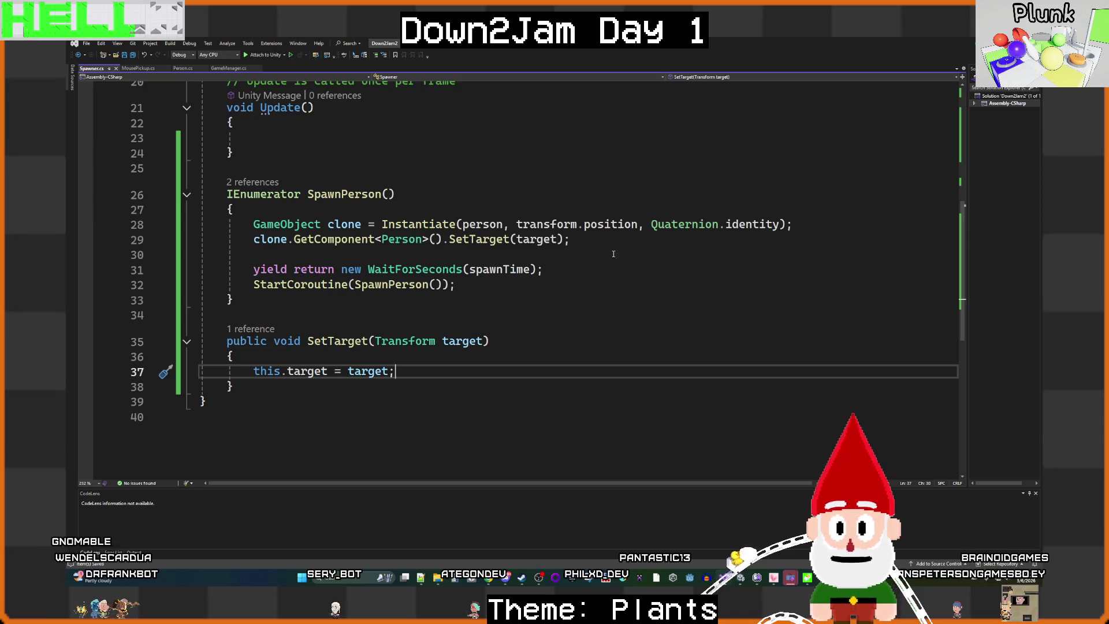
{"action": "left_click", "coordinate": [413, 224]}
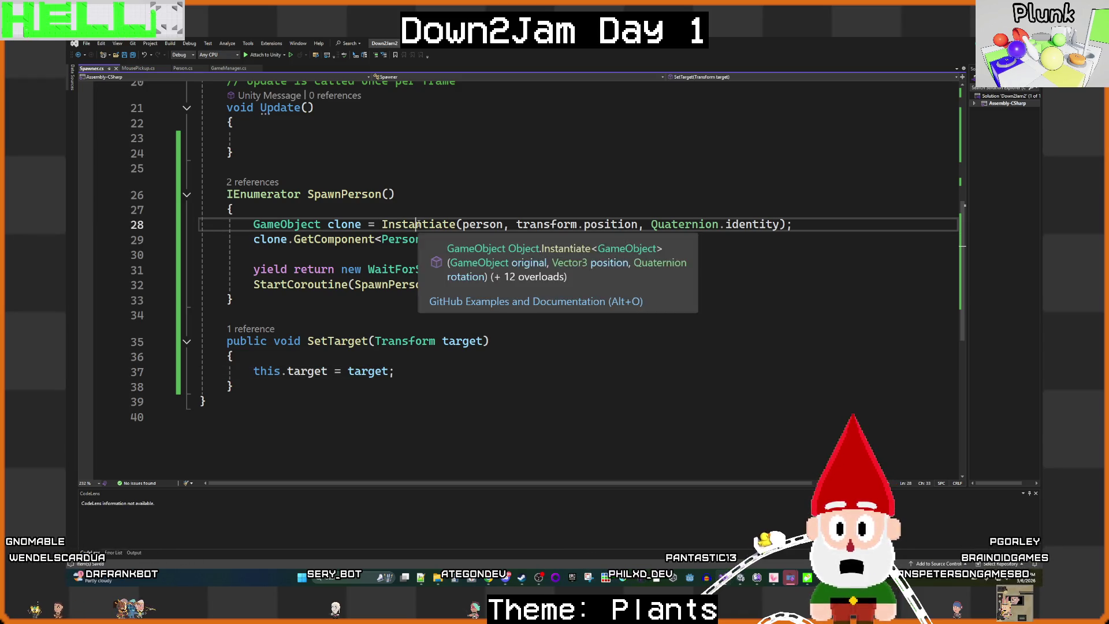
{"action": "left_click", "coordinate": [361, 239]}
{"action": "left_click", "coordinate": [456, 239]}
{"action": "left_click", "coordinate": [538, 239]}
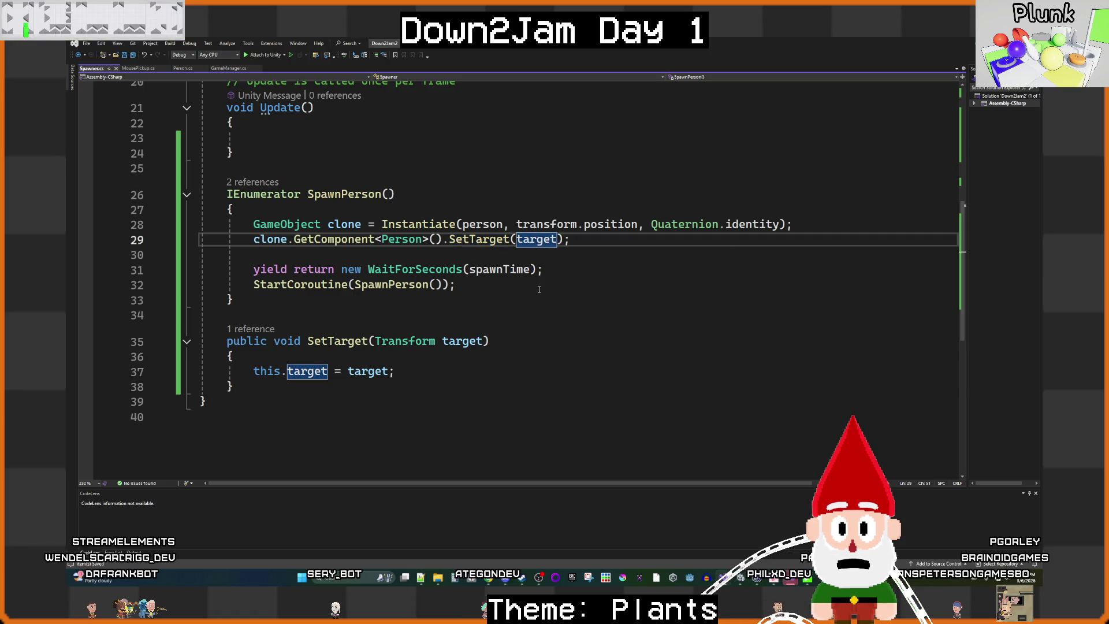
{"action": "key", "text": "ctrl+Tab"}
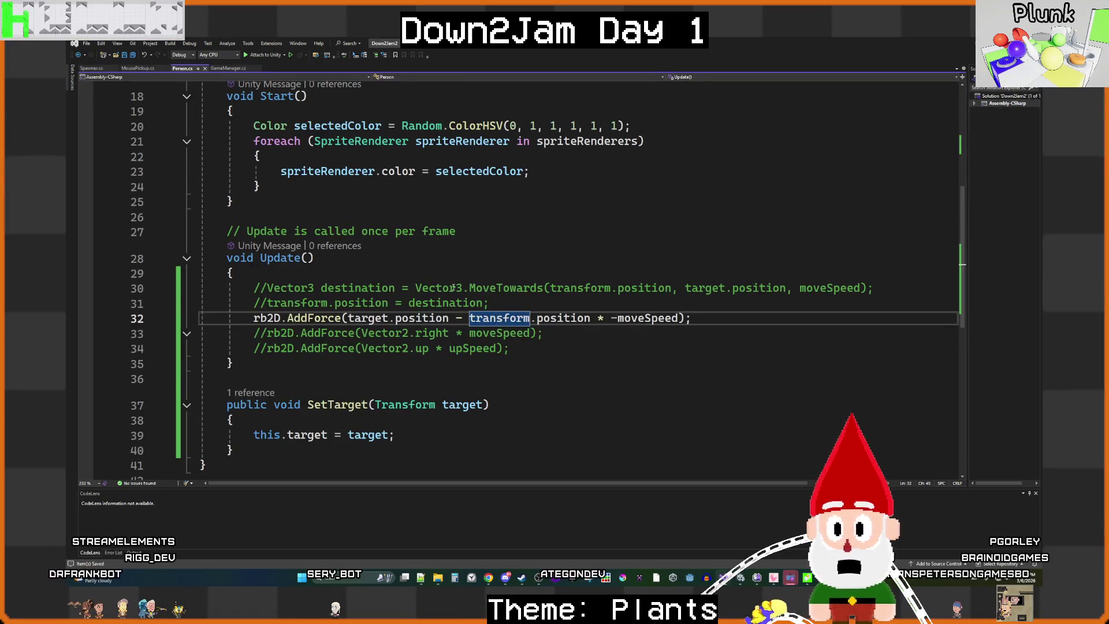
{"action": "left_click", "coordinate": [722, 537]}
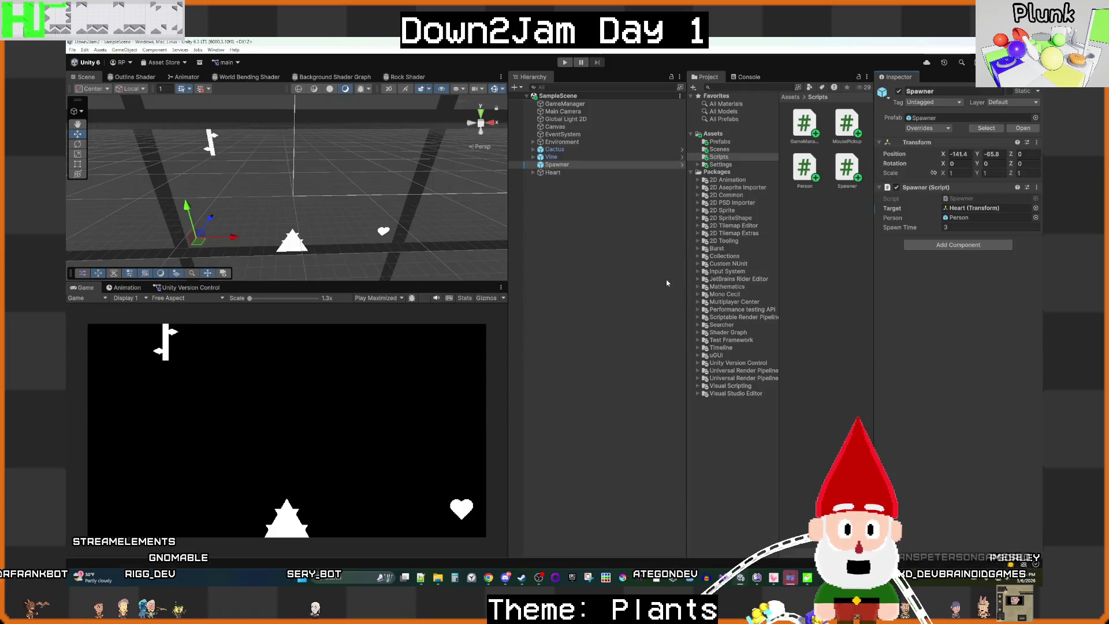
Step: Run the game and confirm a spawned Person(Clone) targets Heart with Move Speed -1000
{"action": "left_click", "coordinate": [565, 63]}
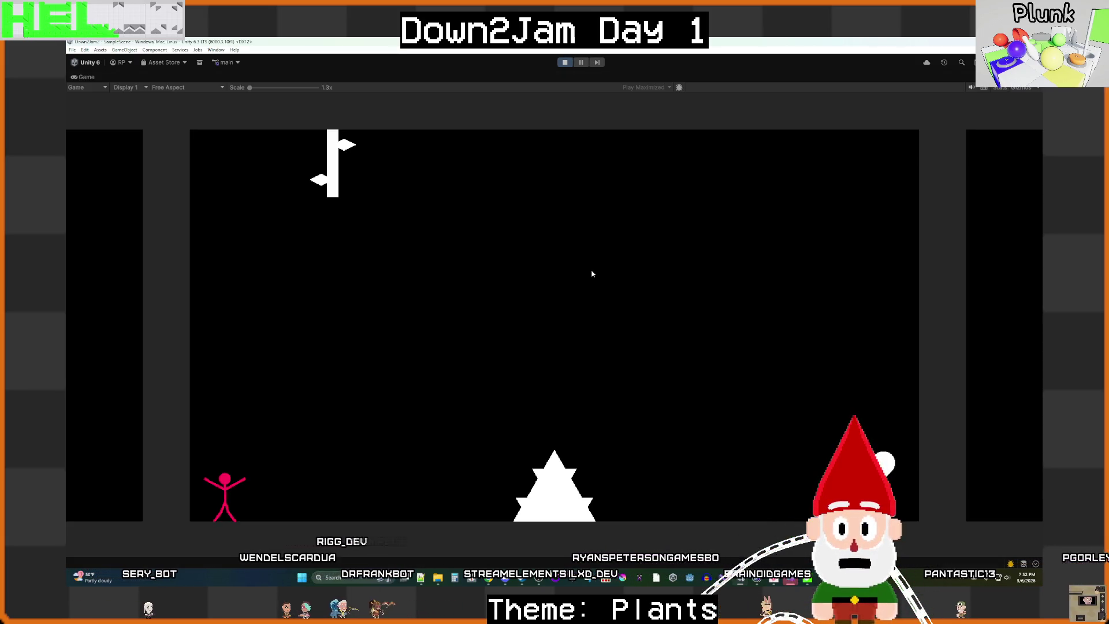
{"action": "left_click", "coordinate": [593, 275]}
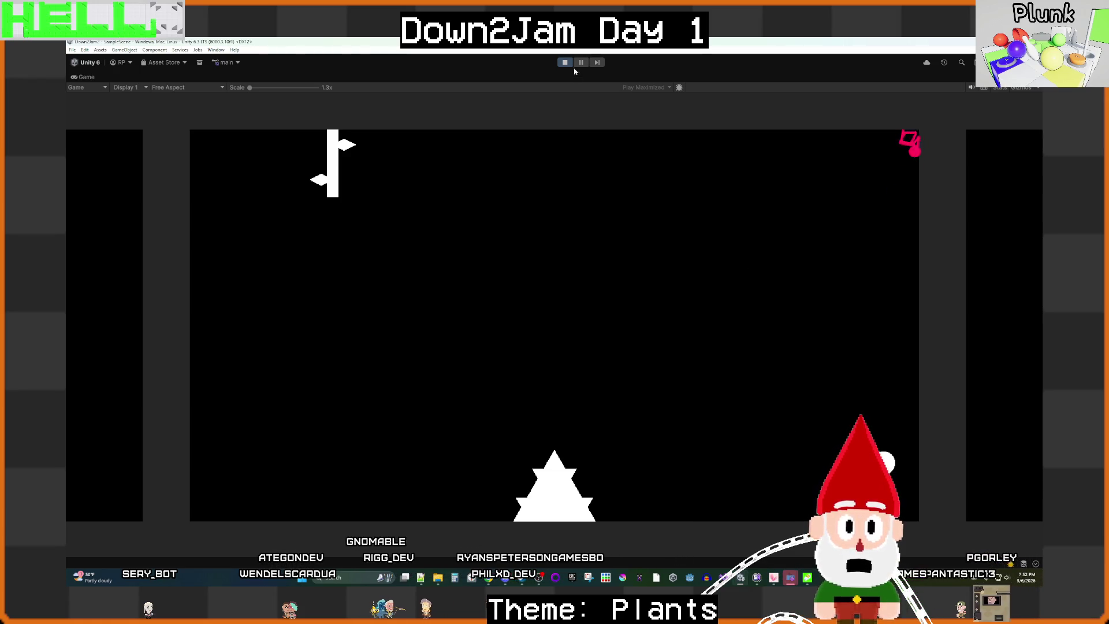
{"action": "key", "text": "shift+space"}
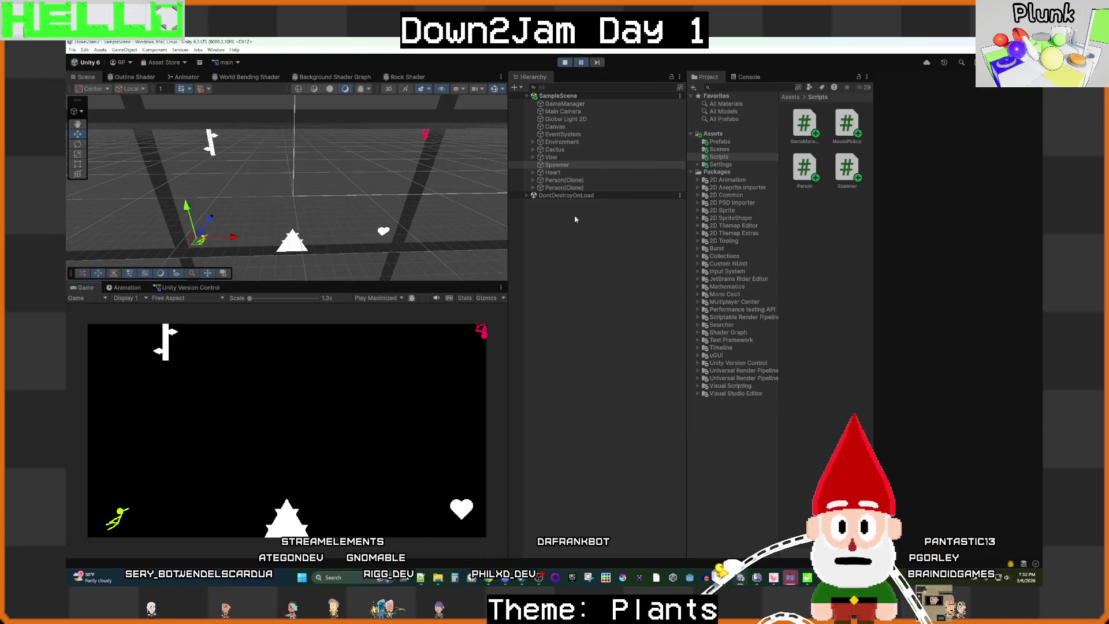
{"action": "left_click", "coordinate": [572, 181]}
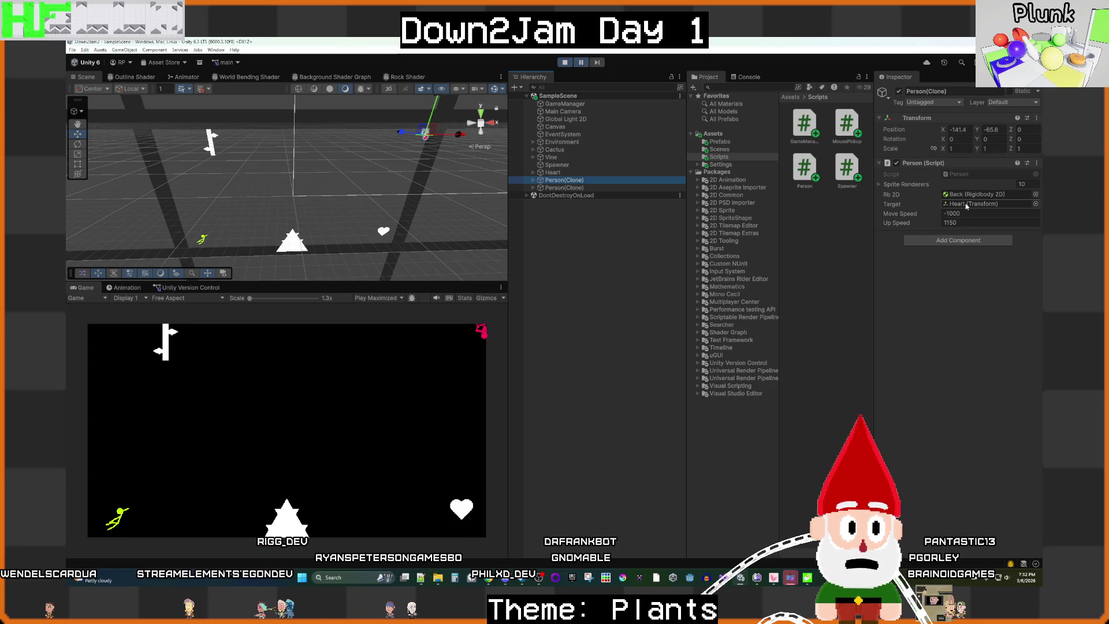
{"action": "mouse_move", "coordinate": [724, 574]}
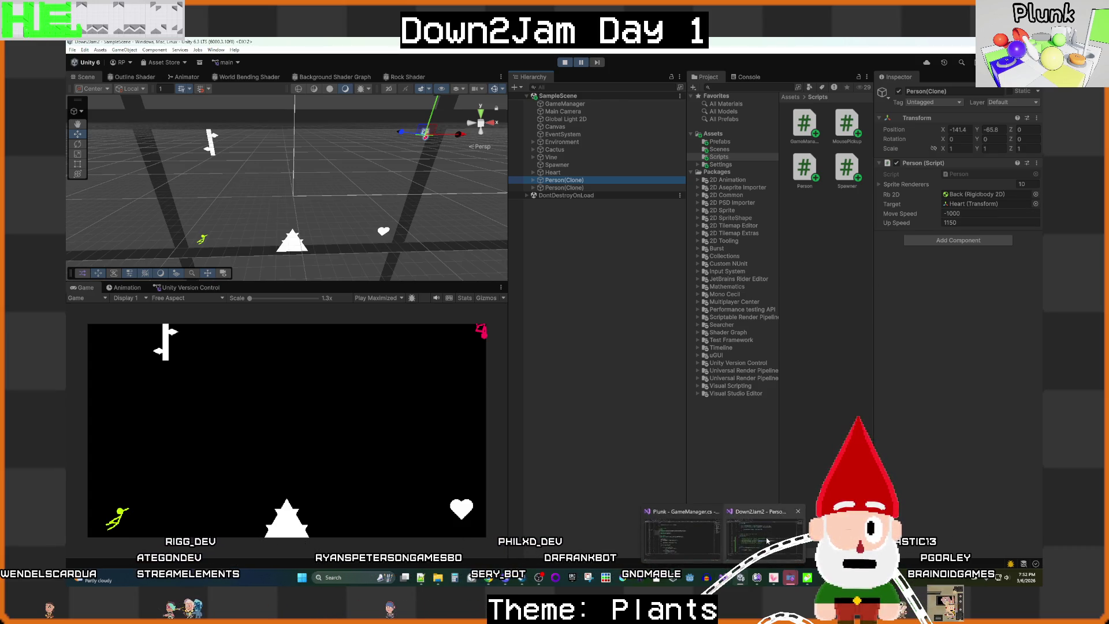
{"action": "left_click", "coordinate": [693, 534]}
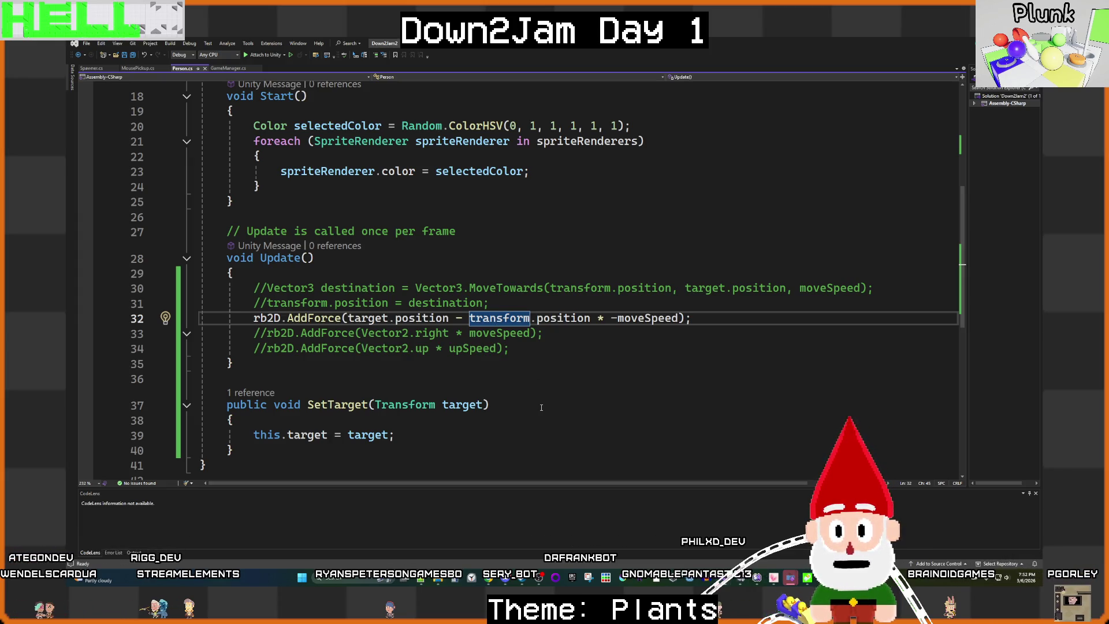
Step: Inspect the target and position terms in line 32 of Person.cs, then bring the running Unity game back
{"action": "left_click", "coordinate": [362, 317]}
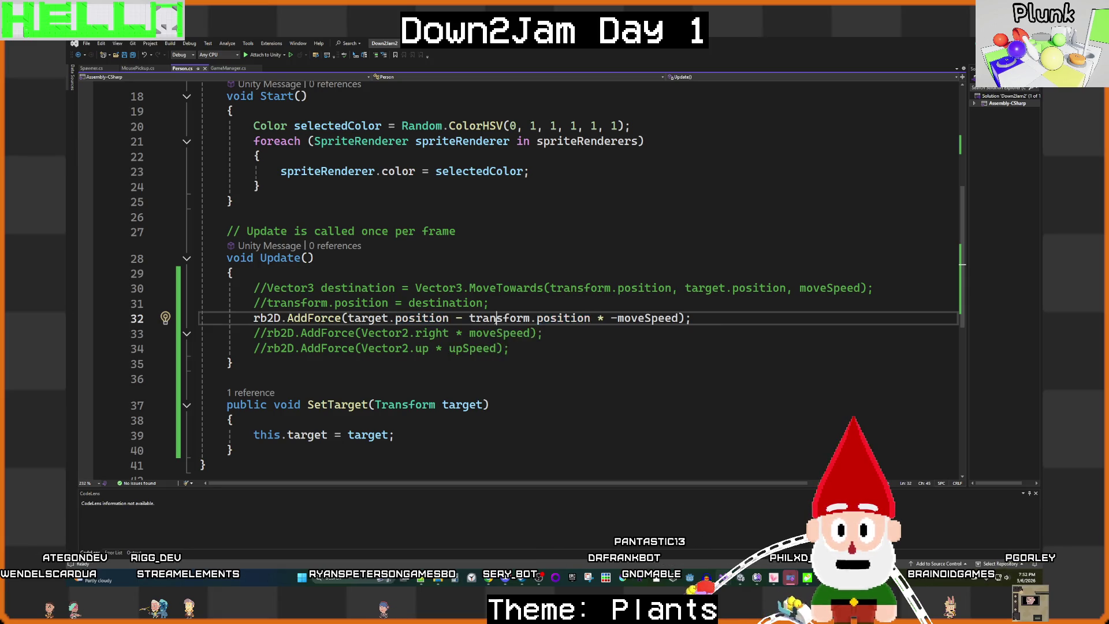
{"action": "left_click", "coordinate": [557, 319]}
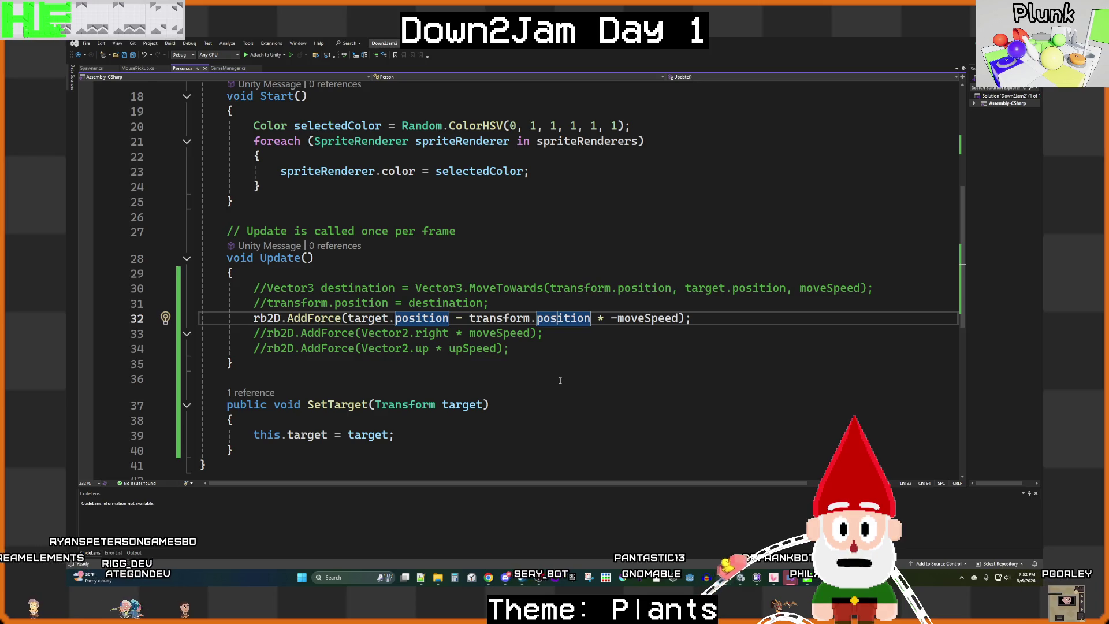
{"action": "mouse_move", "coordinate": [740, 588]}
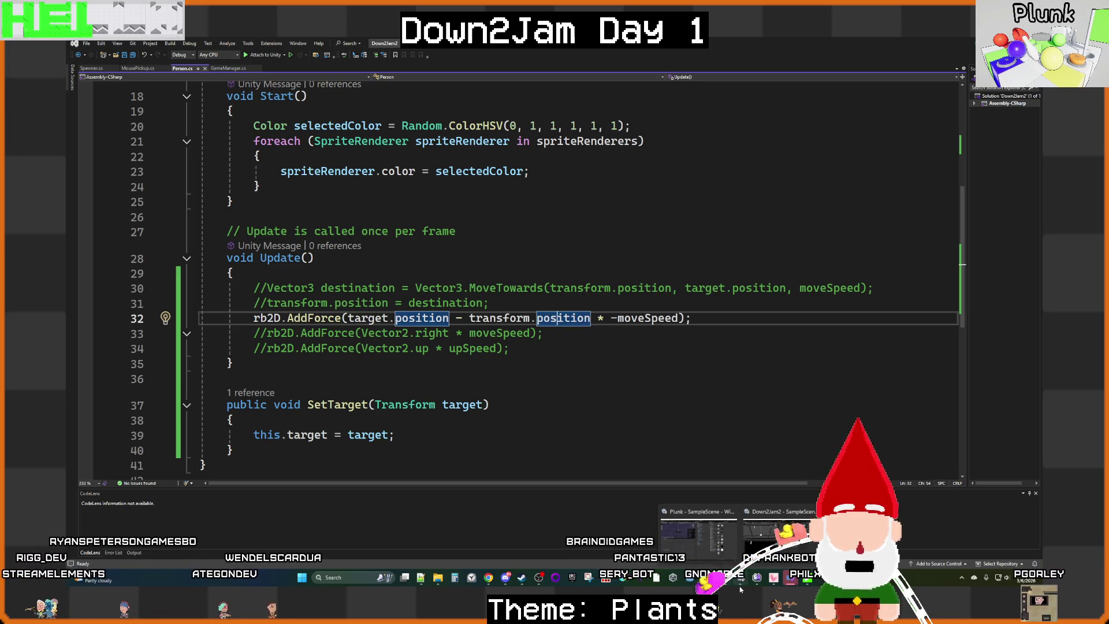
{"action": "left_click", "coordinate": [777, 534]}
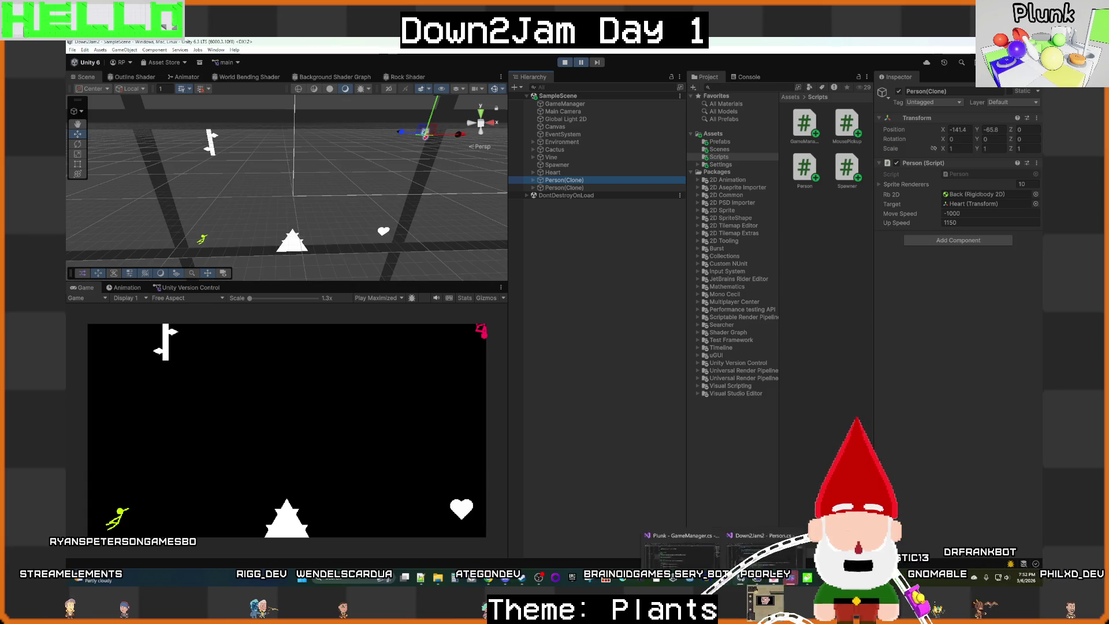
{"action": "mouse_move", "coordinate": [762, 537]}
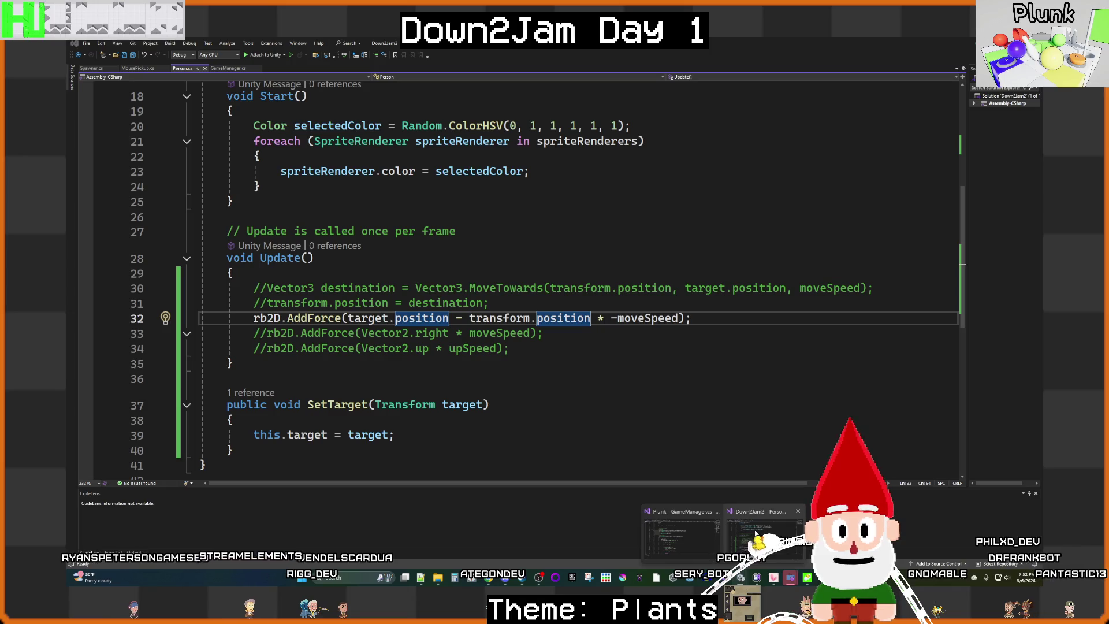
{"action": "key", "text": "alt+Tab"}
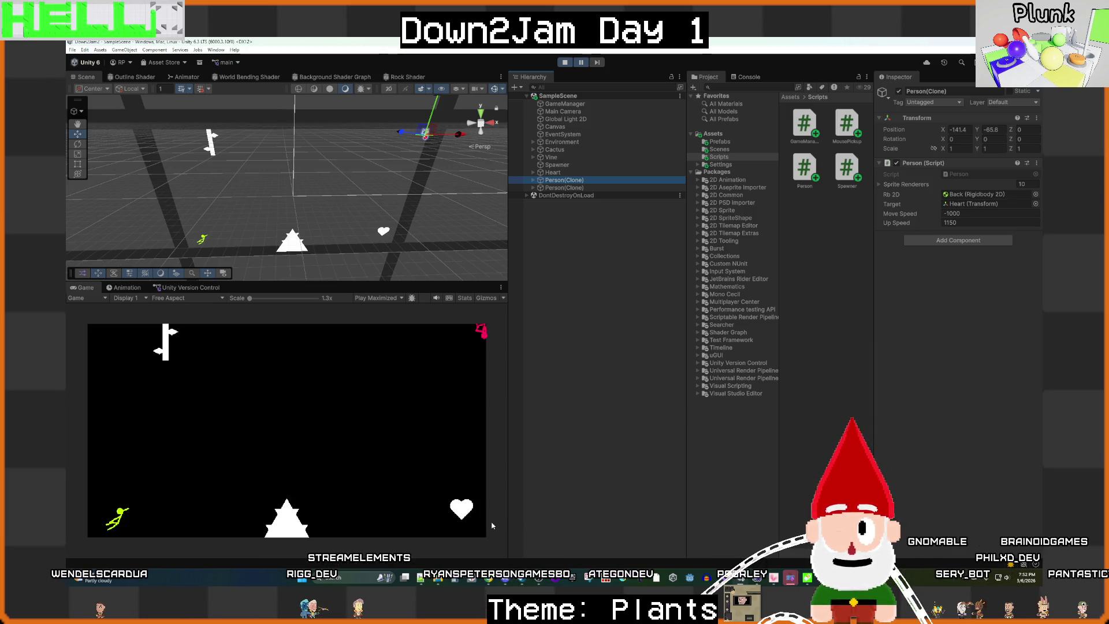
Step: Maximize the Game view, fling the pink ragdoll down from the top-right corner, and stop play
{"action": "key", "text": "shift+space"}
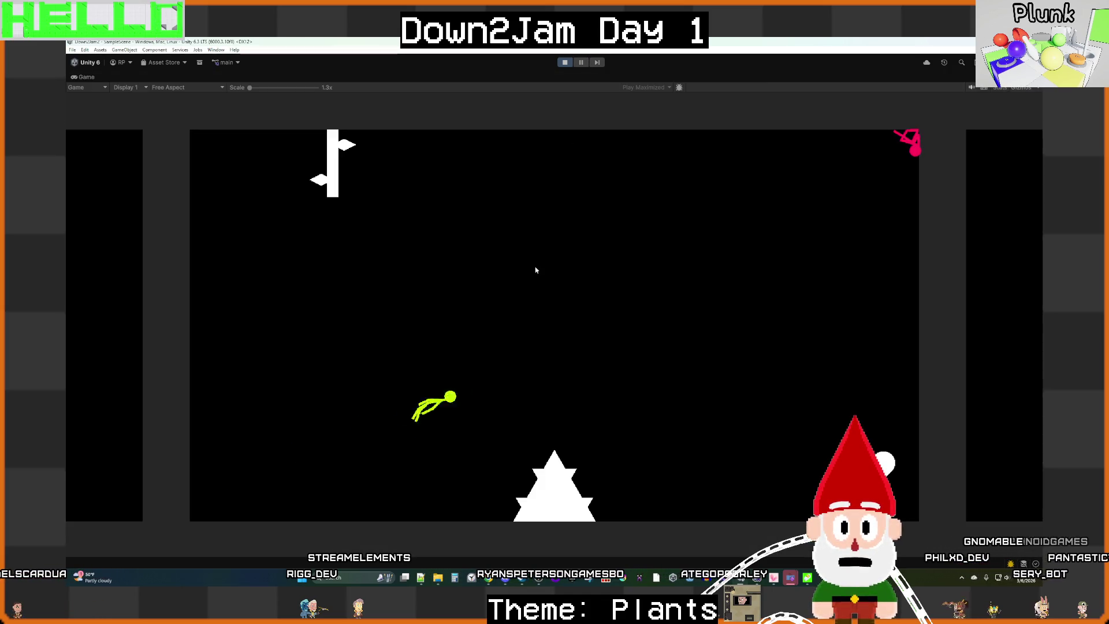
{"action": "mouse_move", "coordinate": [922, 150]}
{"action": "left_mouse_down"}
{"action": "mouse_move", "coordinate": [743, 391]}
{"action": "mouse_move", "coordinate": [717, 448]}
{"action": "mouse_move", "coordinate": [732, 475]}
{"action": "mouse_move", "coordinate": [718, 531]}
{"action": "left_mouse_up"}
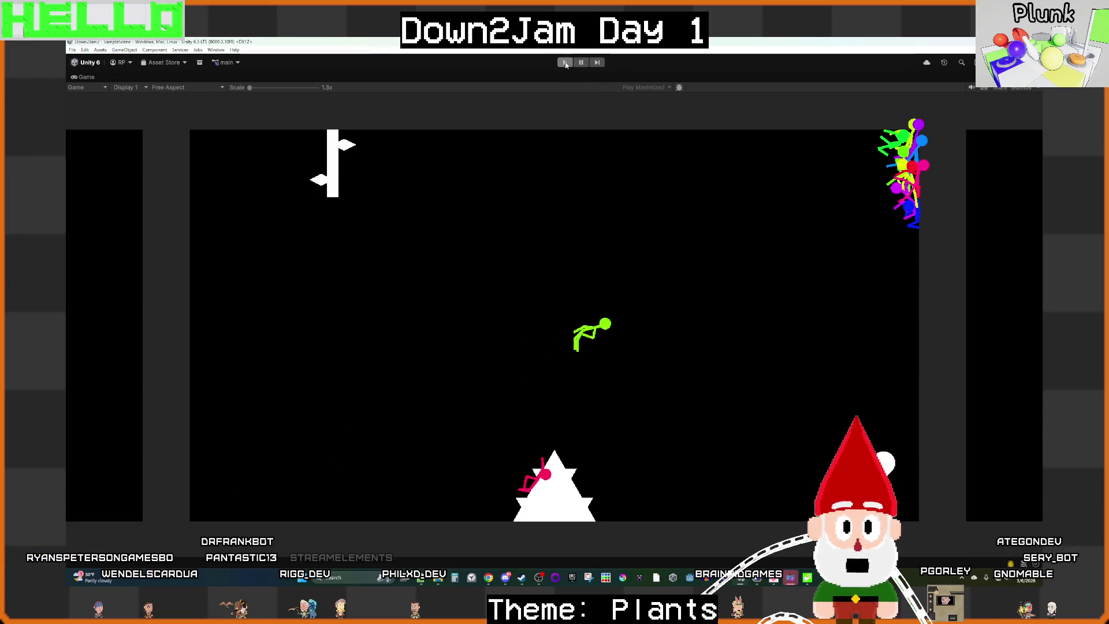
{"action": "key", "text": "ctrl+p"}
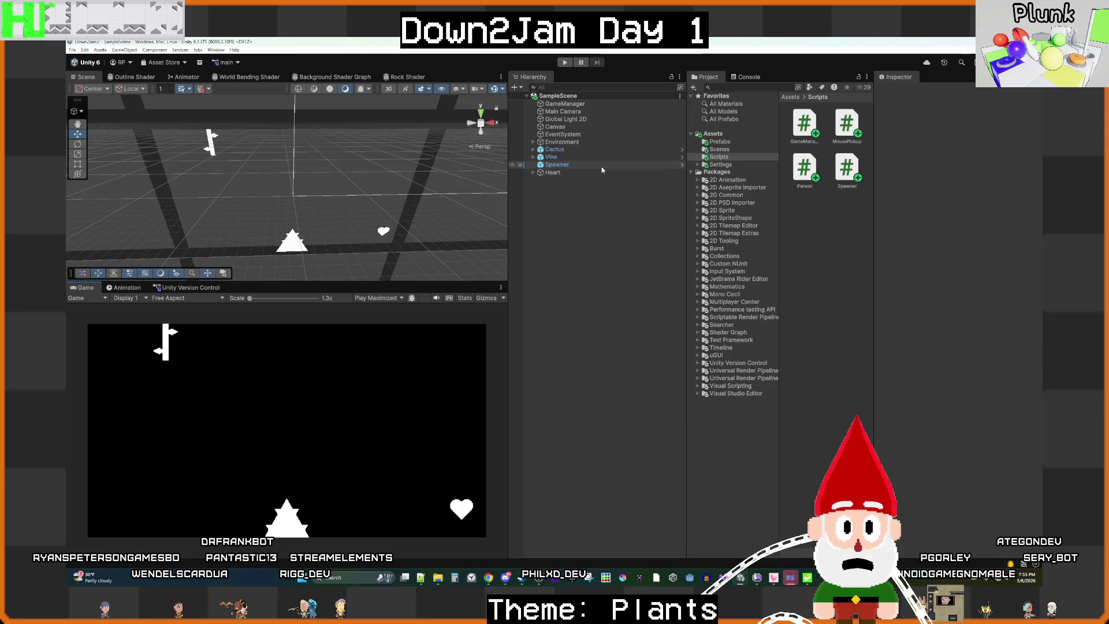
Step: In Person.cs, comment out the target-direction force on line 32 and uncomment the rightward and upward forces on lines 33–34
{"action": "mouse_move", "coordinate": [689, 577]}
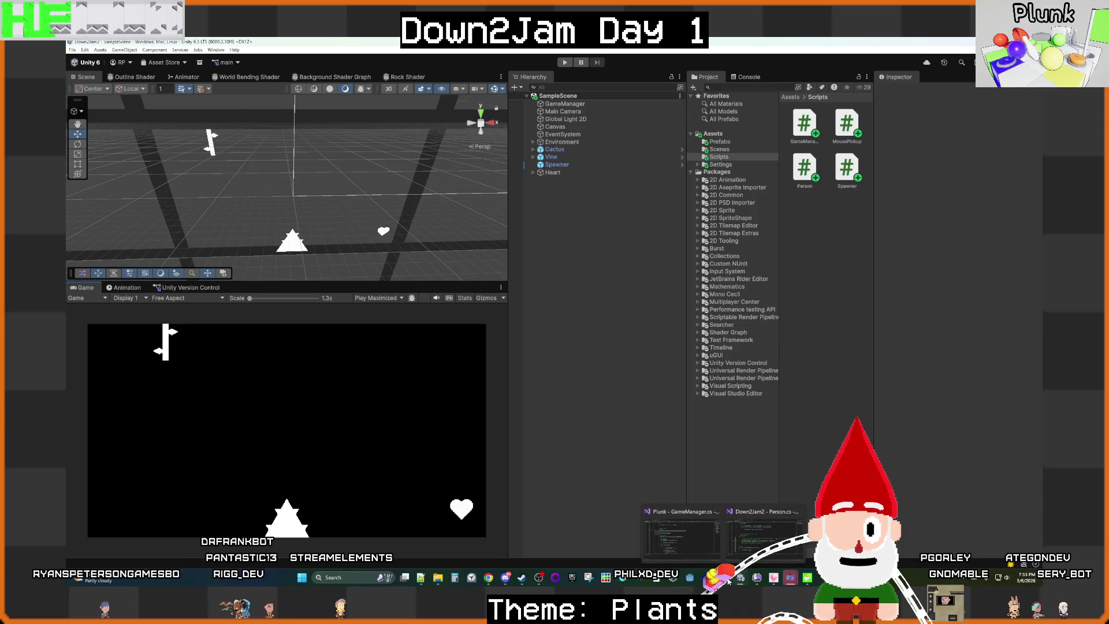
{"action": "left_click", "coordinate": [719, 512]}
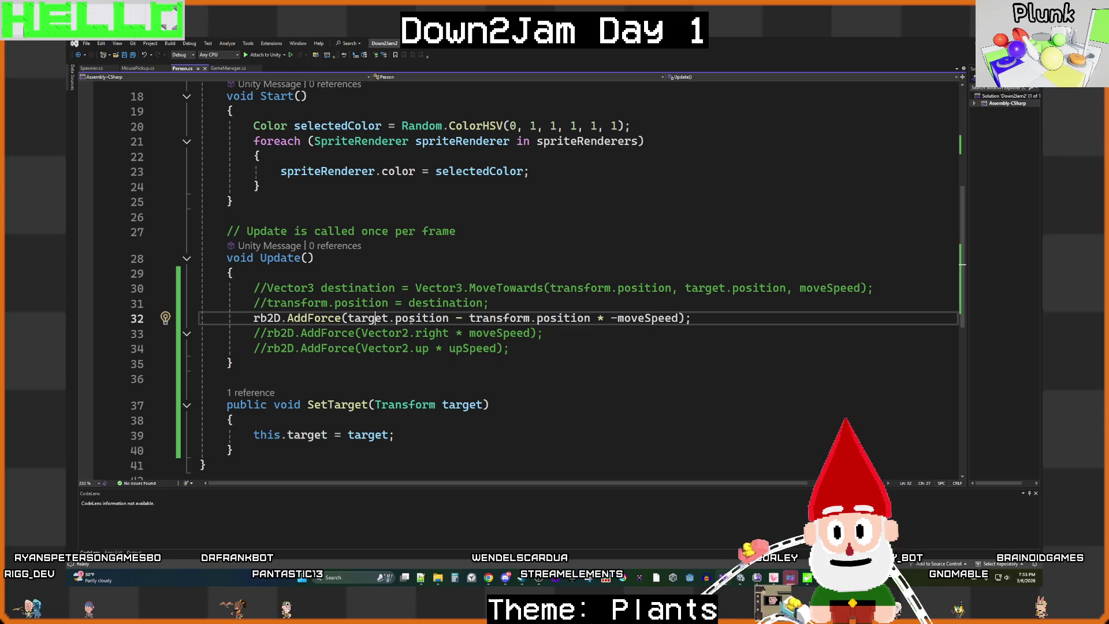
{"action": "left_click", "coordinate": [563, 317]}
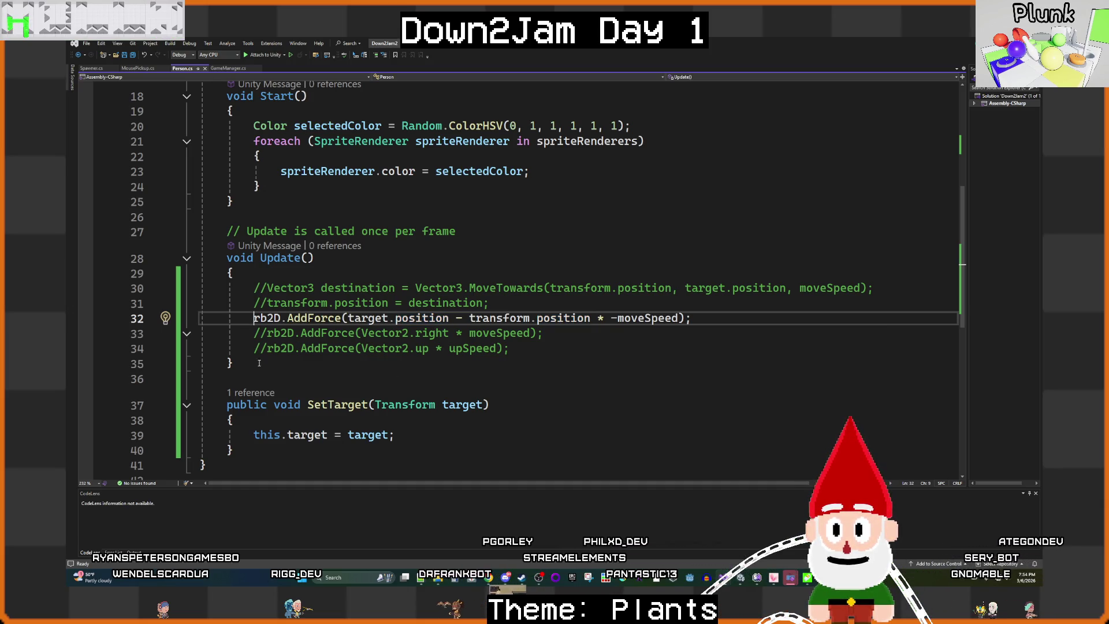
{"action": "type", "text": "//"}
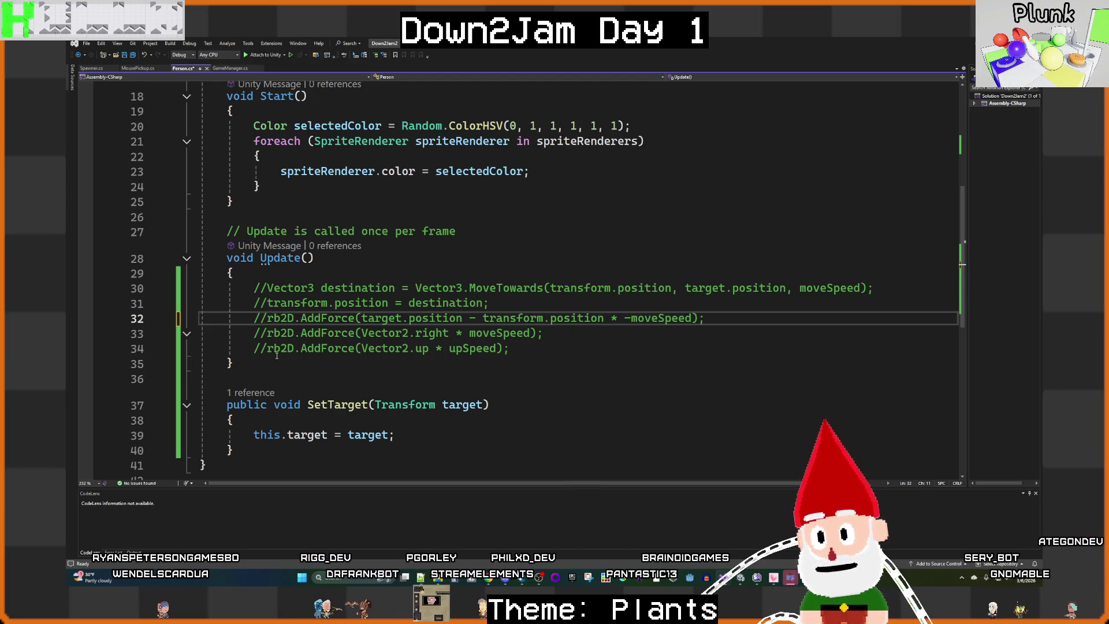
{"action": "left_click_drag", "start_coordinate": [277, 355], "coordinate": [274, 334]}
{"action": "key", "text": "ctrl+k"}
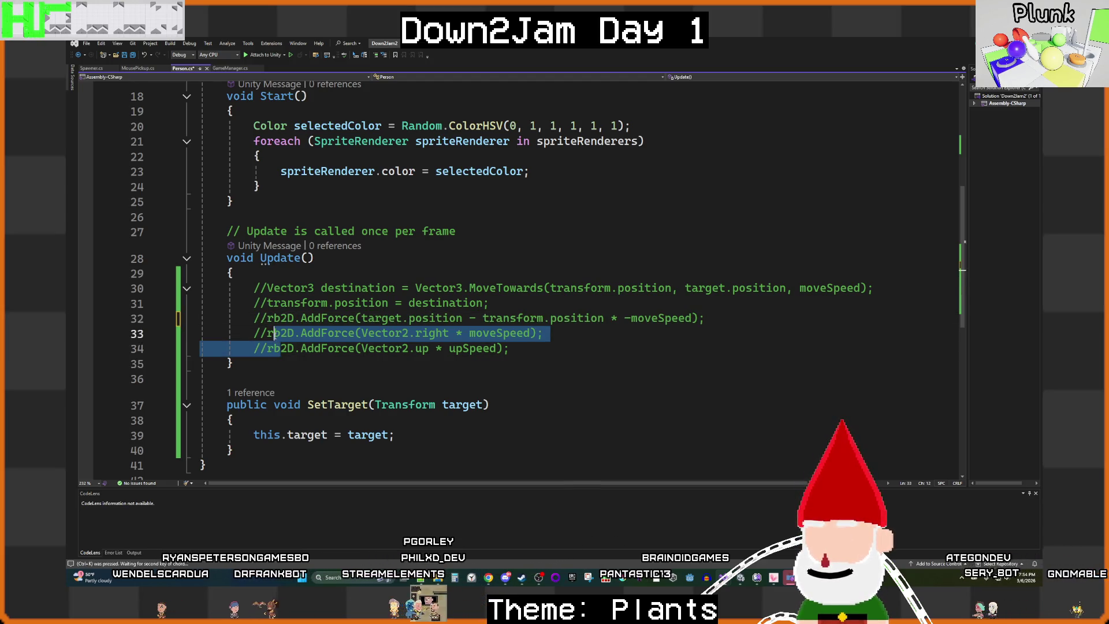
{"action": "key", "text": "ctrl+u"}
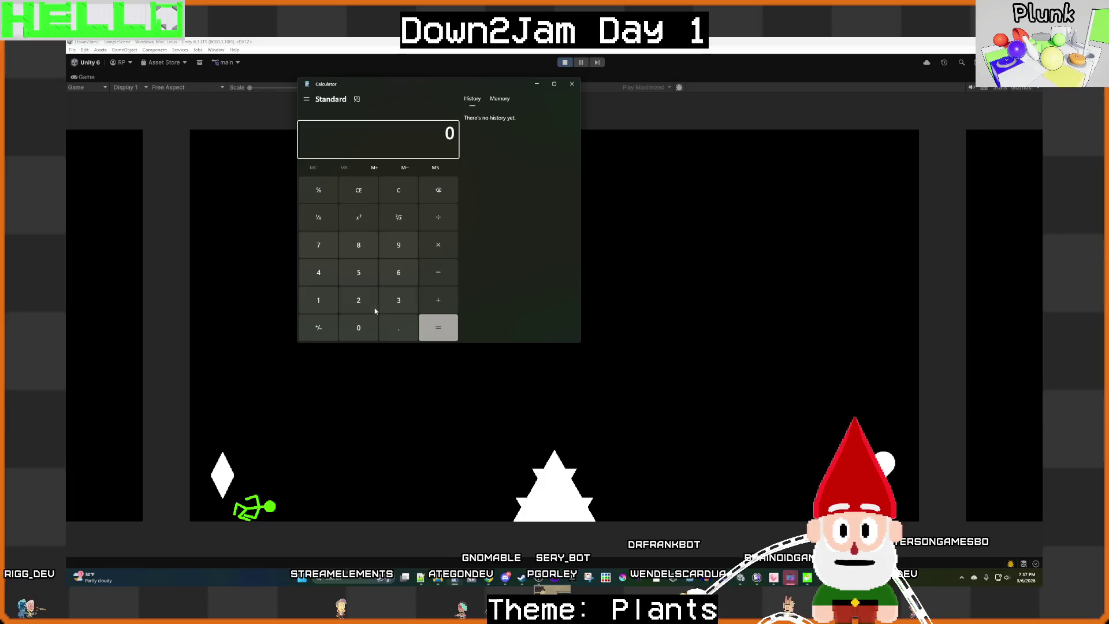
Step: Compute 26 − 12 = 14 in Calculator and close it
{"action": "left_click", "coordinate": [439, 279]}
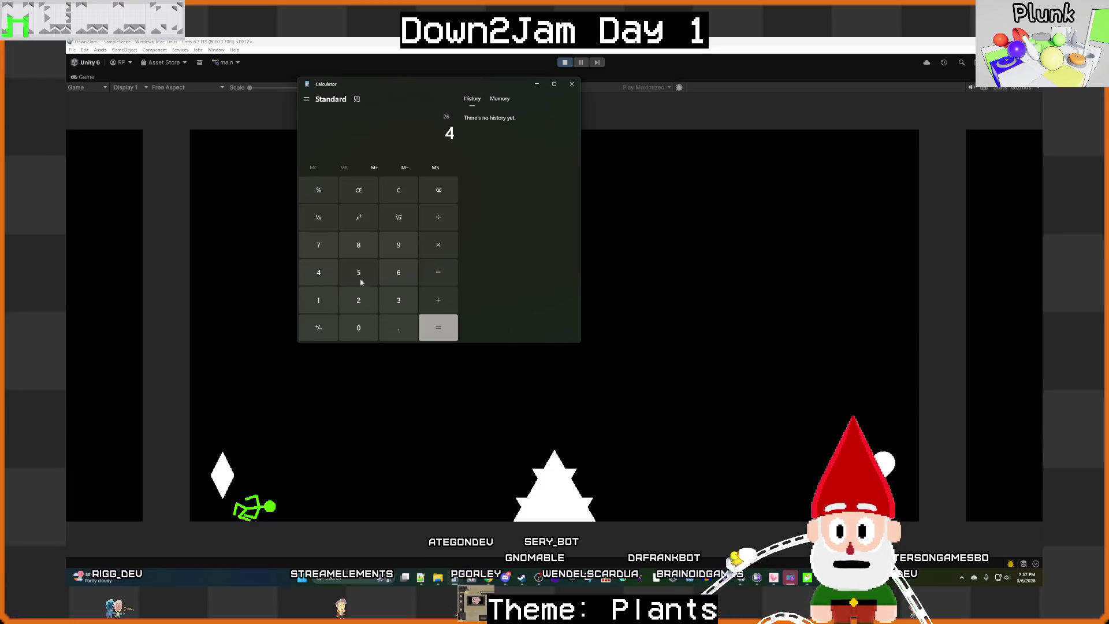
{"action": "left_click", "coordinate": [366, 305]}
{"action": "left_click", "coordinate": [407, 278]}
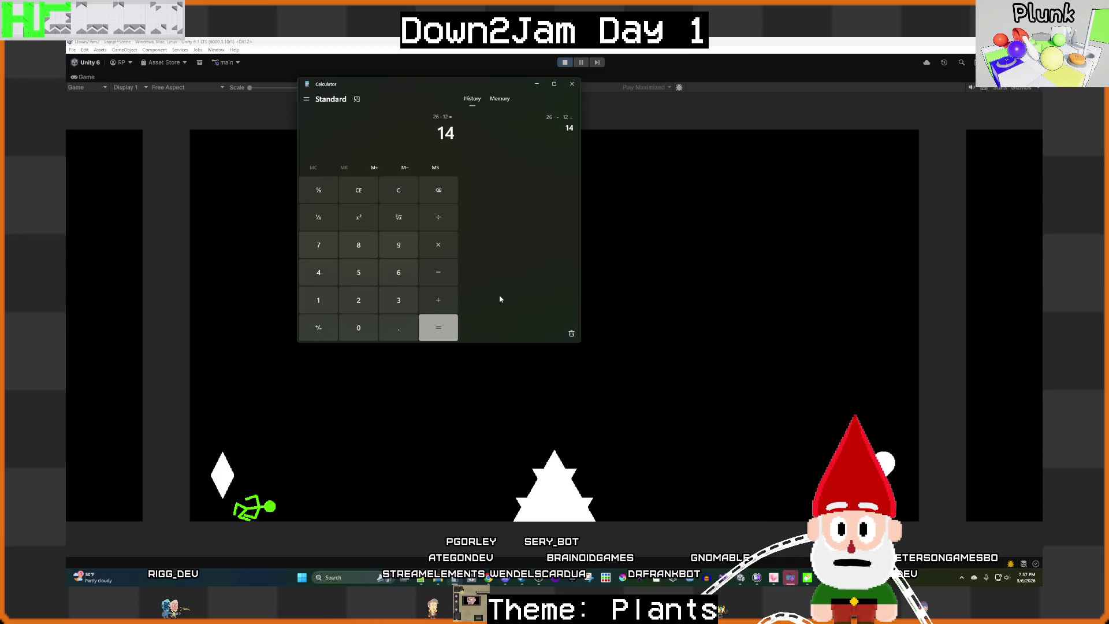
{"action": "left_click", "coordinate": [570, 85]}
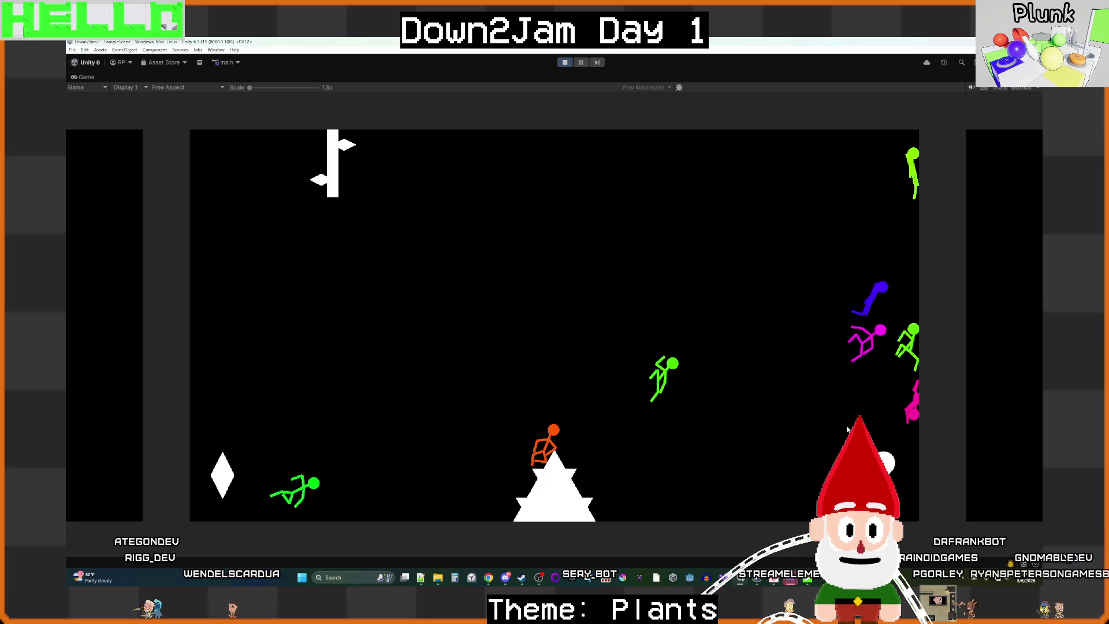
Step: Stop the game once the ragdolls have piled up against the right edge
{"action": "key", "text": "ctrl+p"}
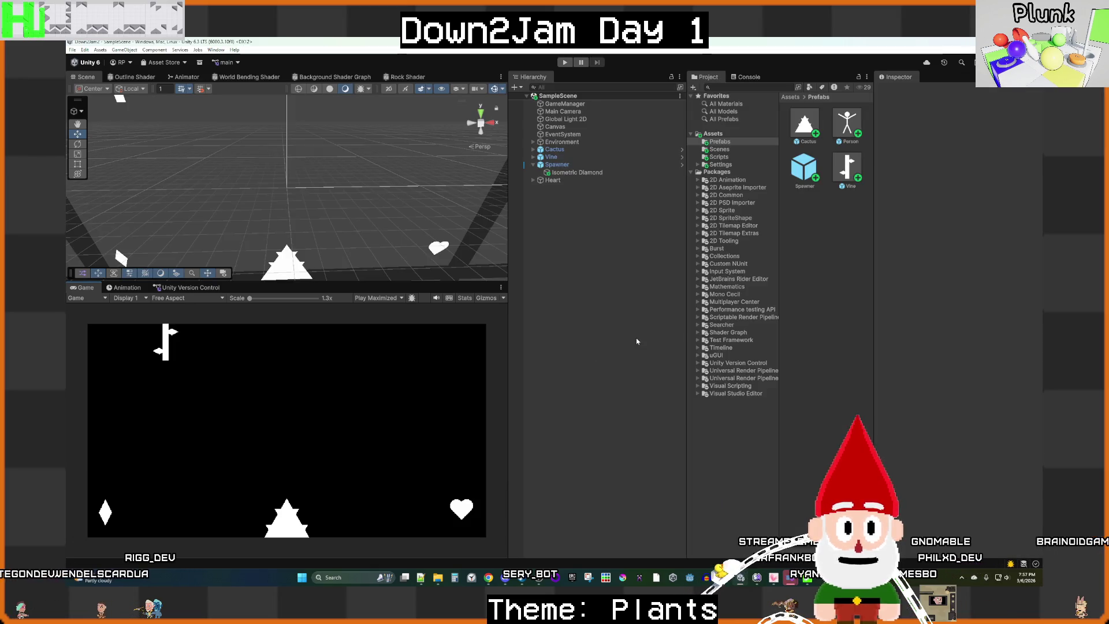
Step: Set the Person prefab's Up Speed to 1000, return to the main scene, and start the game
{"action": "double_click", "coordinate": [851, 129]}
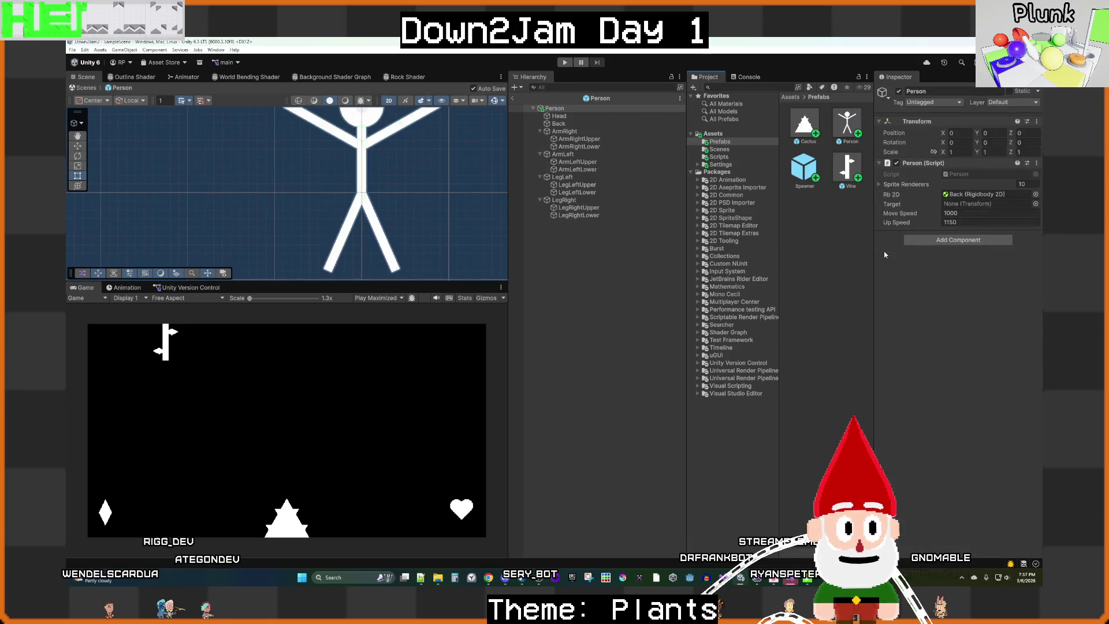
{"action": "left_click", "coordinate": [967, 223]}
{"action": "type", "text": "1000"}
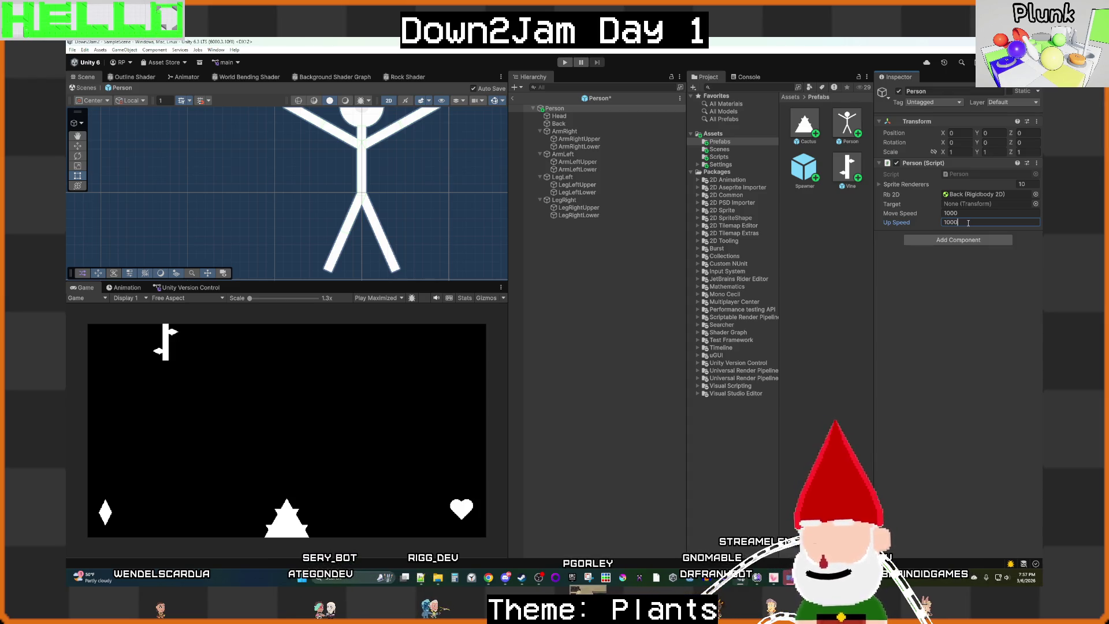
{"action": "left_click", "coordinate": [577, 314]}
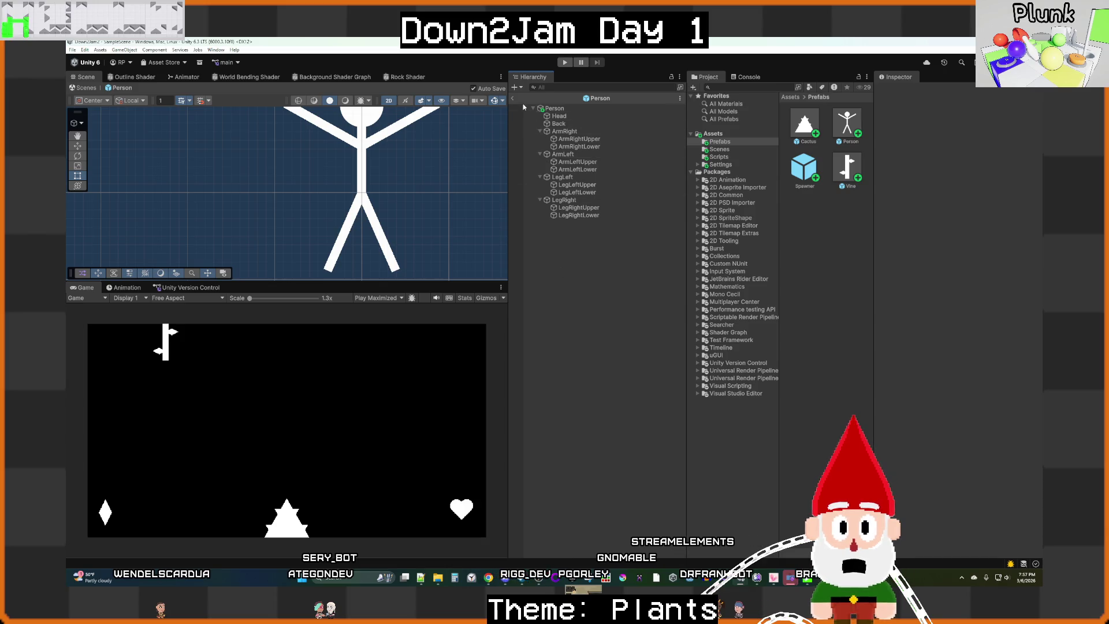
{"action": "left_click", "coordinate": [513, 99]}
{"action": "left_click", "coordinate": [565, 61]}
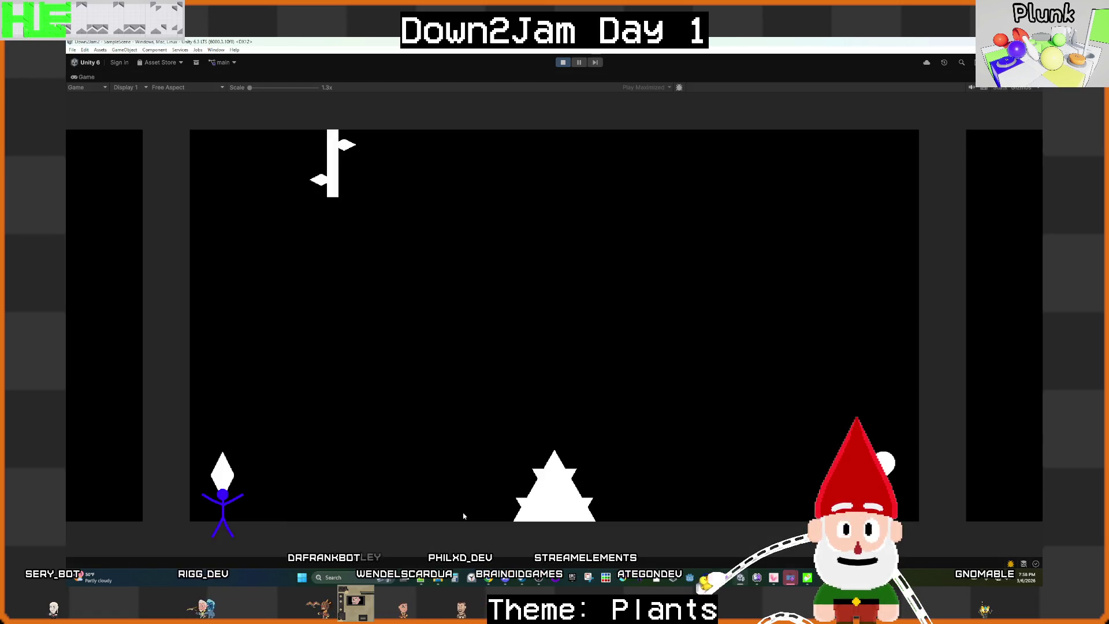
Step: Move the player figure right with D, then stop the game and select the Heart object
{"action": "key", "text": "d"}
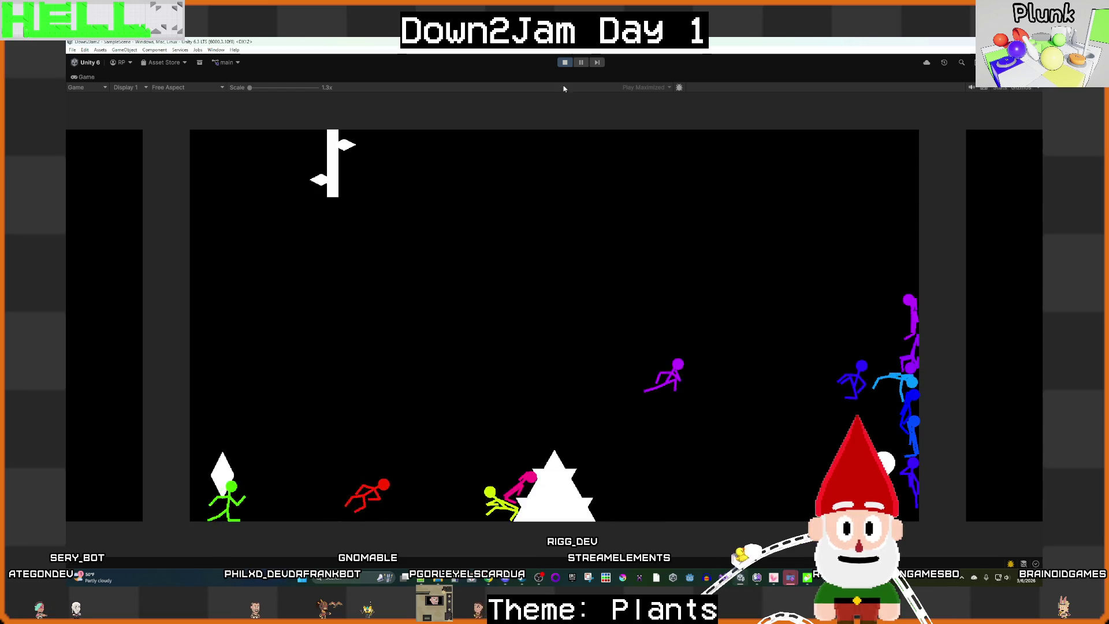
{"action": "left_click", "coordinate": [565, 62]}
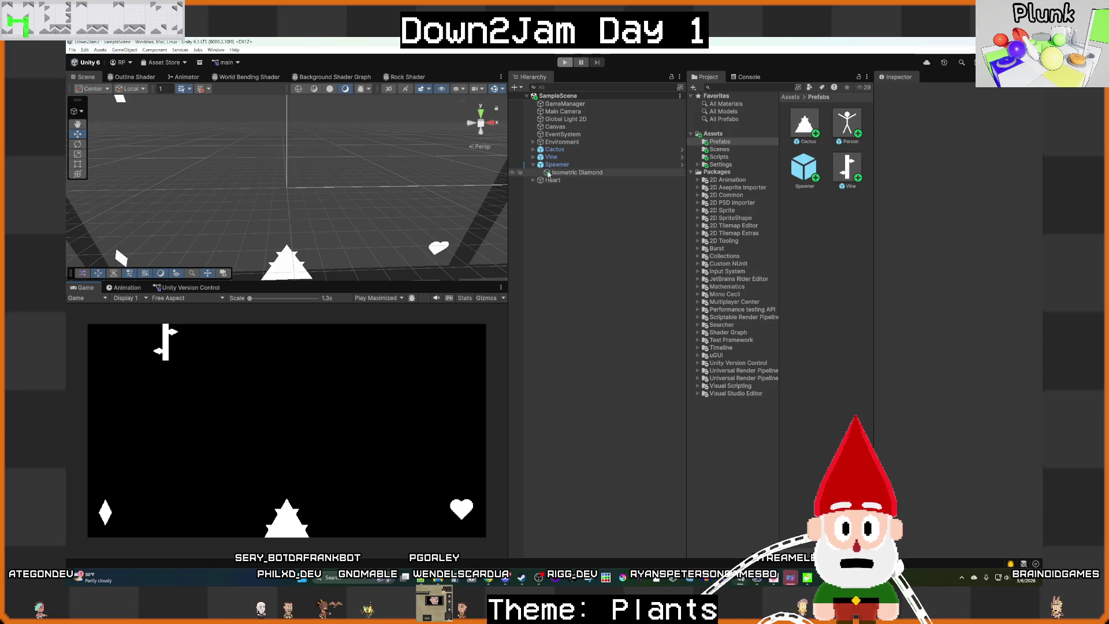
{"action": "left_click", "coordinate": [532, 164]}
Step: Select the Heart object in the Hierarchy, leaving its name unchanged
{"action": "left_click", "coordinate": [532, 173]}
{"action": "left_click", "coordinate": [533, 173]}
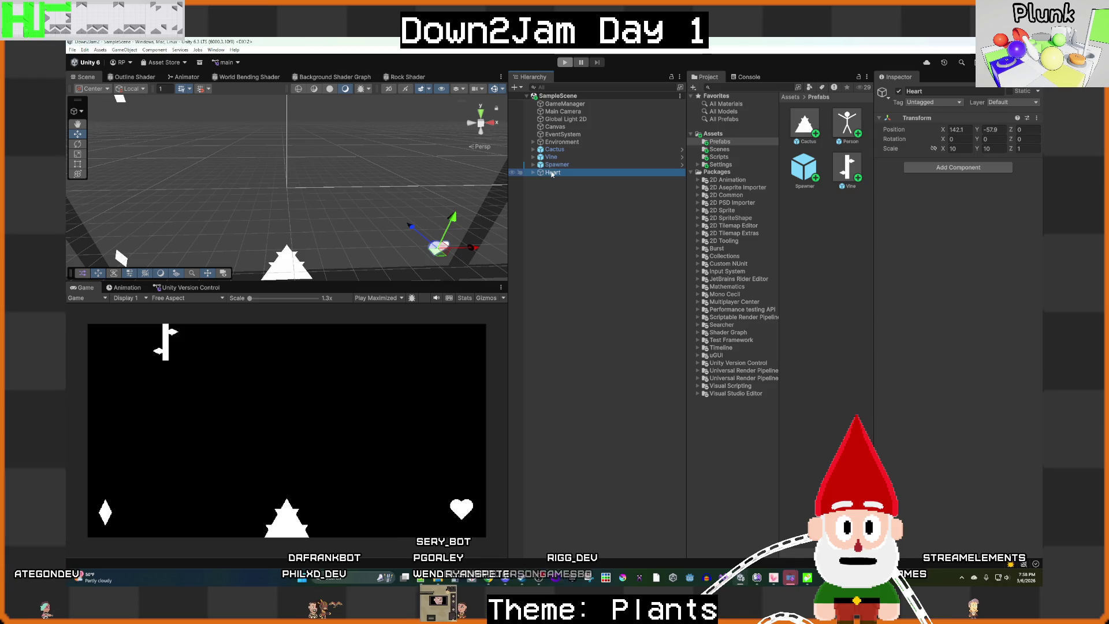
{"action": "key", "text": "Left"}
{"action": "key", "text": "F2"}
{"action": "left_click", "coordinate": [901, 219]}
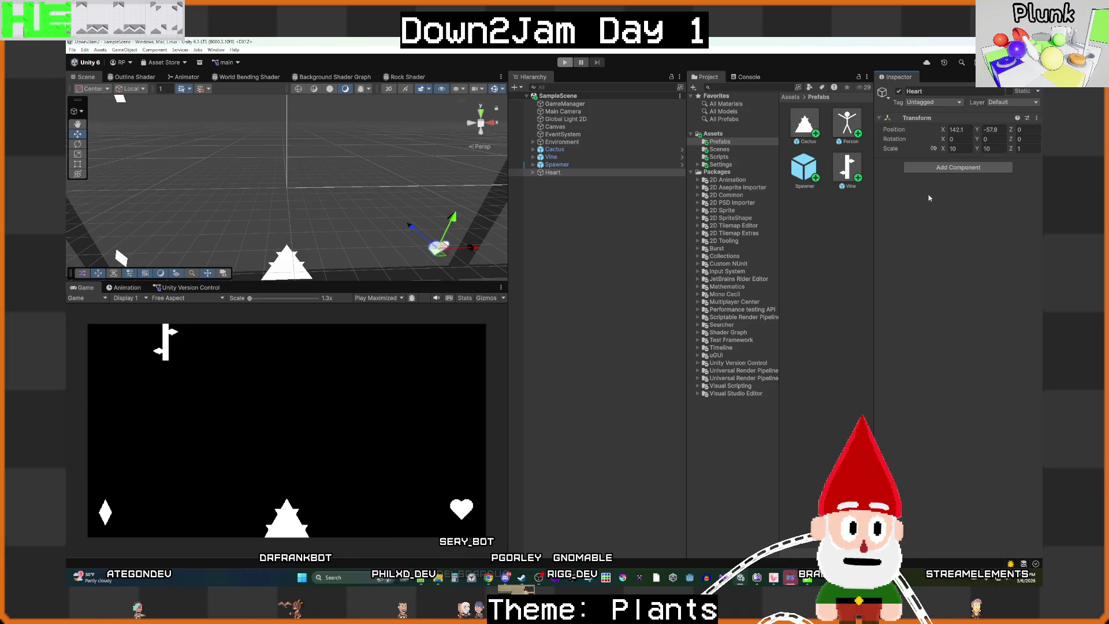
Step: Add a Circle Collider 2D to Heart, save the scene, and recheck the new collider
{"action": "left_click", "coordinate": [939, 170]}
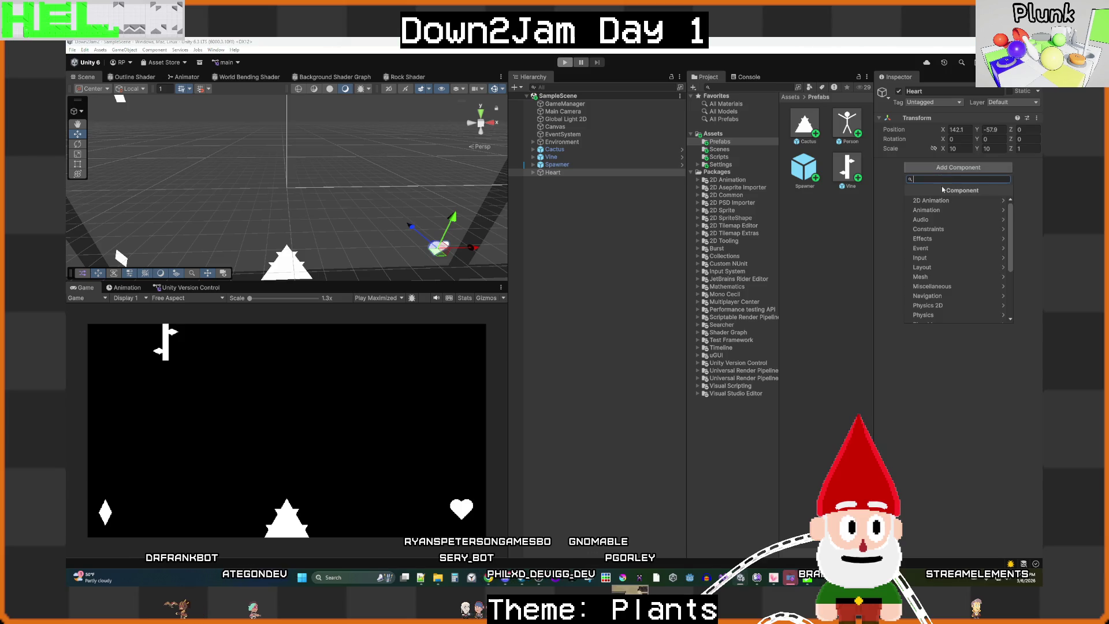
{"action": "left_click", "coordinate": [939, 309]}
{"action": "left_click", "coordinate": [942, 239]}
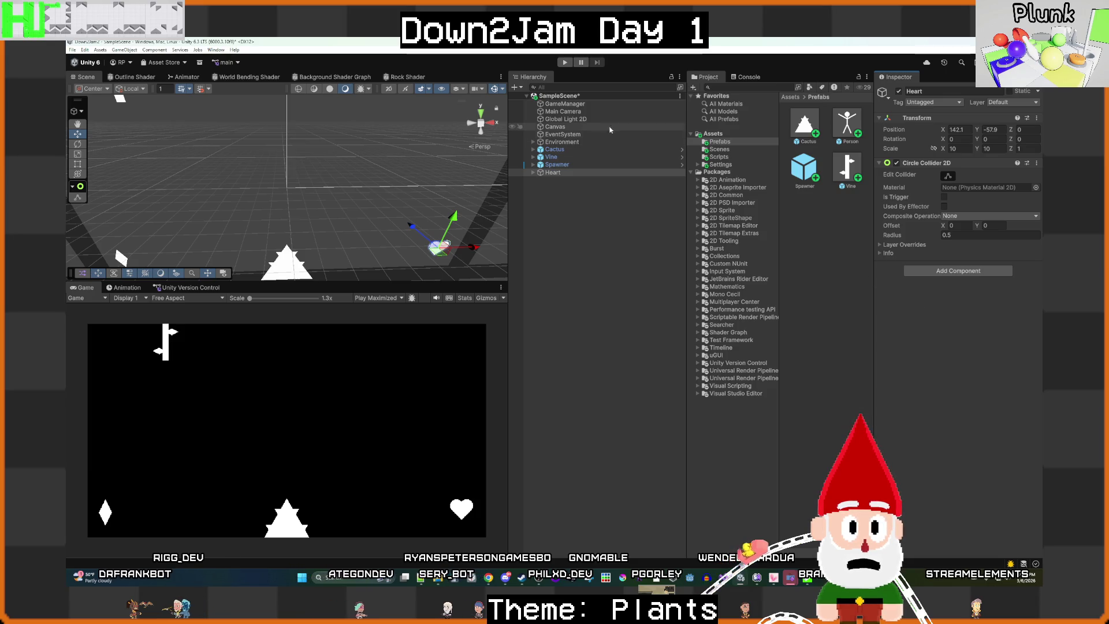
{"action": "left_click", "coordinate": [611, 230]}
{"action": "key", "text": "ctrl+s"}
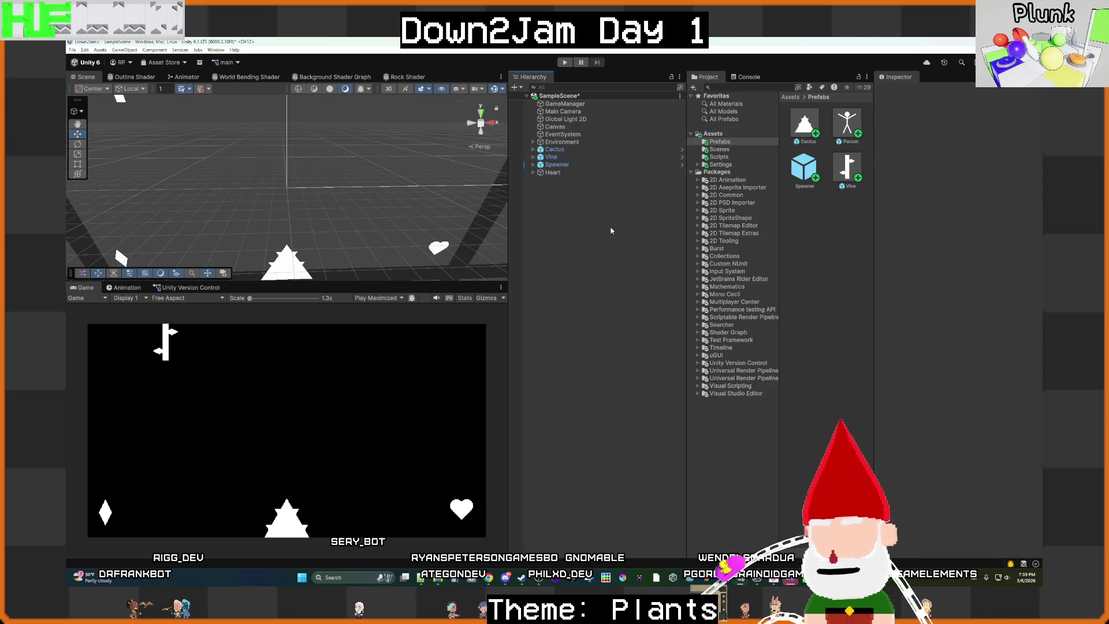
{"action": "left_click", "coordinate": [577, 172]}
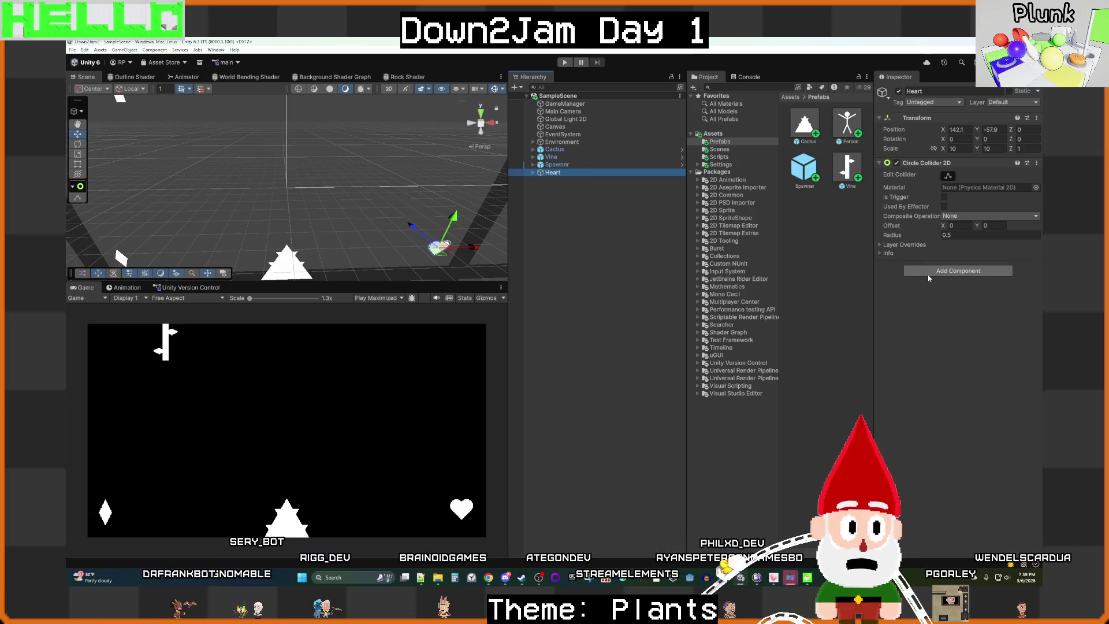
{"action": "left_click", "coordinate": [719, 157]}
Step: Add a new MonoBehaviour script called Heart to the Scripts folder
{"action": "right_click", "coordinate": [816, 264]}
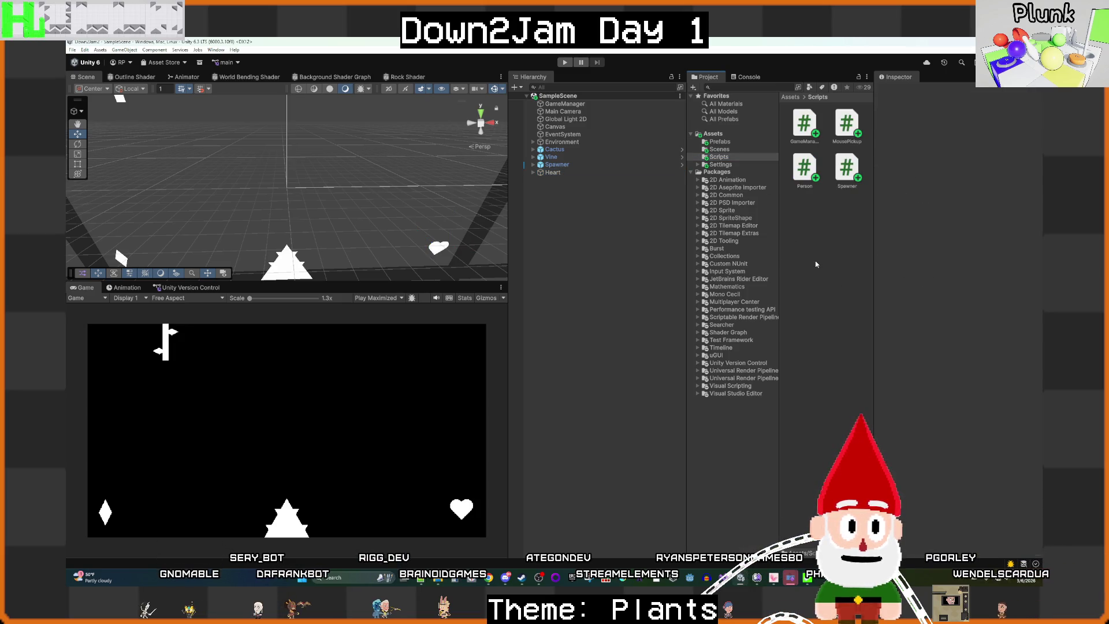
{"action": "mouse_move", "coordinate": [840, 266]}
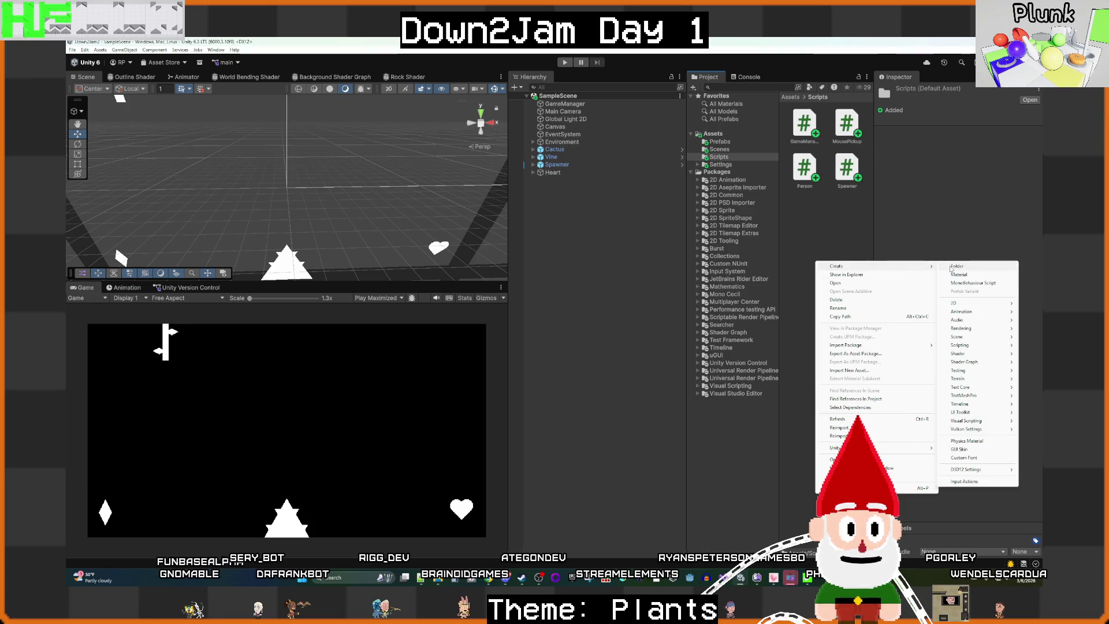
{"action": "mouse_move", "coordinate": [959, 303]}
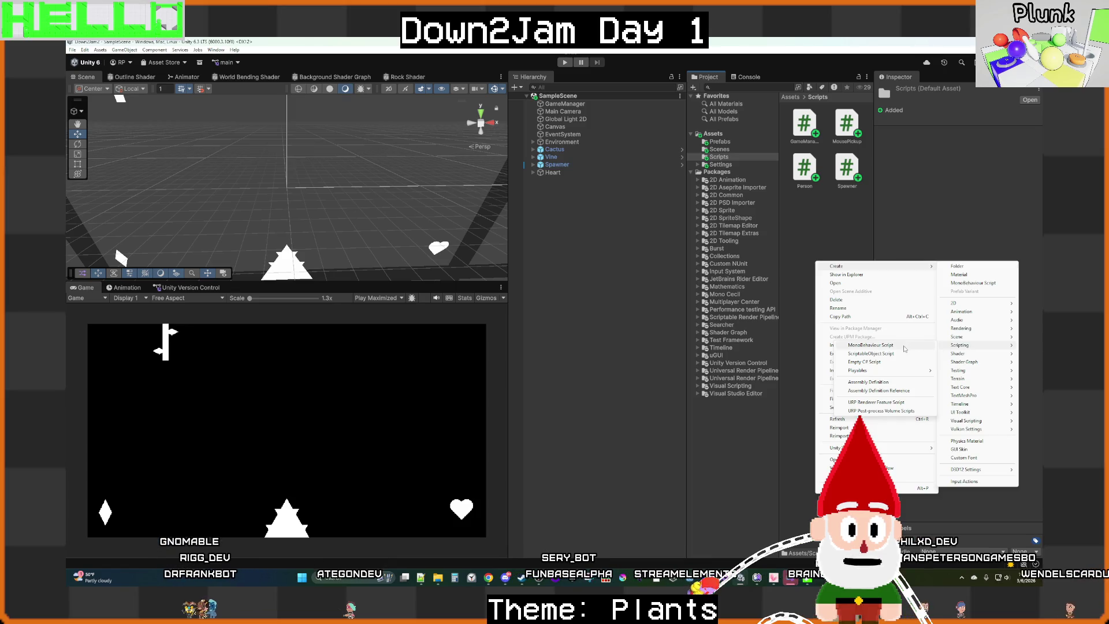
{"action": "left_click", "coordinate": [973, 283]}
{"action": "type", "text": "Heart"}
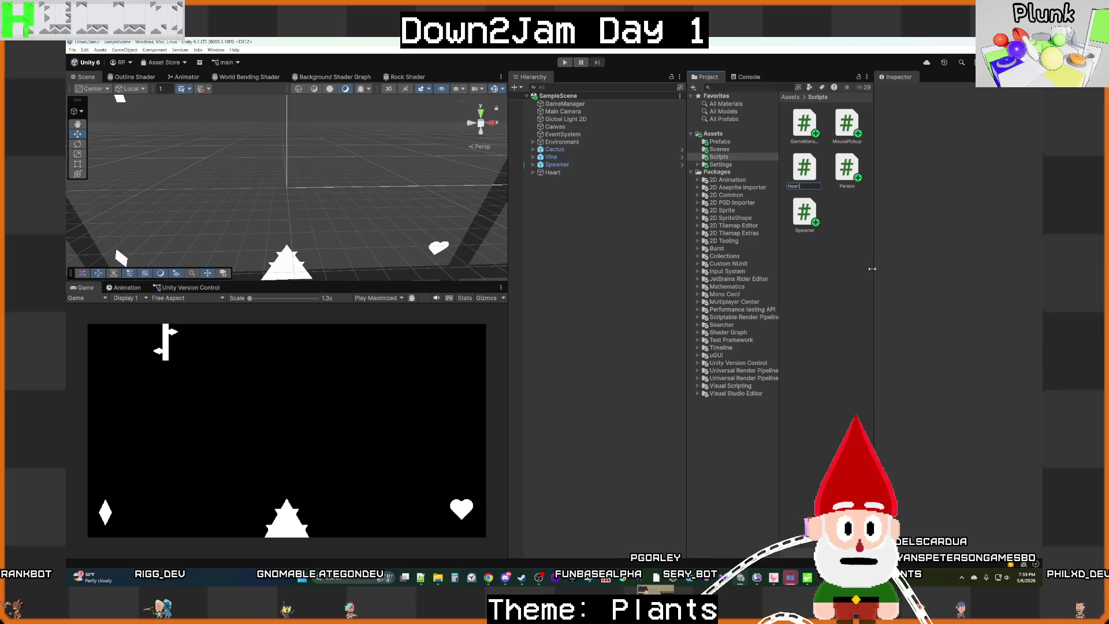
{"action": "key", "text": "Return"}
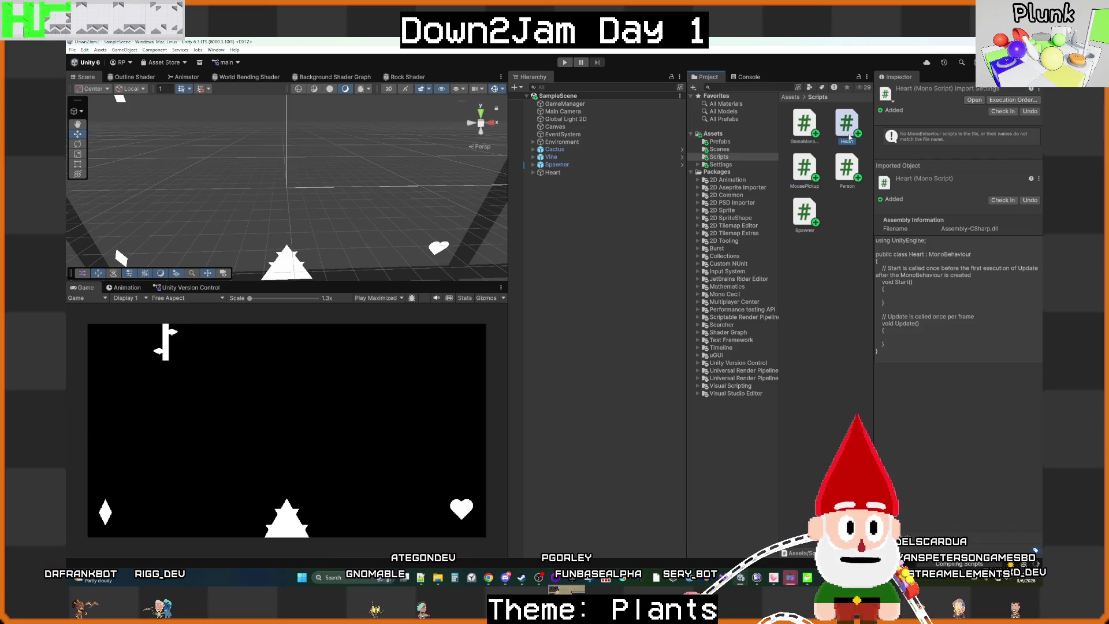
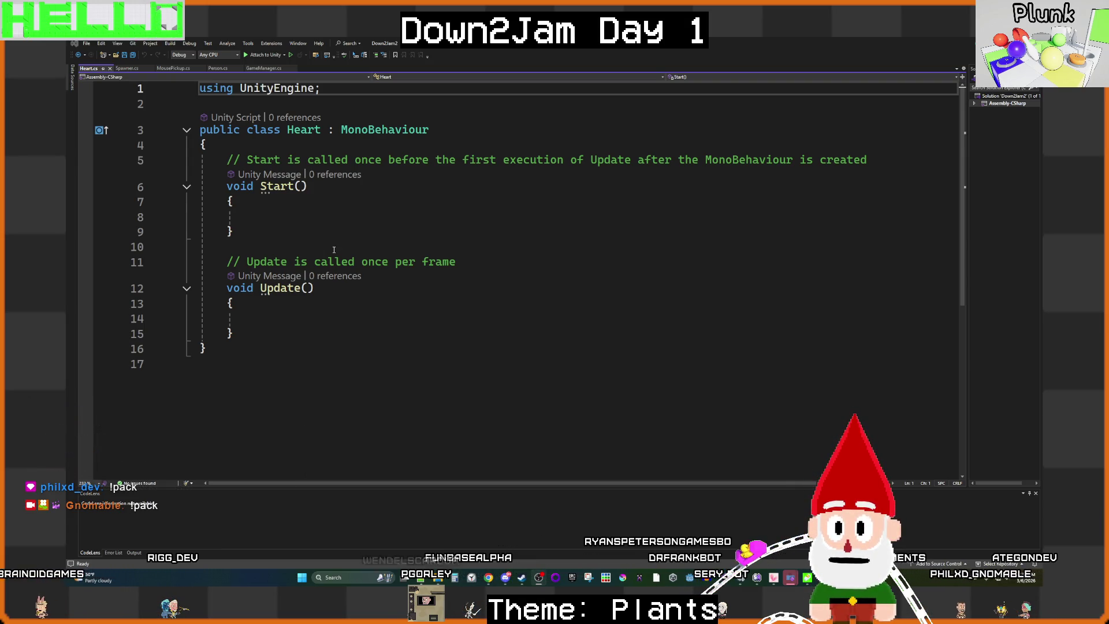
Step: Insert an OnCollisionEnter method stub below Update in the Heart script
{"action": "left_click", "coordinate": [288, 331]}
{"action": "key", "text": "Return"}
{"action": "key", "text": "Return"}
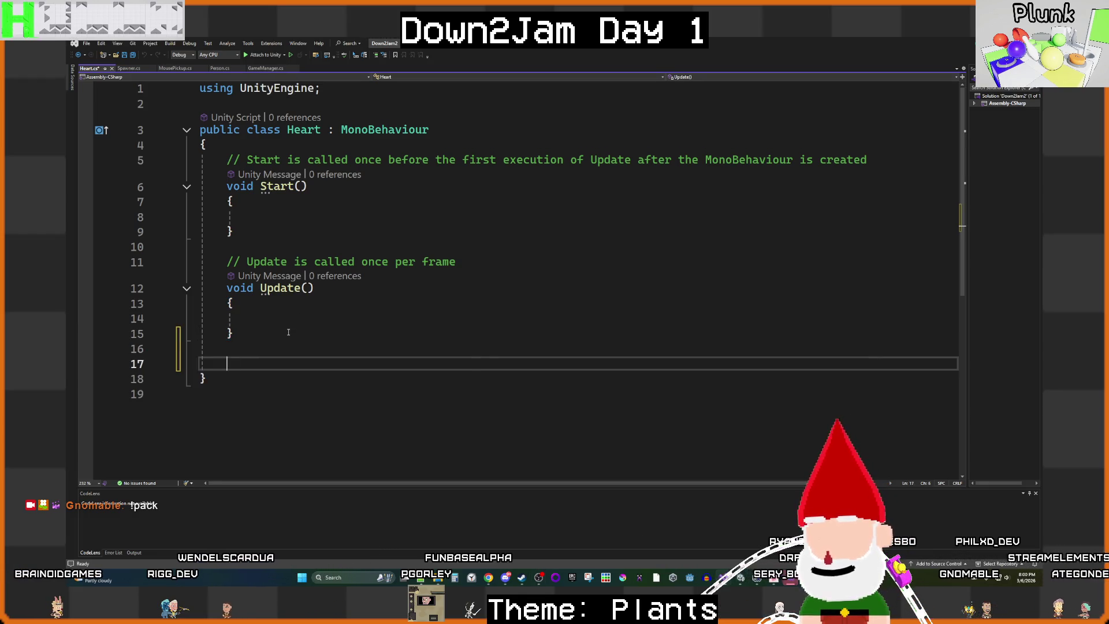
{"action": "type", "text": "oncl"}
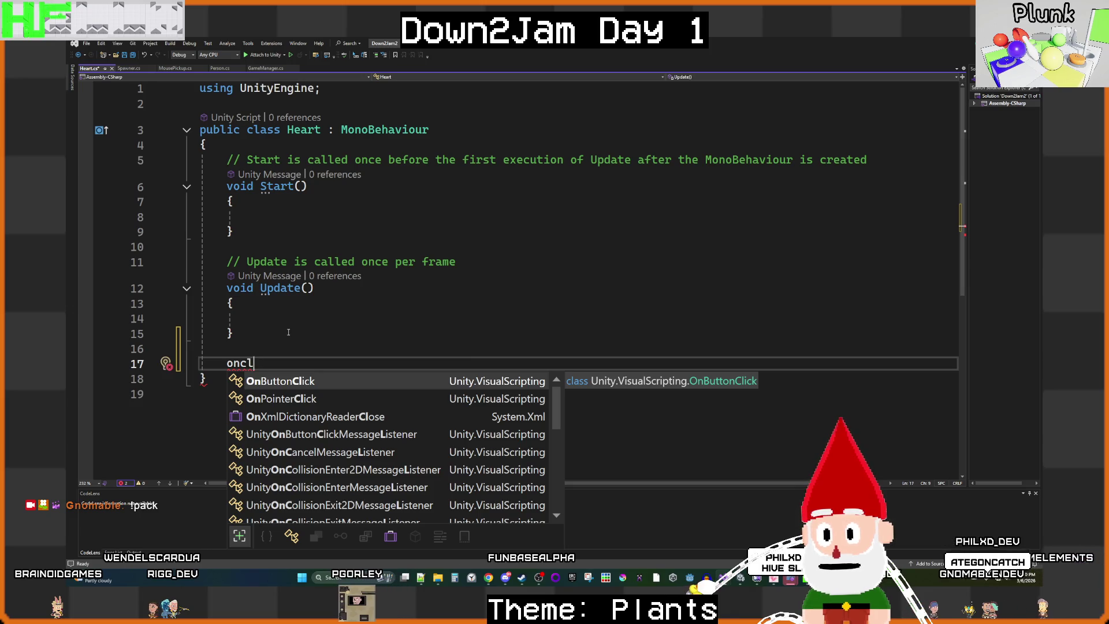
{"action": "type", "text": "o"}
{"action": "key", "text": "BackSpace"}
{"action": "key", "text": "BackSpace"}
{"action": "type", "text": "oll"}
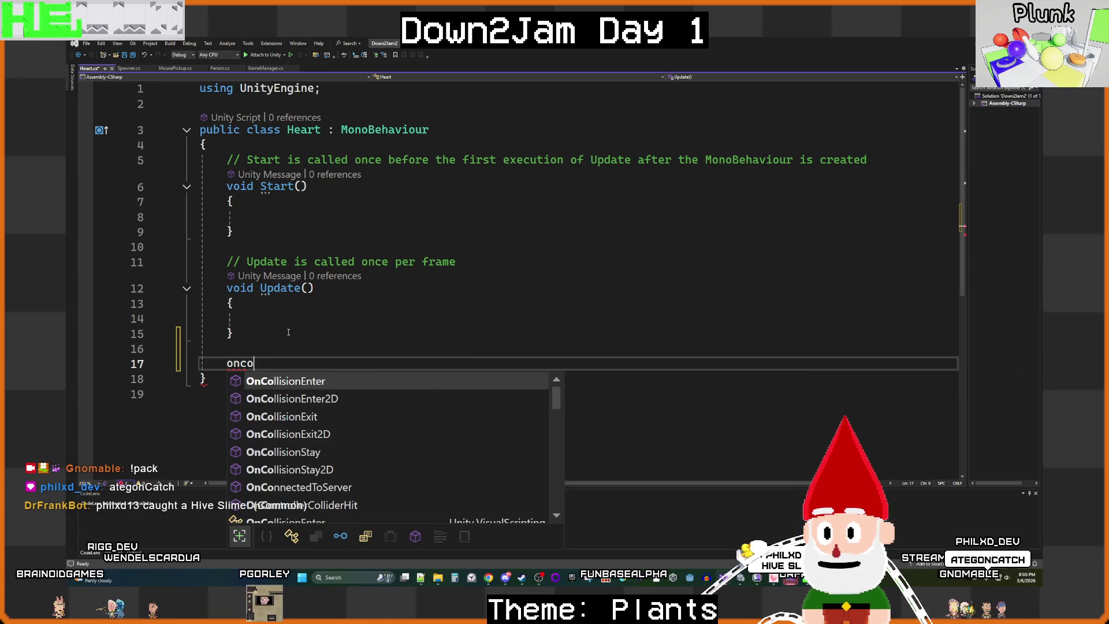
{"action": "key", "text": "Return"}
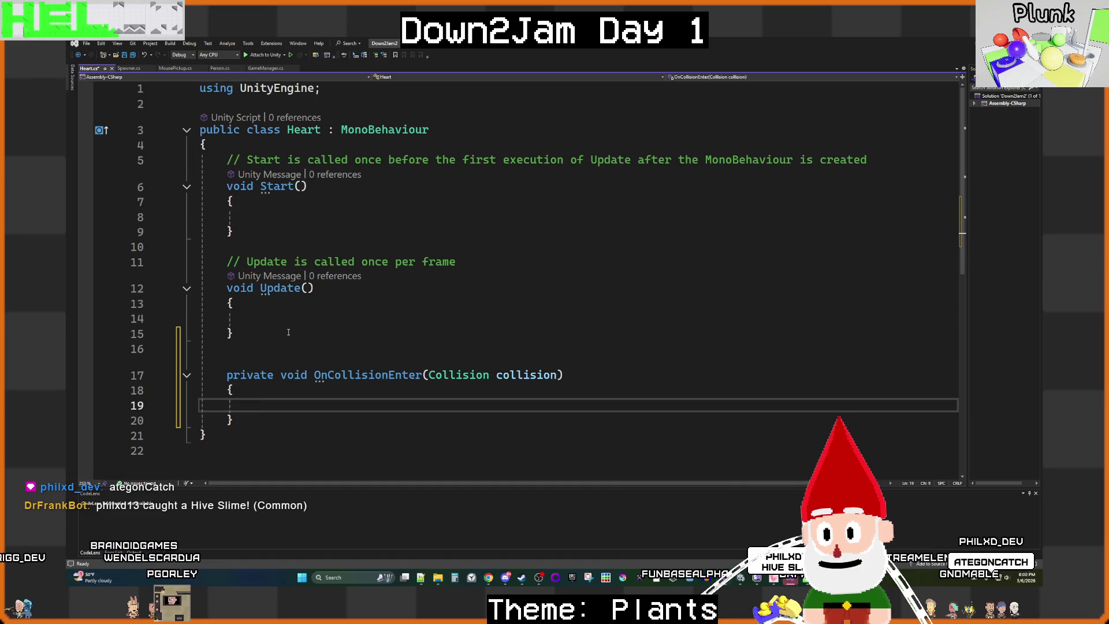
Step: Replace it with OnCollisionEnter2D containing an if (collision != null) check
{"action": "left_click", "coordinate": [237, 412]}
{"action": "left_click_drag", "start_coordinate": [237, 412], "coordinate": [228, 376]}
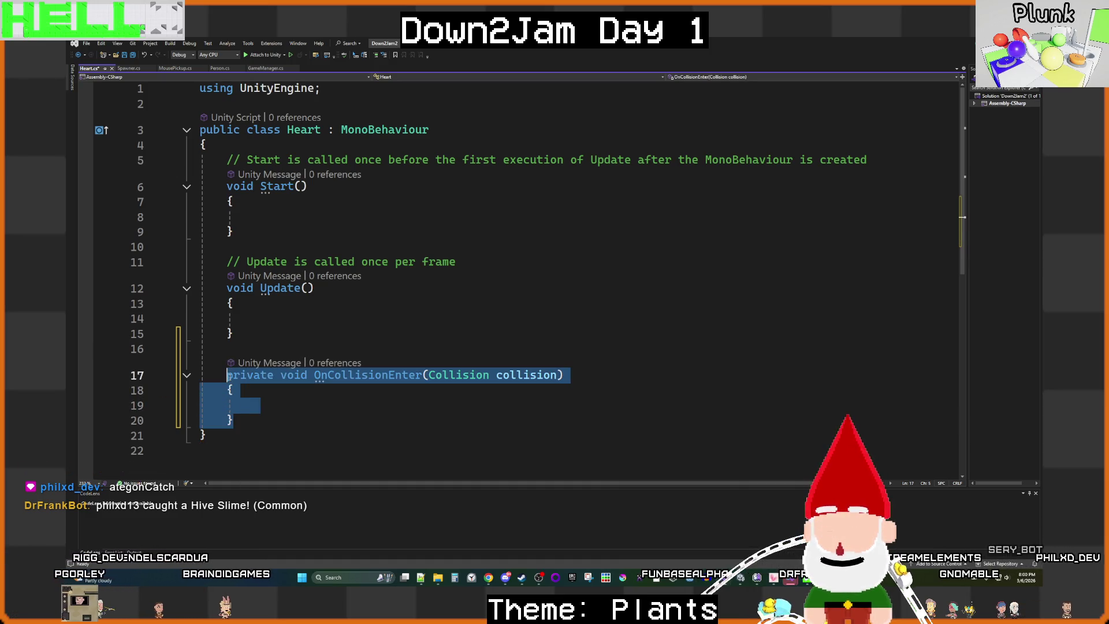
{"action": "type", "text": "o"}
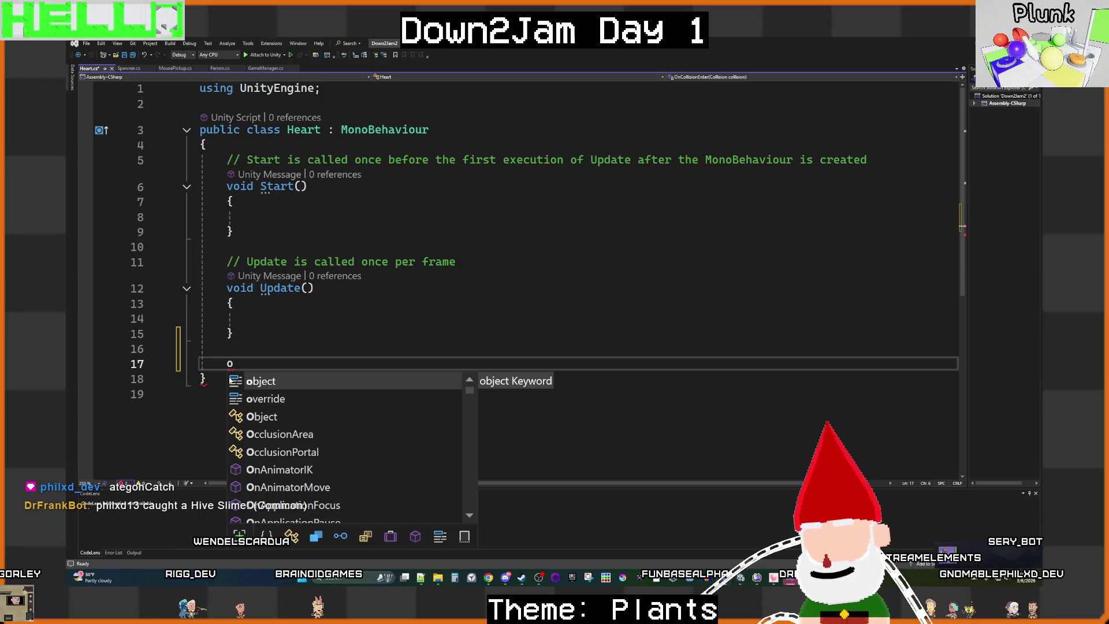
{"action": "type", "text": "ncol"}
{"action": "key", "text": "Down"}
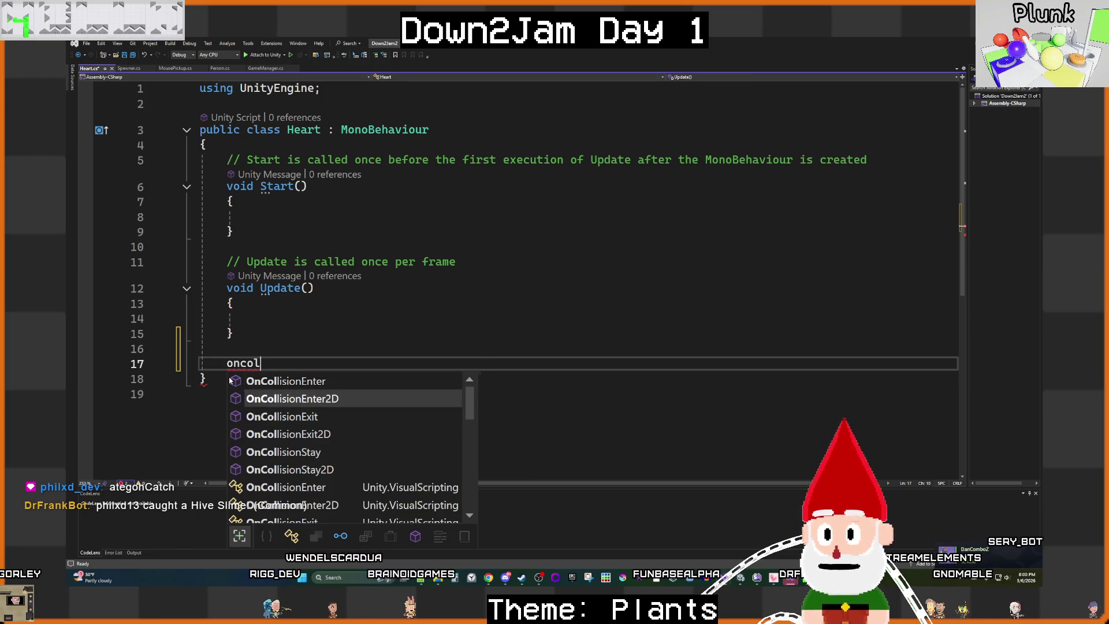
{"action": "key", "text": "Tab"}
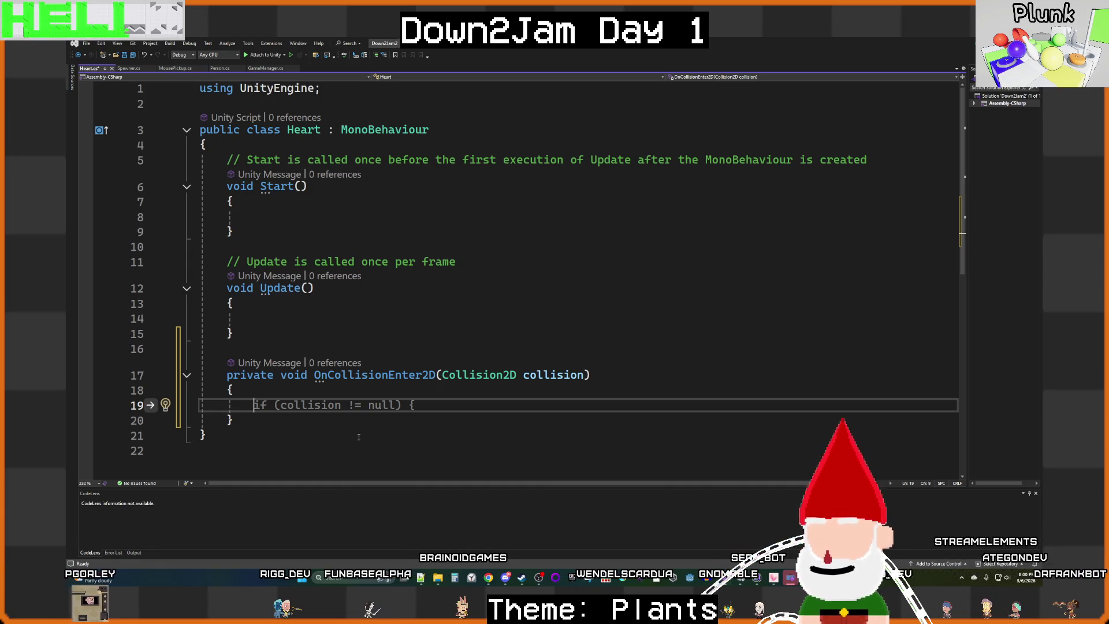
{"action": "key", "text": "Tab"}
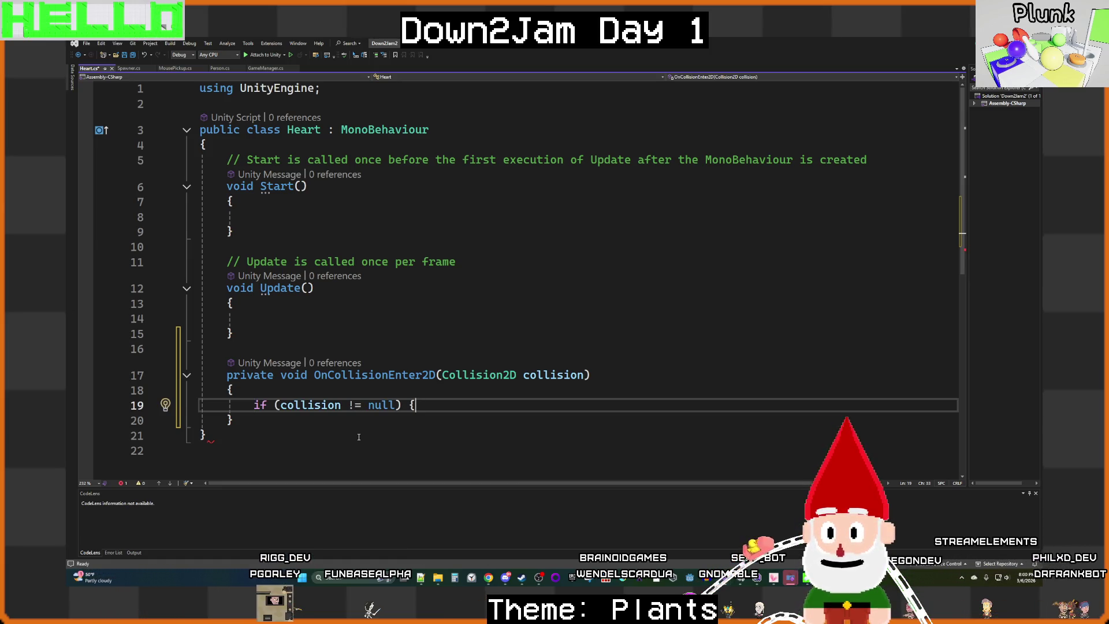
{"action": "key", "text": "ctrl+shift+Left"}
{"action": "key", "text": "ctrl+shift+Left"}
{"action": "key", "text": "ctrl+shift+Left"}
{"action": "key", "text": "ctrl+shift+Left"}
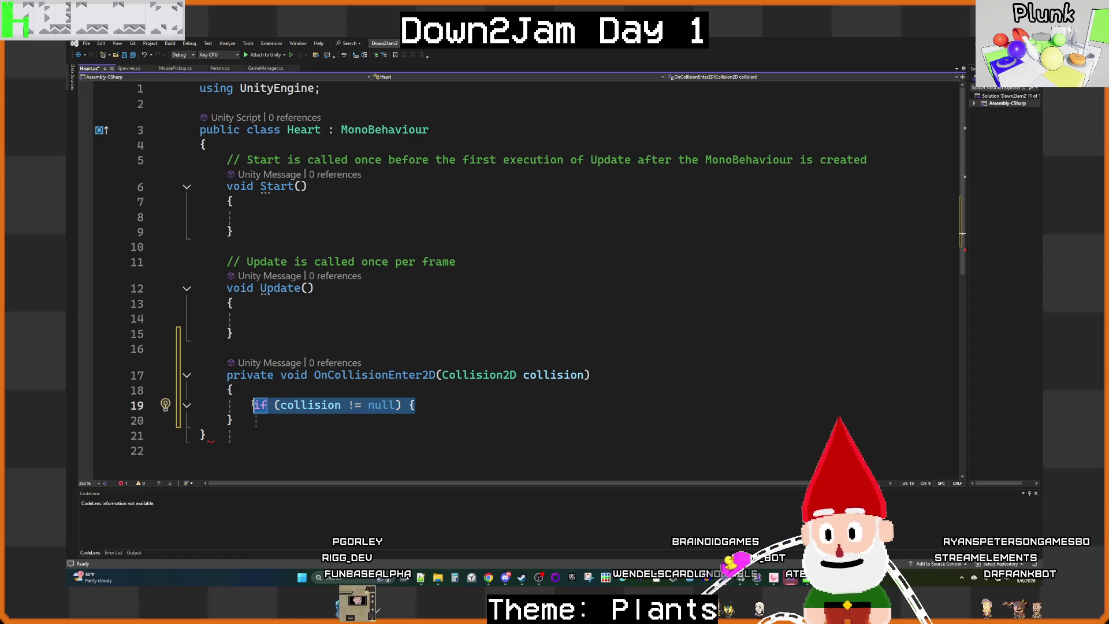
{"action": "left_click", "coordinate": [739, 579]}
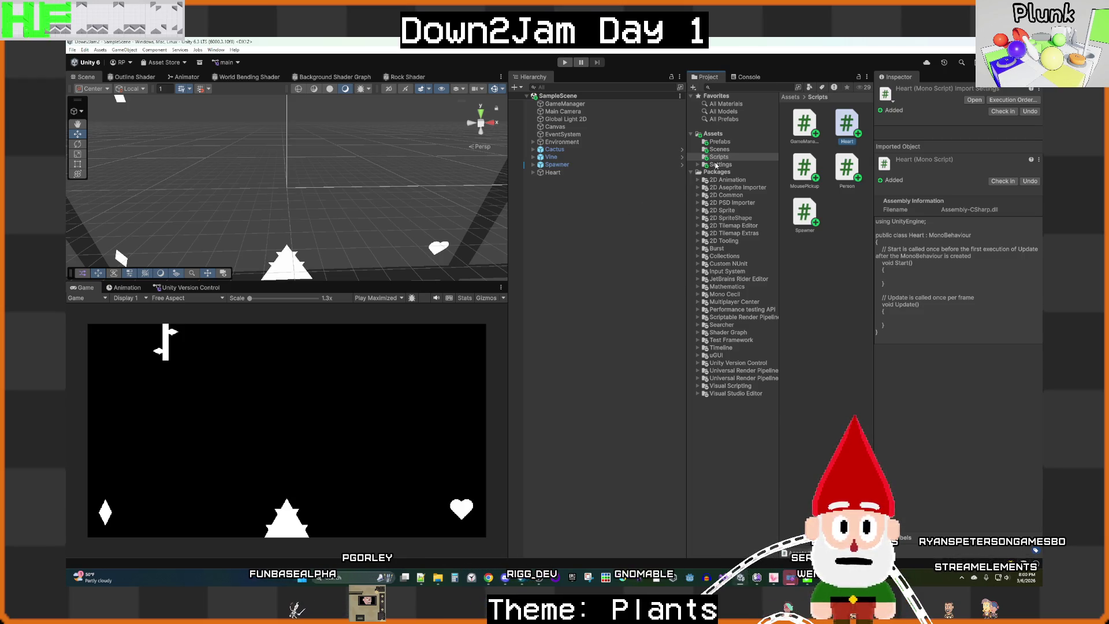
Step: Open the Person prefab from the Prefabs folder and set its Tag to Player
{"action": "left_click", "coordinate": [719, 141]}
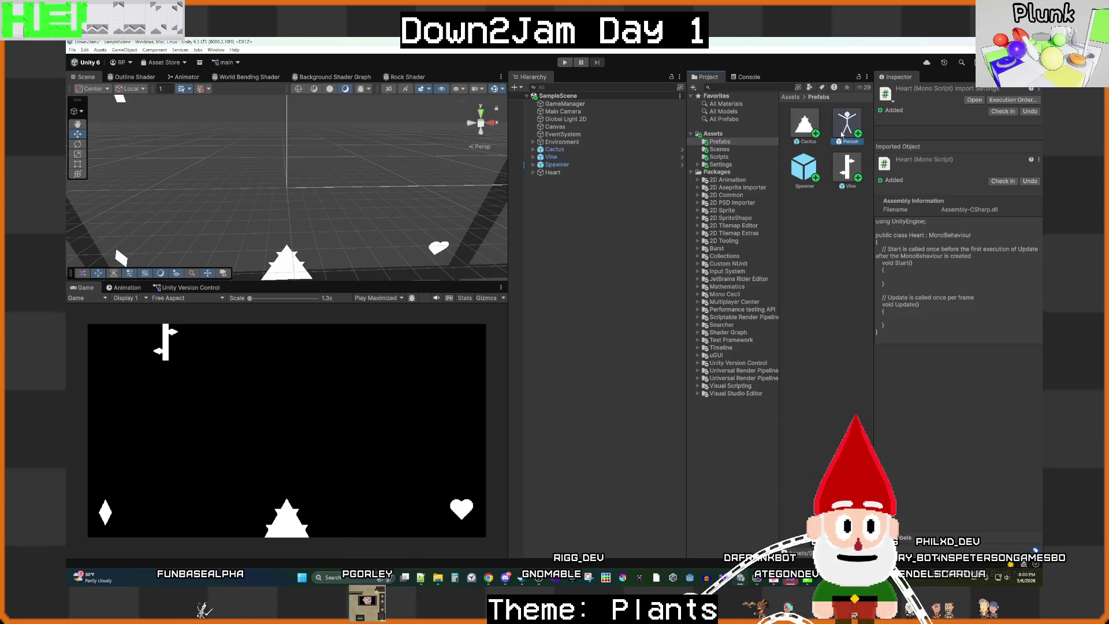
{"action": "double_click", "coordinate": [842, 134]}
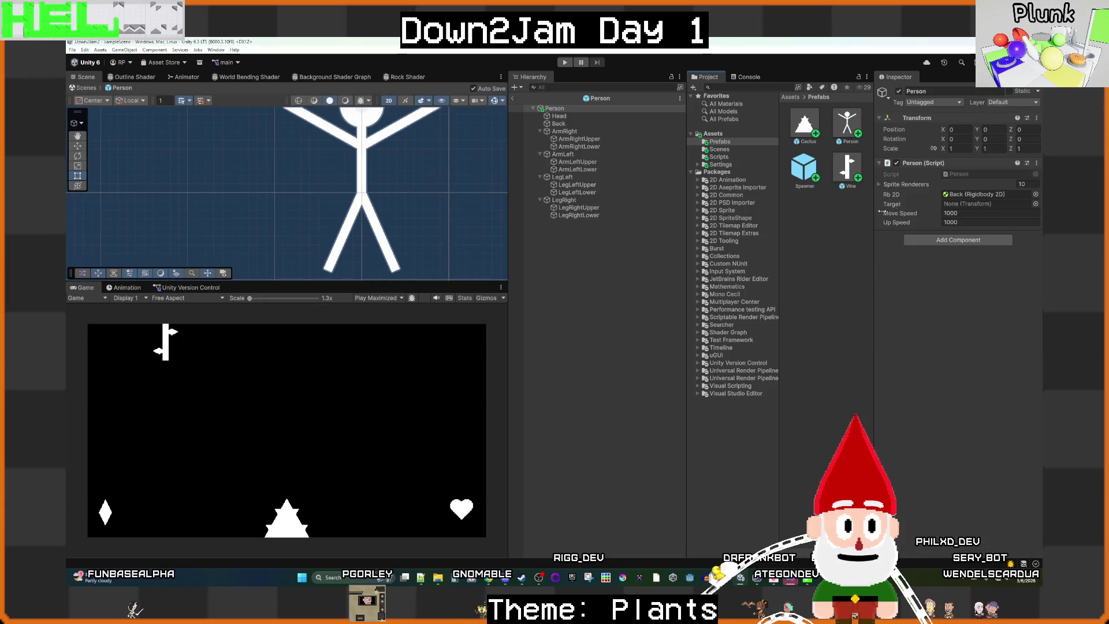
{"action": "left_click", "coordinate": [1008, 103]}
{"action": "left_click", "coordinate": [872, 212]}
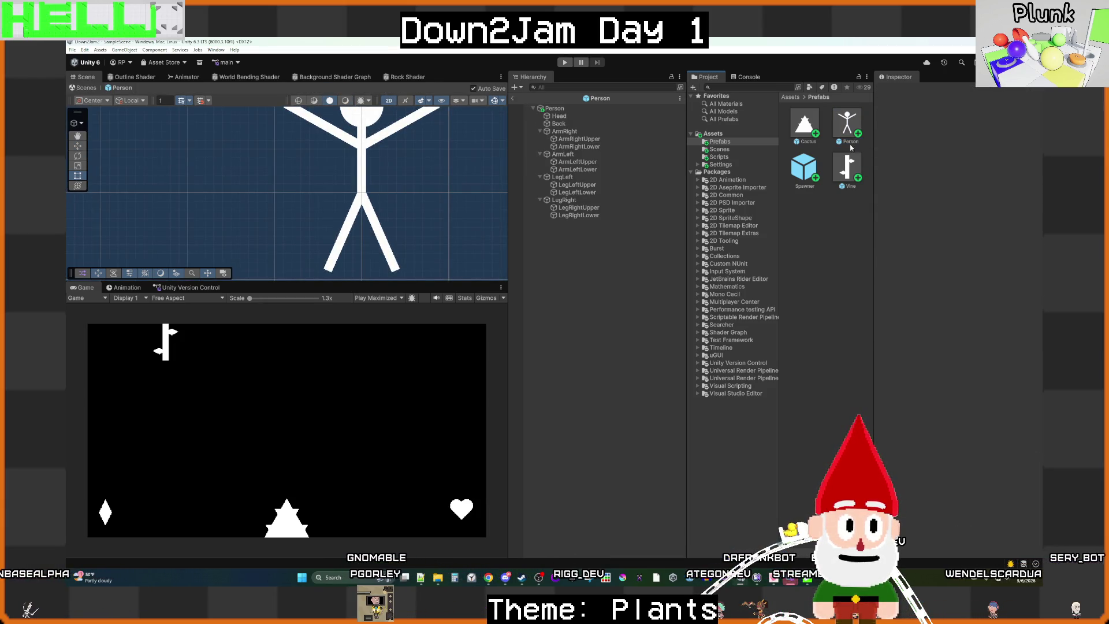
{"action": "left_click", "coordinate": [848, 124]}
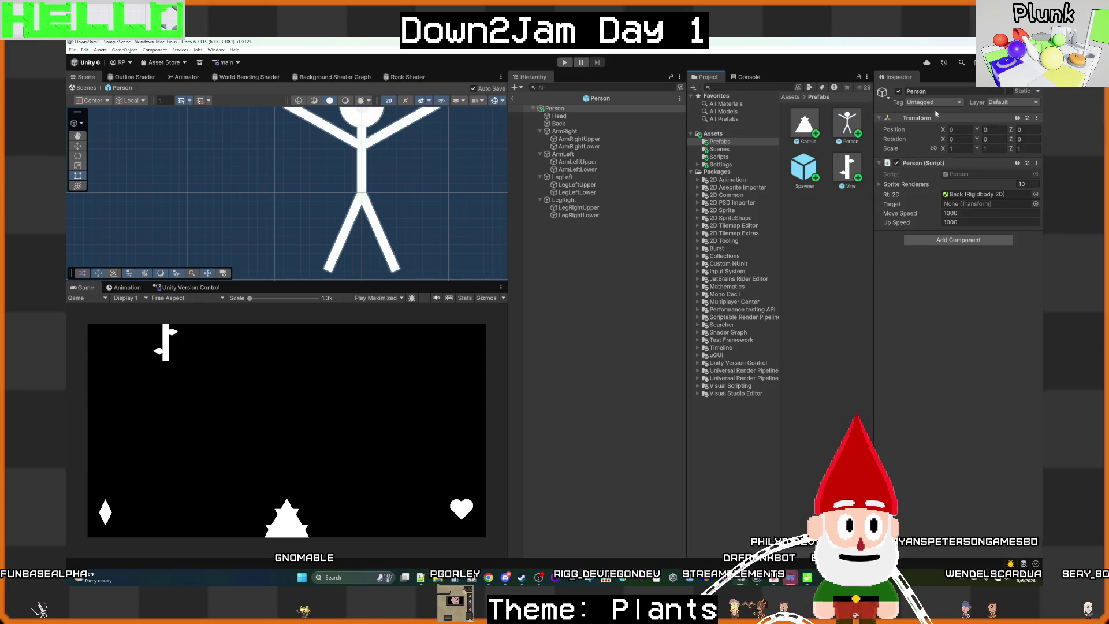
{"action": "left_click", "coordinate": [933, 101]}
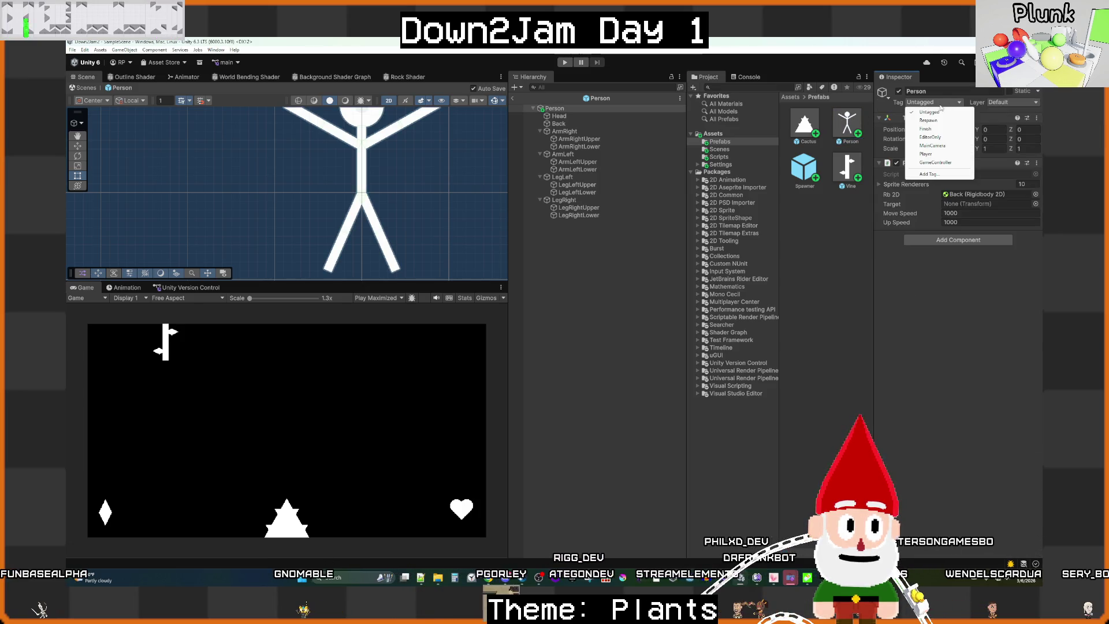
{"action": "left_click", "coordinate": [926, 154]}
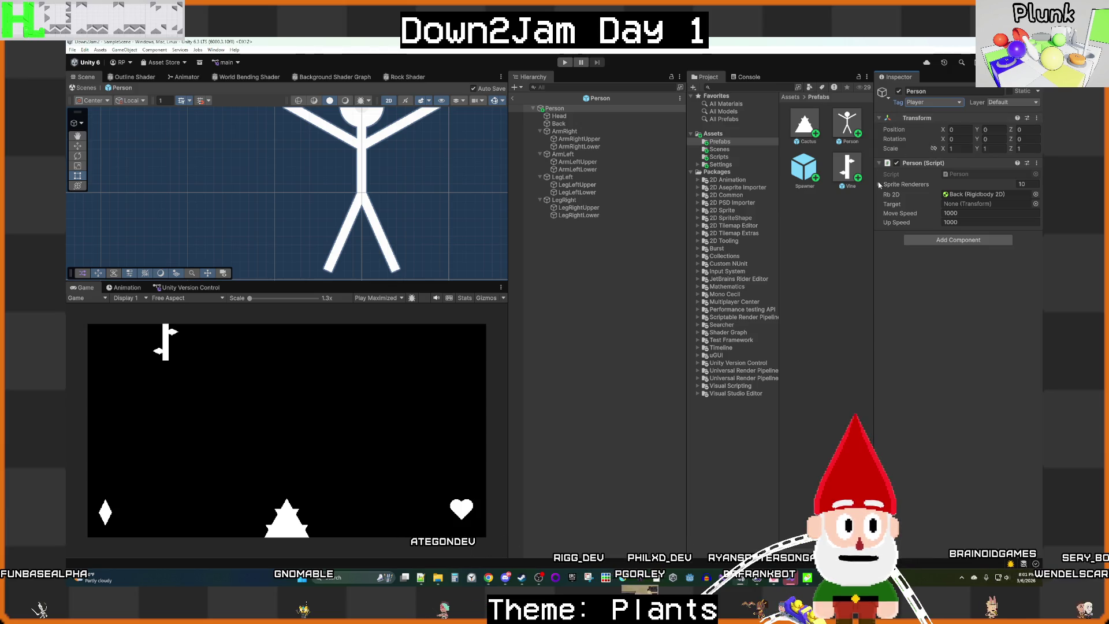
Step: Choose Add Tag... from the Person prefab's Tag dropdown to reach Tags & Layers
{"action": "left_click", "coordinate": [848, 255]}
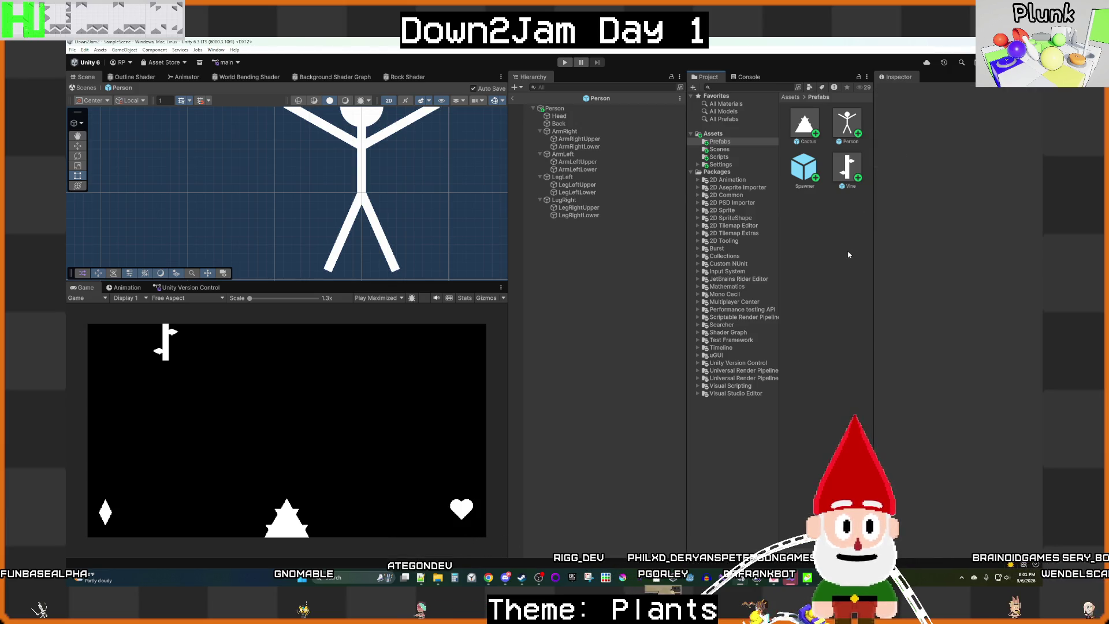
{"action": "left_click", "coordinate": [852, 131]}
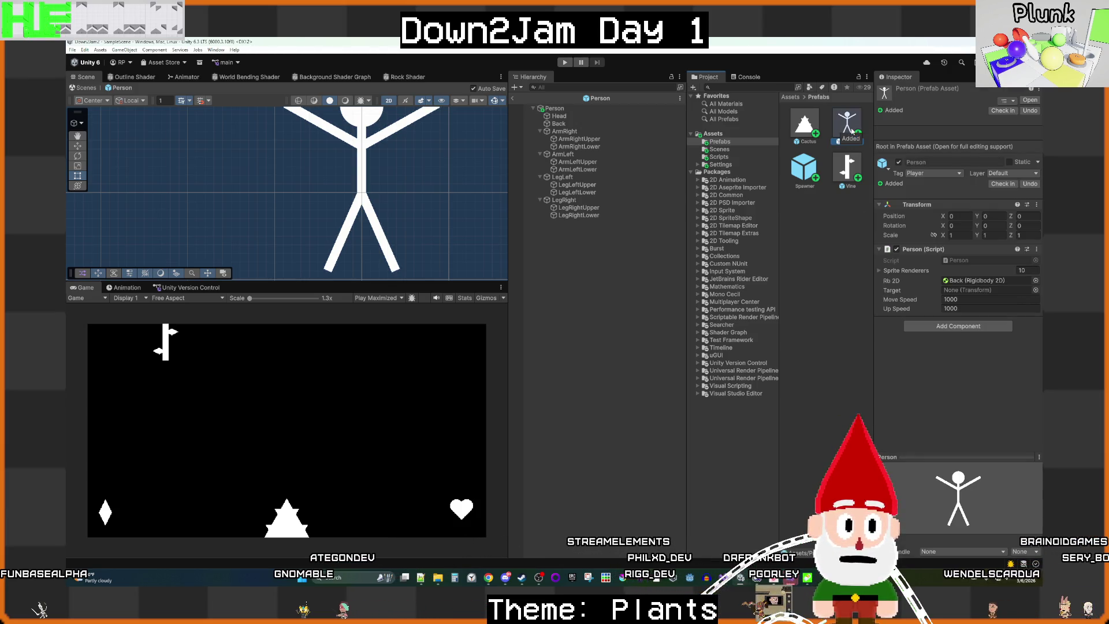
{"action": "left_click", "coordinate": [930, 173]}
{"action": "left_click", "coordinate": [929, 245]}
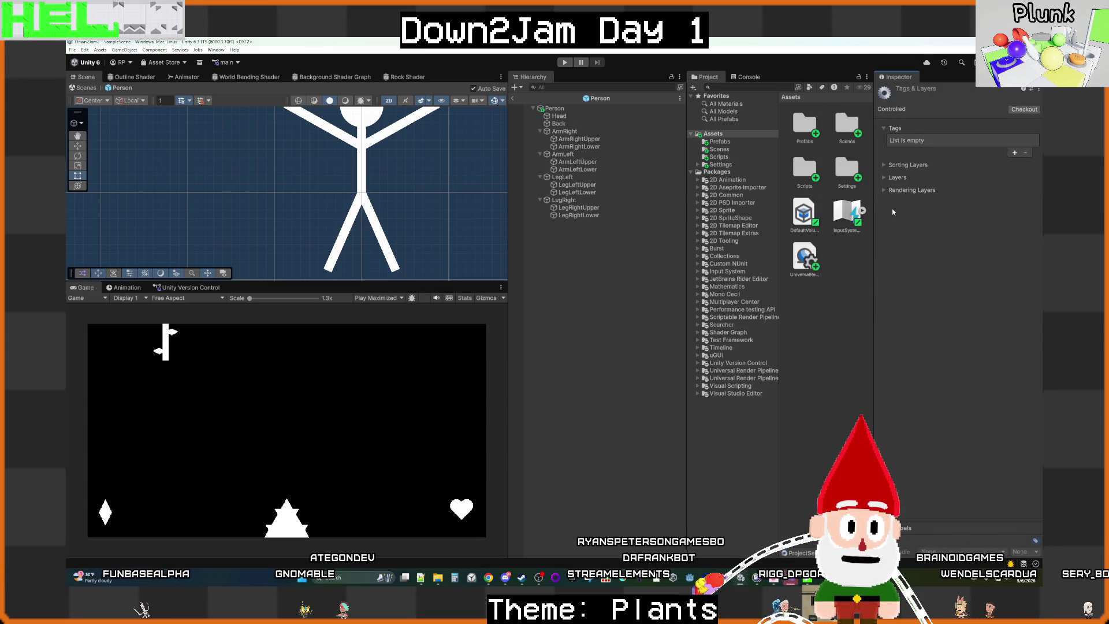
Step: Add a new Person tag and assign it to the Person prefab's root object
{"action": "left_click", "coordinate": [1011, 152]}
{"action": "type", "text": "Person"}
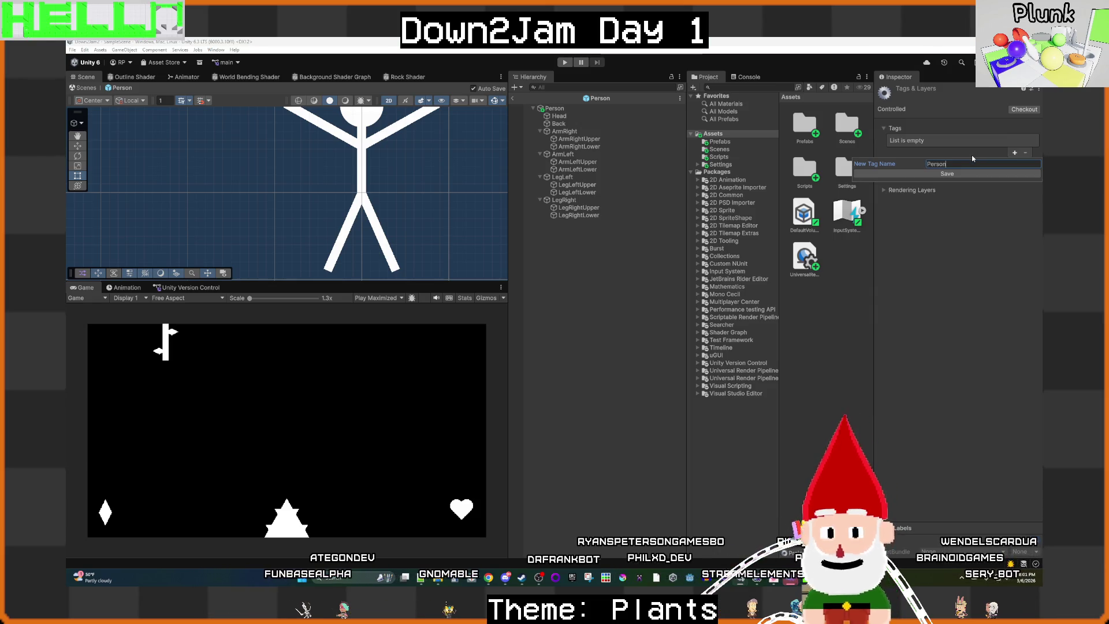
{"action": "key", "text": "Return"}
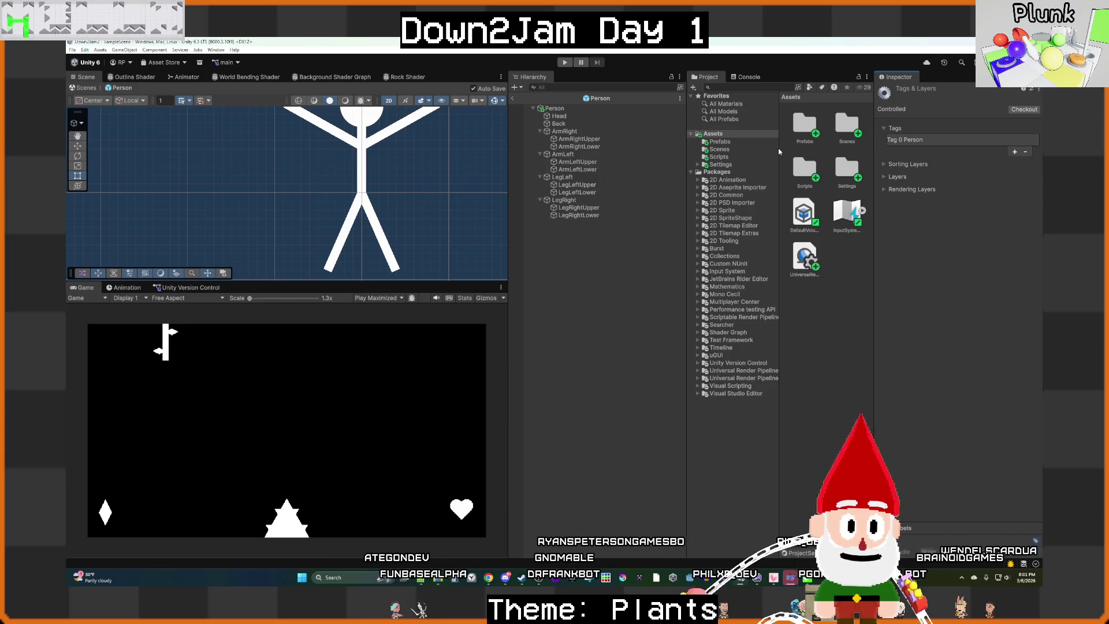
{"action": "left_click", "coordinate": [566, 109]}
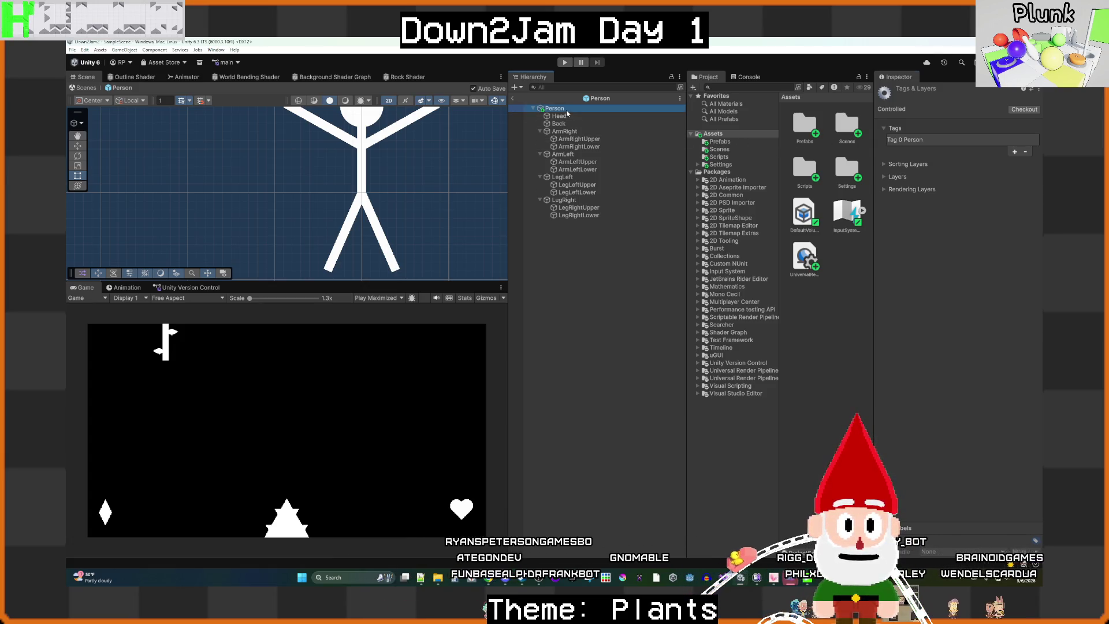
{"action": "left_click", "coordinate": [928, 103]}
{"action": "left_click", "coordinate": [940, 161]}
Step: Exit Prefab Mode back to SampleScene
{"action": "left_click", "coordinate": [625, 301]}
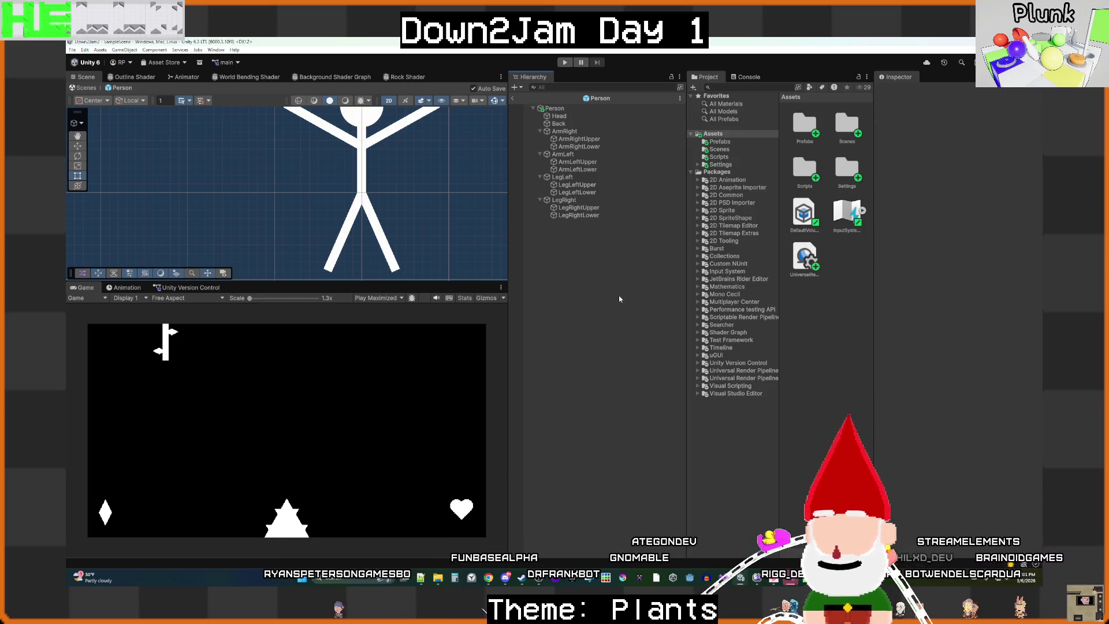
{"action": "left_click", "coordinate": [512, 99]}
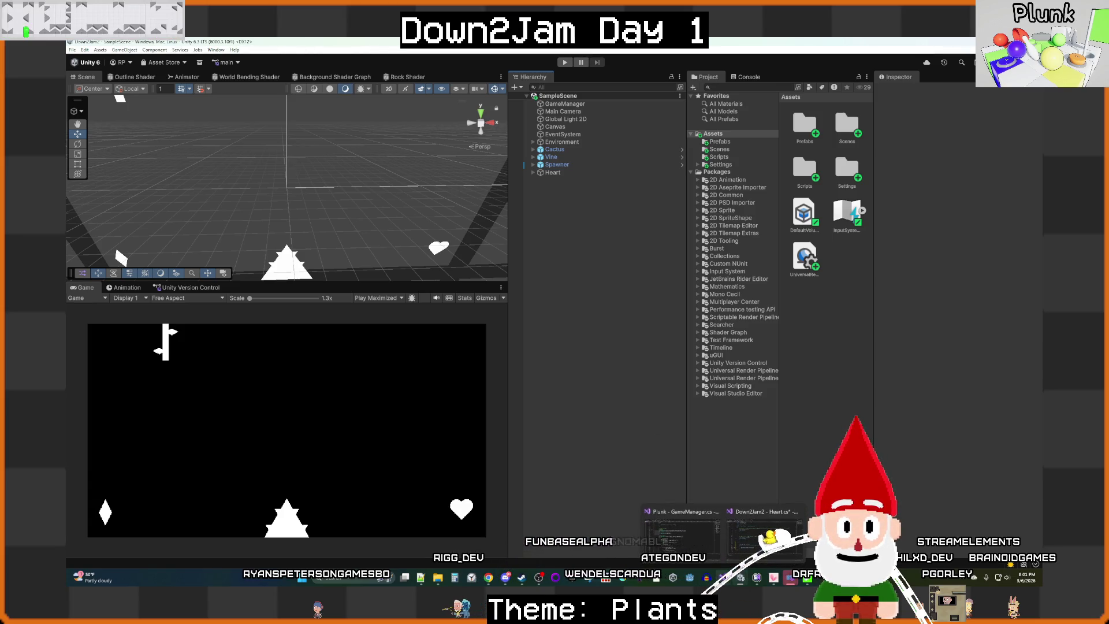
{"action": "left_click", "coordinate": [761, 537]}
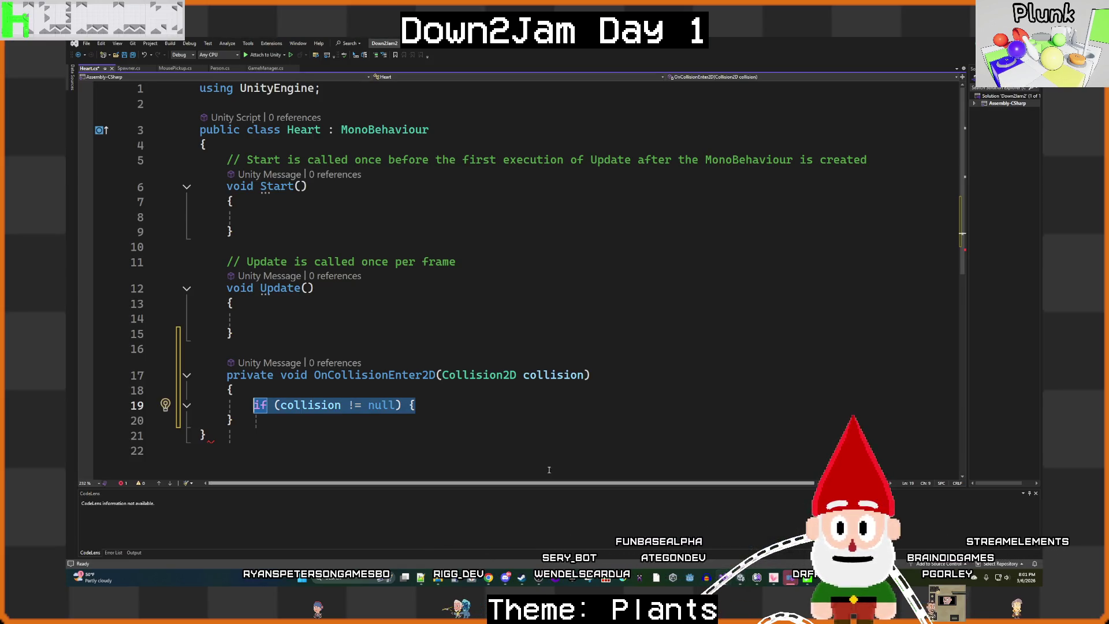
Step: Extend the null check with && collision.collider.gameObject.tag.Equals("Person")
{"action": "left_click", "coordinate": [398, 405]}
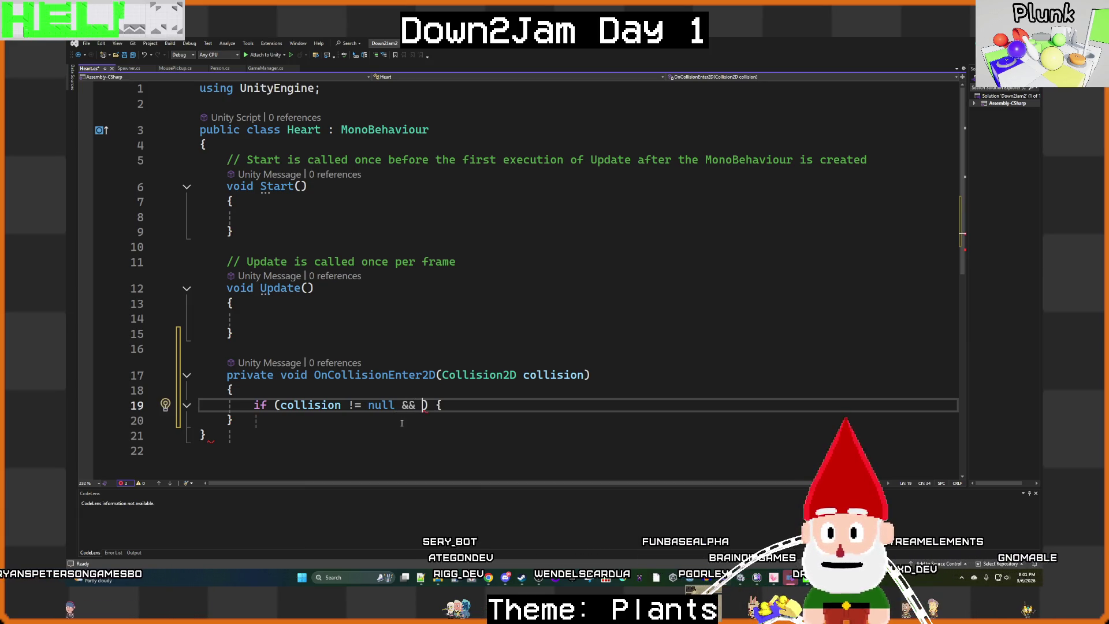
{"action": "type", "text": "col"}
{"action": "key", "text": "Tab"}
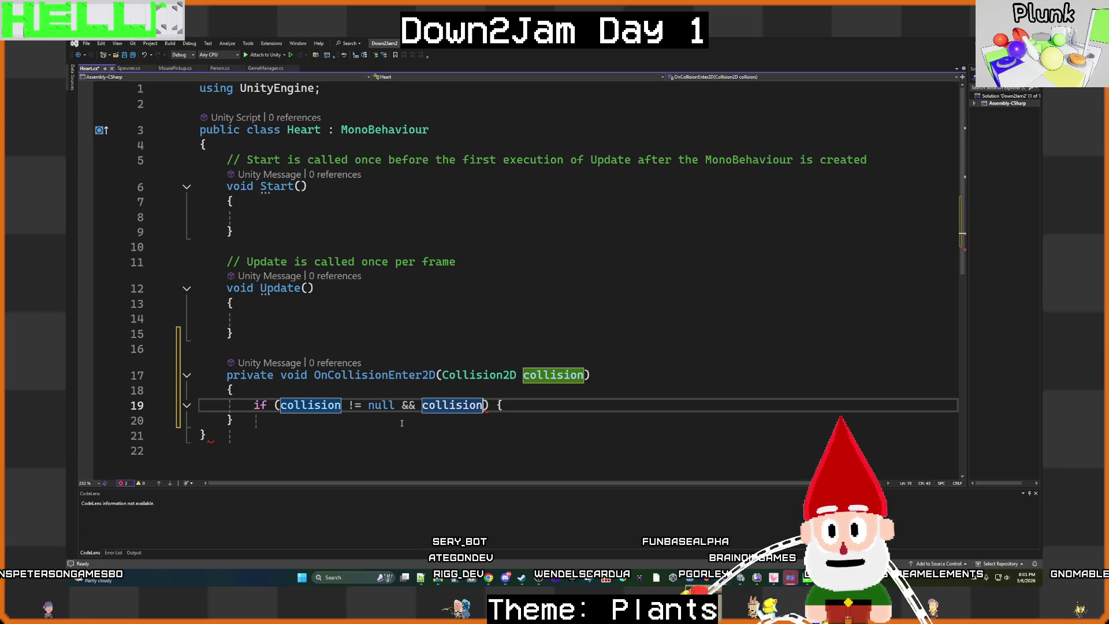
{"action": "type", "text": "."}
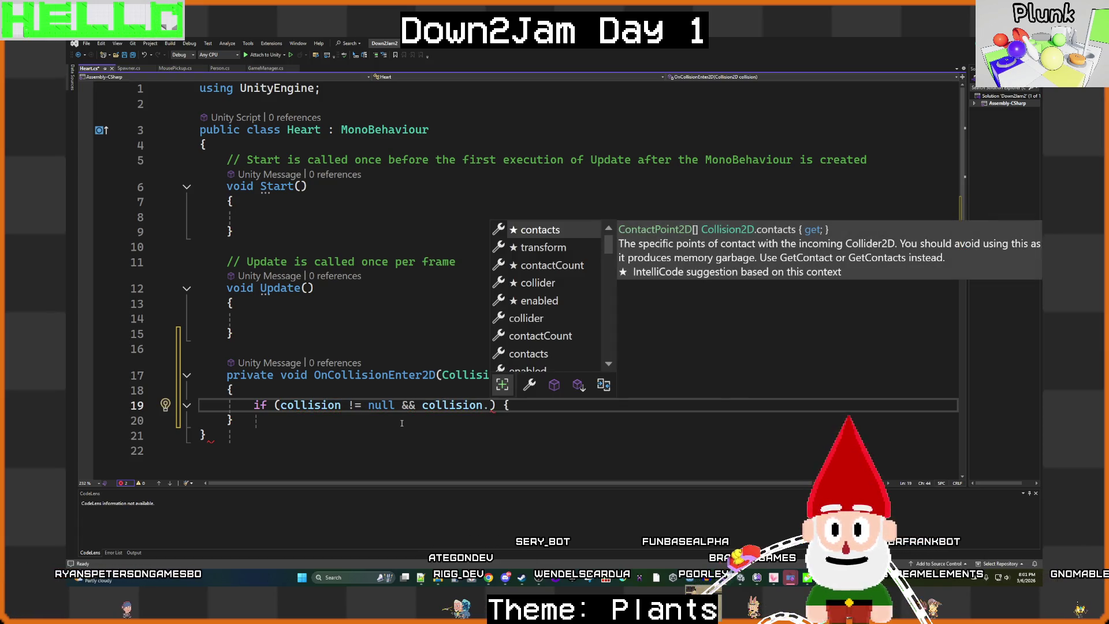
{"action": "key", "text": "Down"}
{"action": "key", "text": "Down"}
{"action": "key", "text": "Down"}
{"action": "key", "text": "Tab"}
{"action": "type", "text": "."}
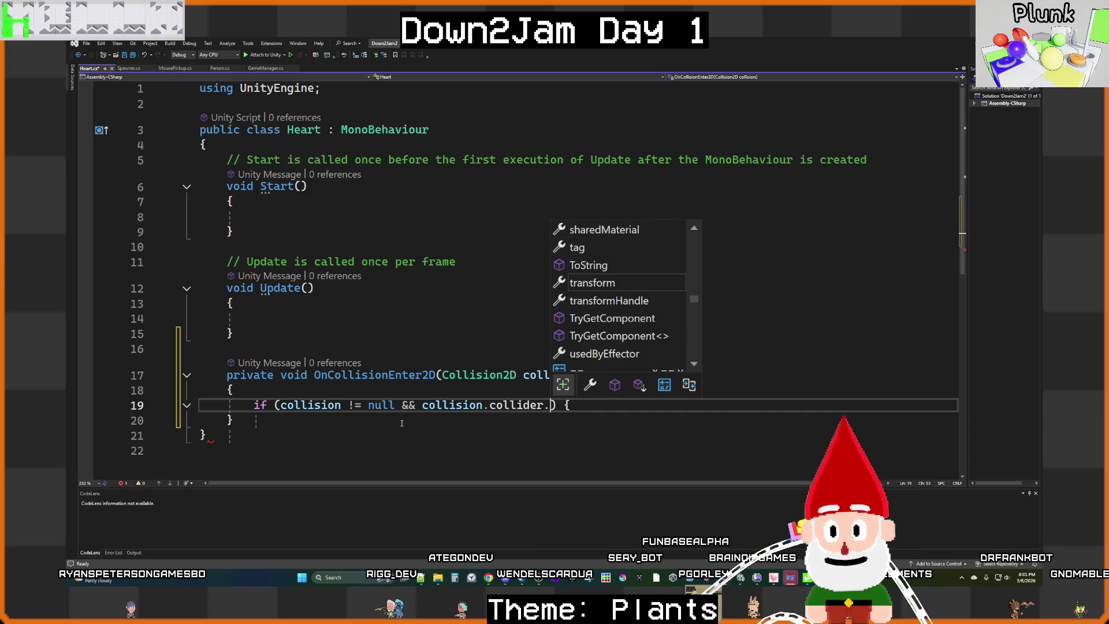
{"action": "type", "text": "te"}
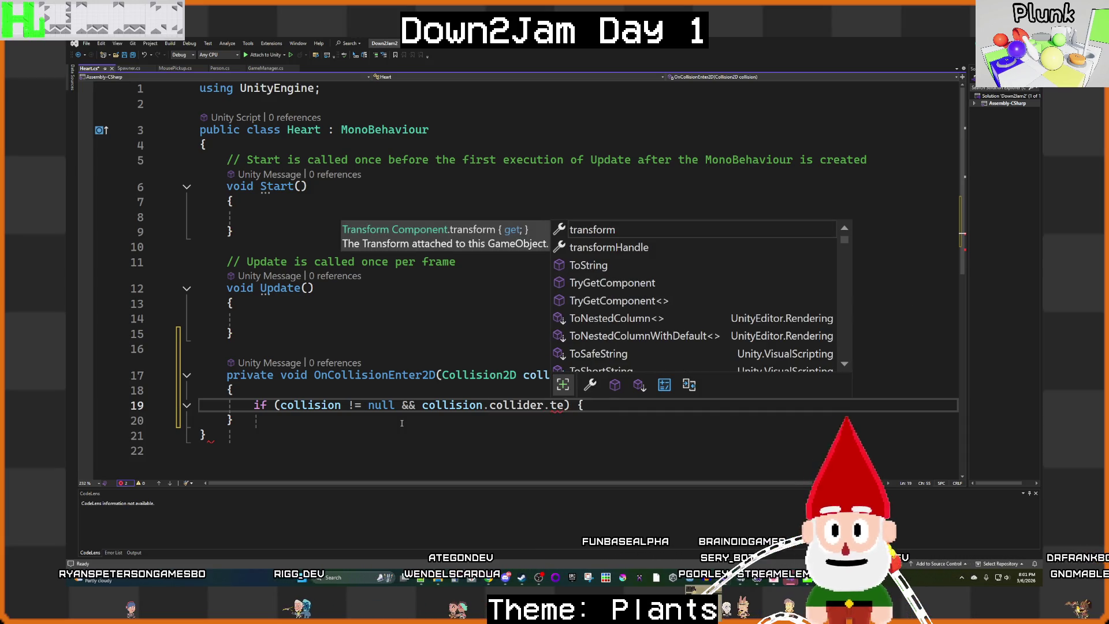
{"action": "key", "text": "BackSpace"}
{"action": "key", "text": "BackSpace"}
{"action": "type", "text": ".ga"}
{"action": "key", "text": "Tab"}
{"action": "type", "text": ".tag`"}
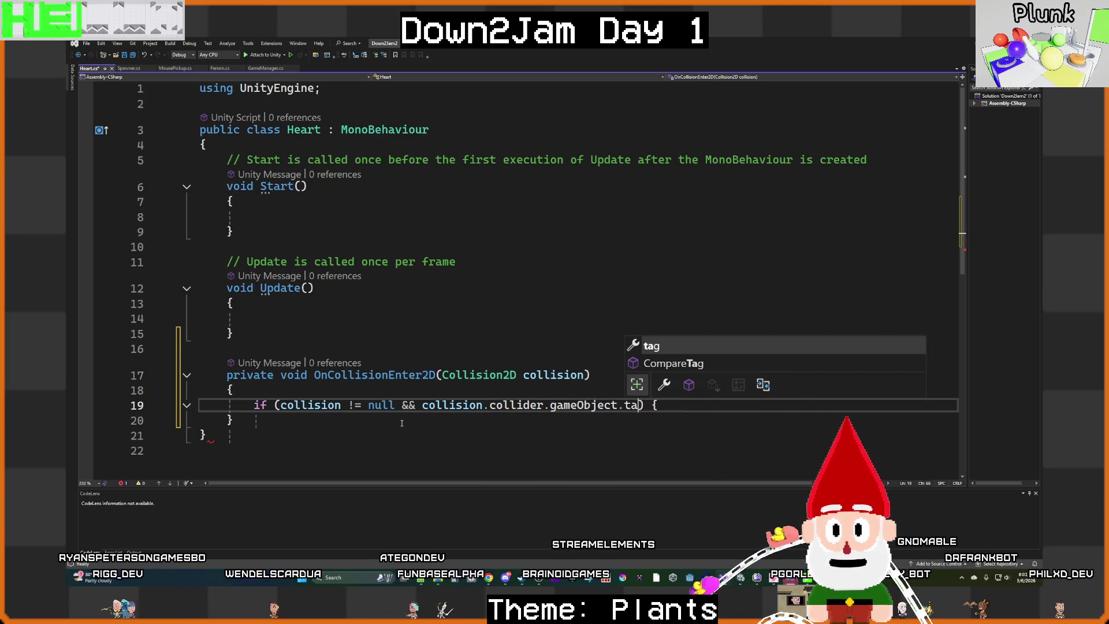
{"action": "key", "text": "BackSpace"}
{"action": "type", "text": "."}
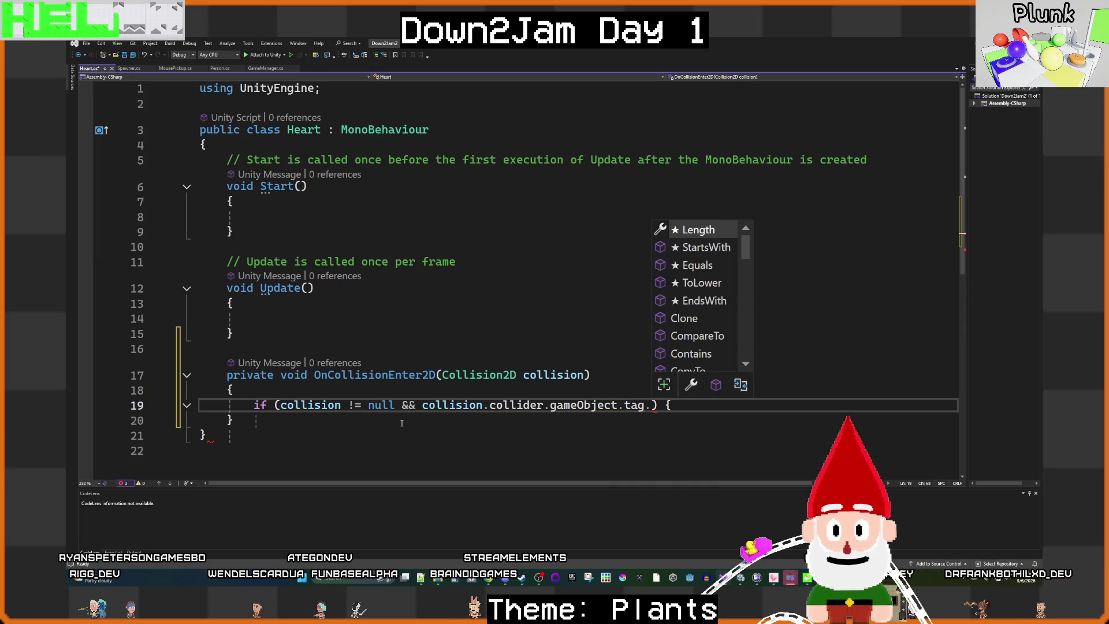
{"action": "type", "text": "Equ"}
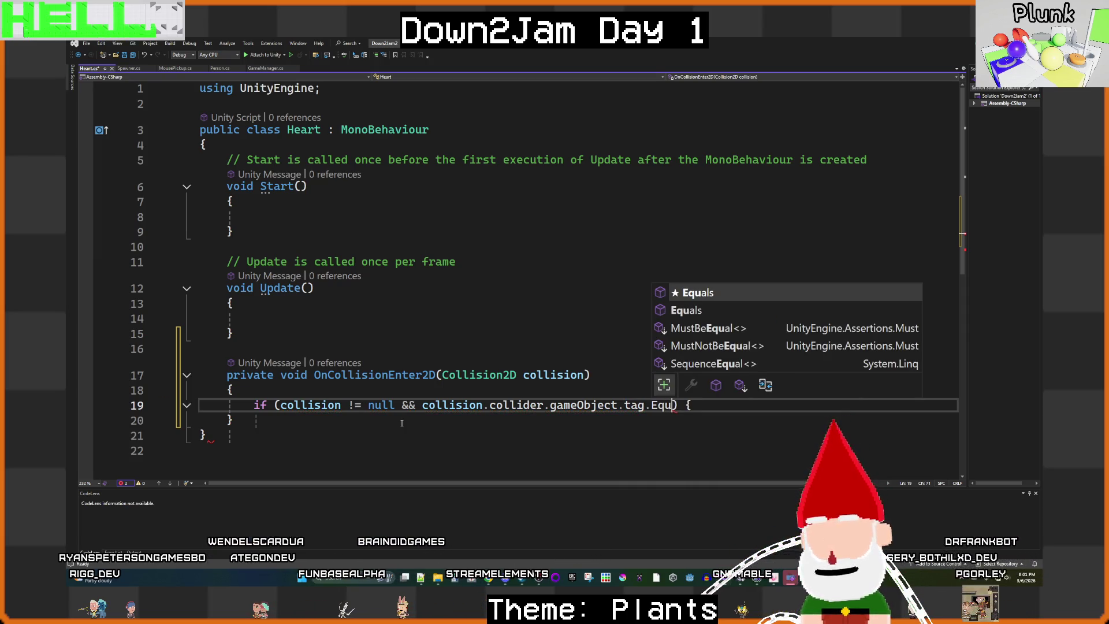
{"action": "key", "text": "Tab"}
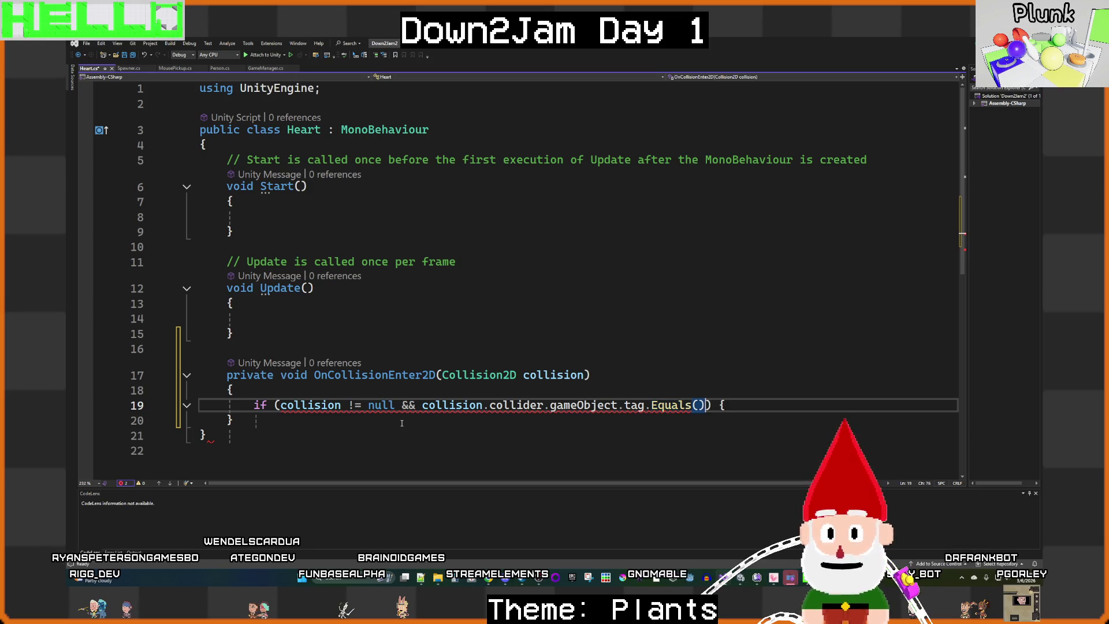
{"action": "type", "text": "\"Person"}
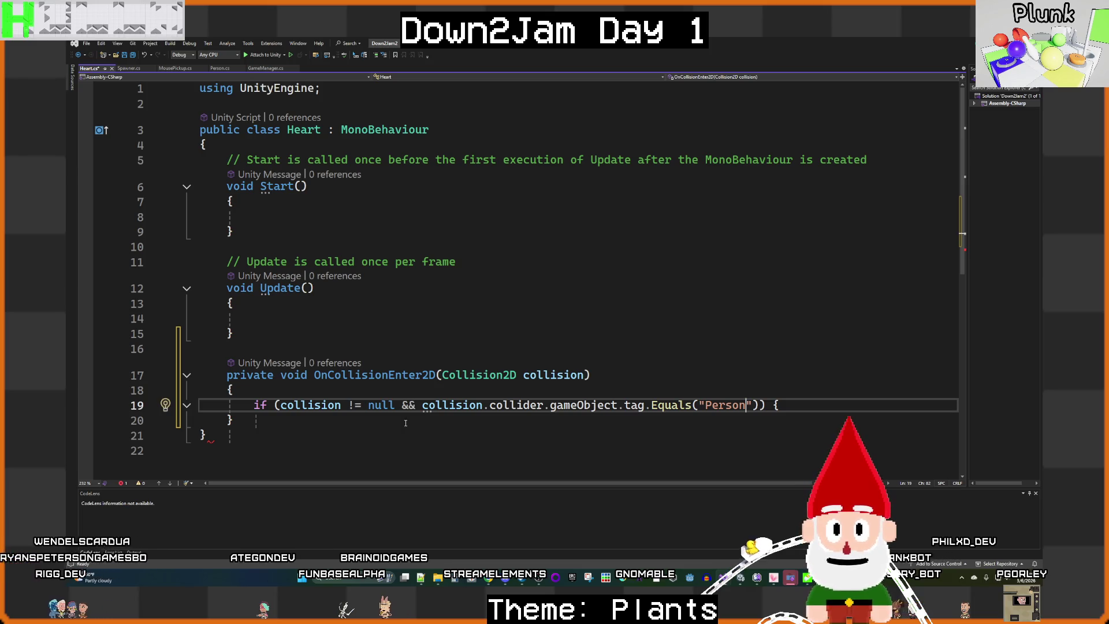
Step: Give the if statement braces with an empty indented line inside
{"action": "left_click", "coordinate": [802, 407]}
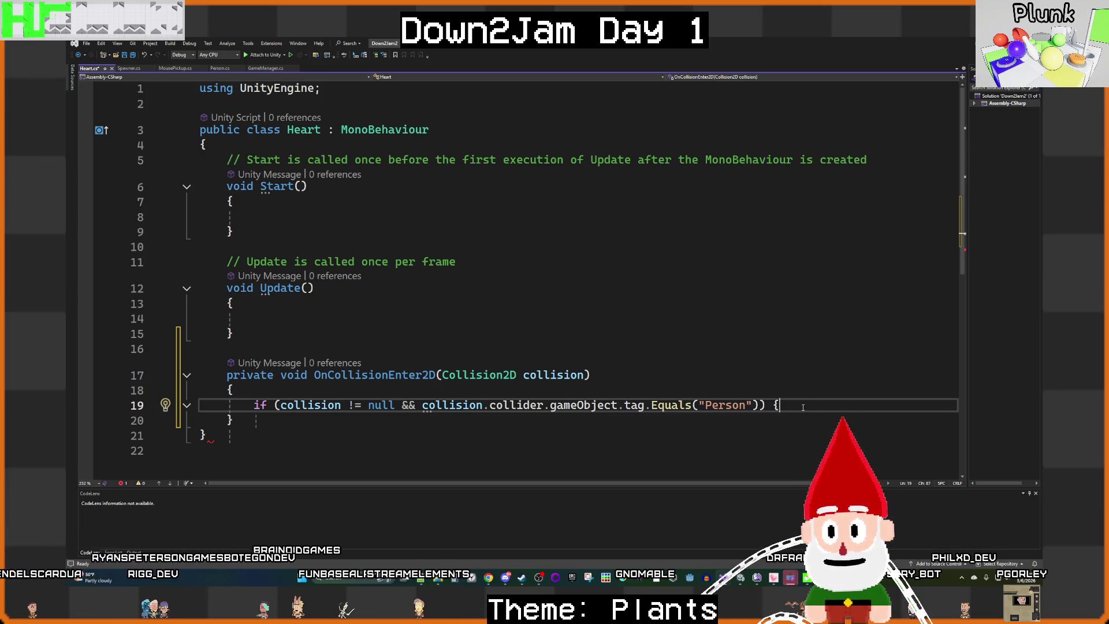
{"action": "key", "text": "Return"}
{"action": "type", "text": "}"}
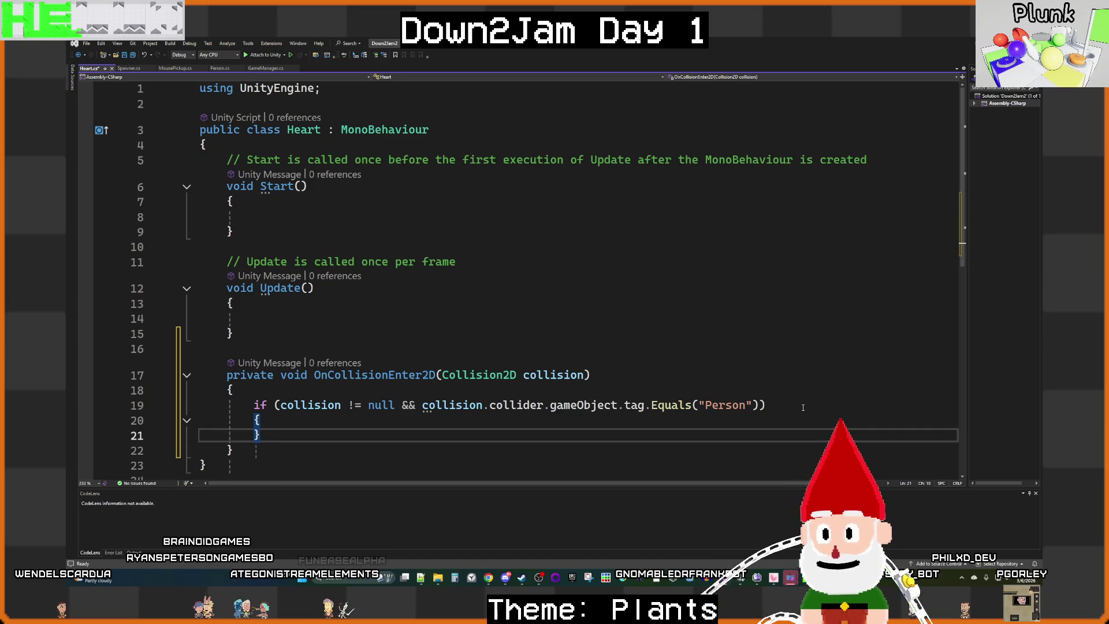
{"action": "left_click", "coordinate": [355, 421]}
{"action": "key", "text": "Return"}
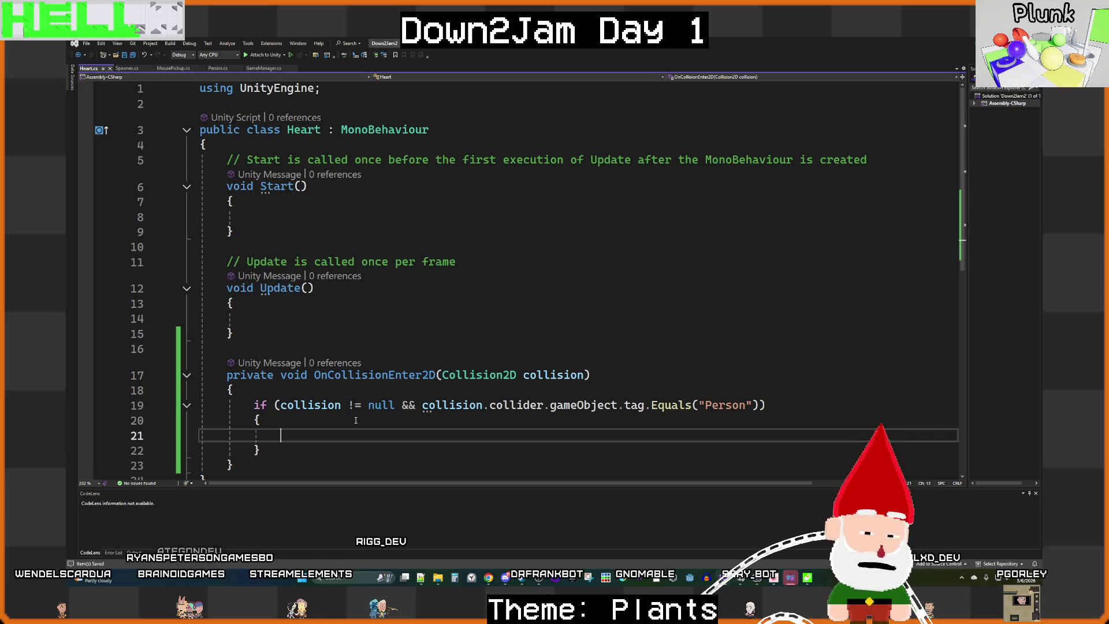
{"action": "left_click", "coordinate": [421, 578]}
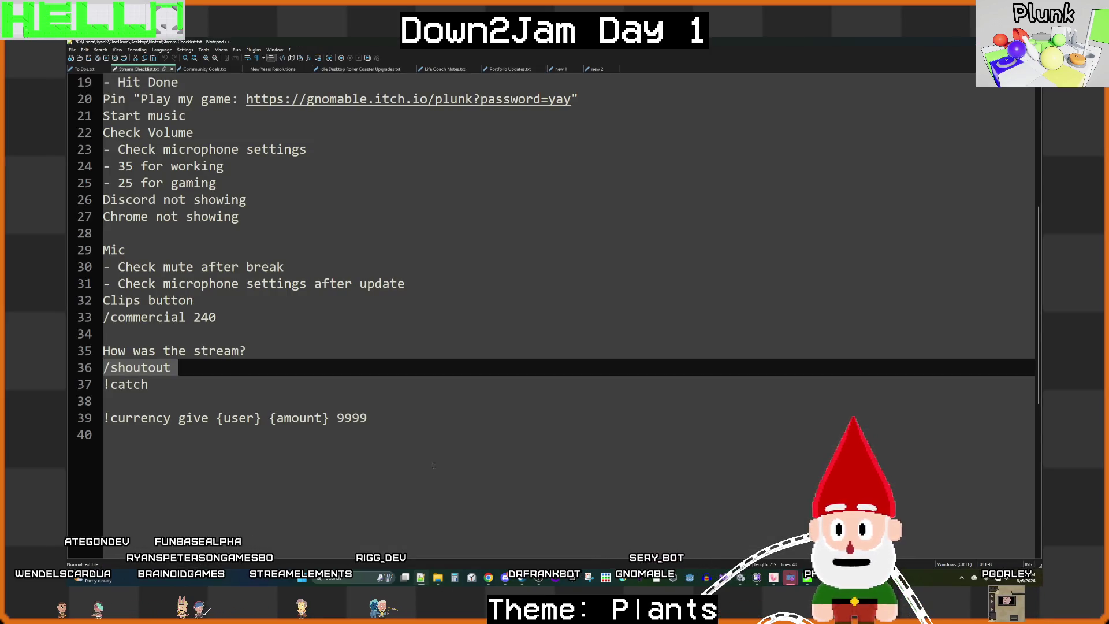
Step: Bring up the Runestone script in the Plunk project's Visual Studio window
{"action": "key", "text": "alt+Tab"}
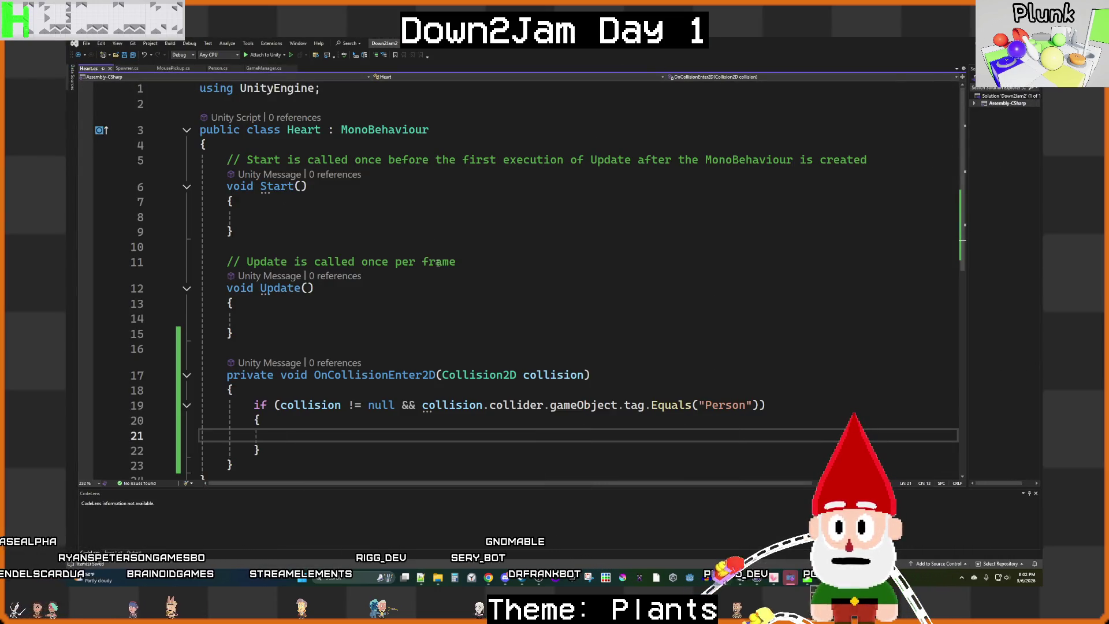
{"action": "mouse_move", "coordinate": [712, 572]}
{"action": "left_click", "coordinate": [681, 535]}
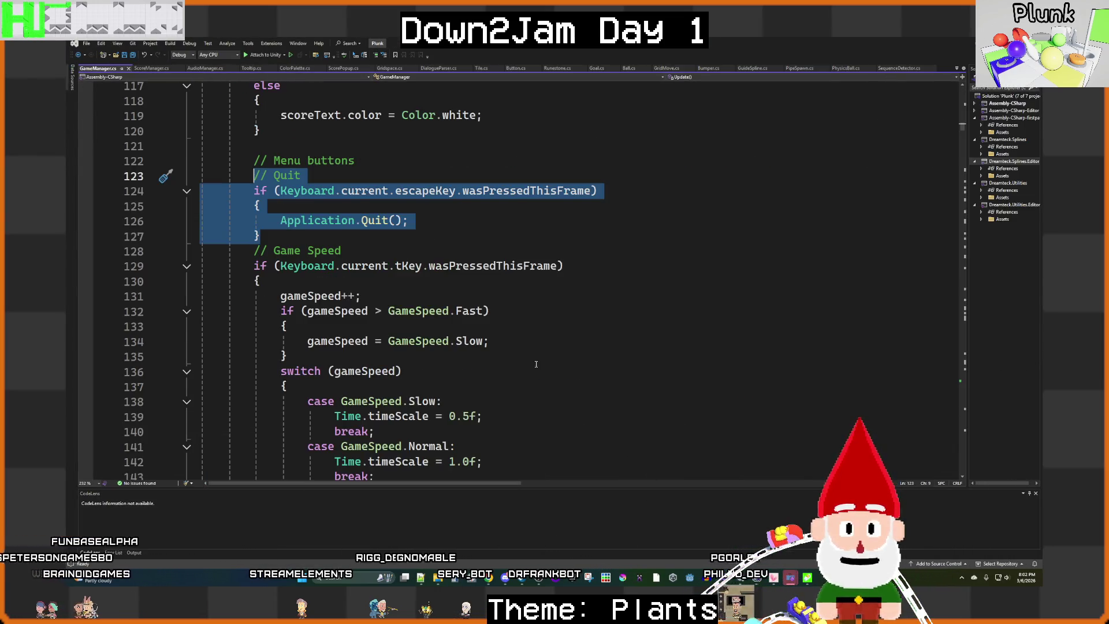
{"action": "scroll", "coordinate": [493, 326], "scroll_direction": "up", "scroll_amount": 15}
{"action": "scroll", "coordinate": [492, 326], "scroll_direction": "up", "scroll_amount": 20}
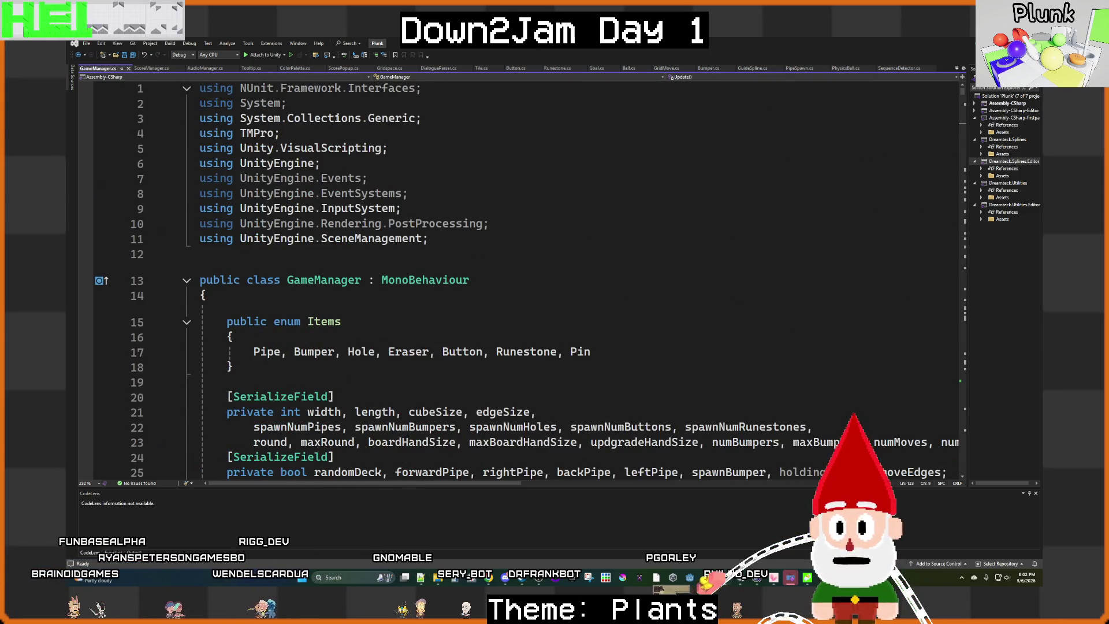
{"action": "left_click", "coordinate": [554, 68]}
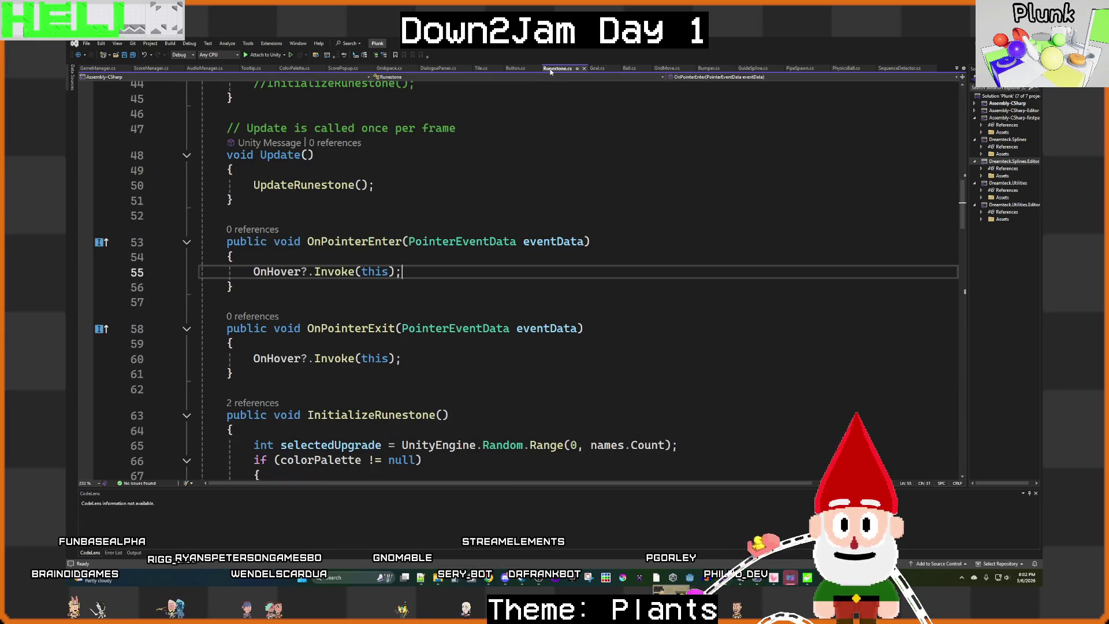
{"action": "scroll", "coordinate": [407, 296], "scroll_direction": "up", "scroll_amount": 10}
{"action": "scroll", "coordinate": [407, 296], "scroll_direction": "up", "scroll_amount": 3}
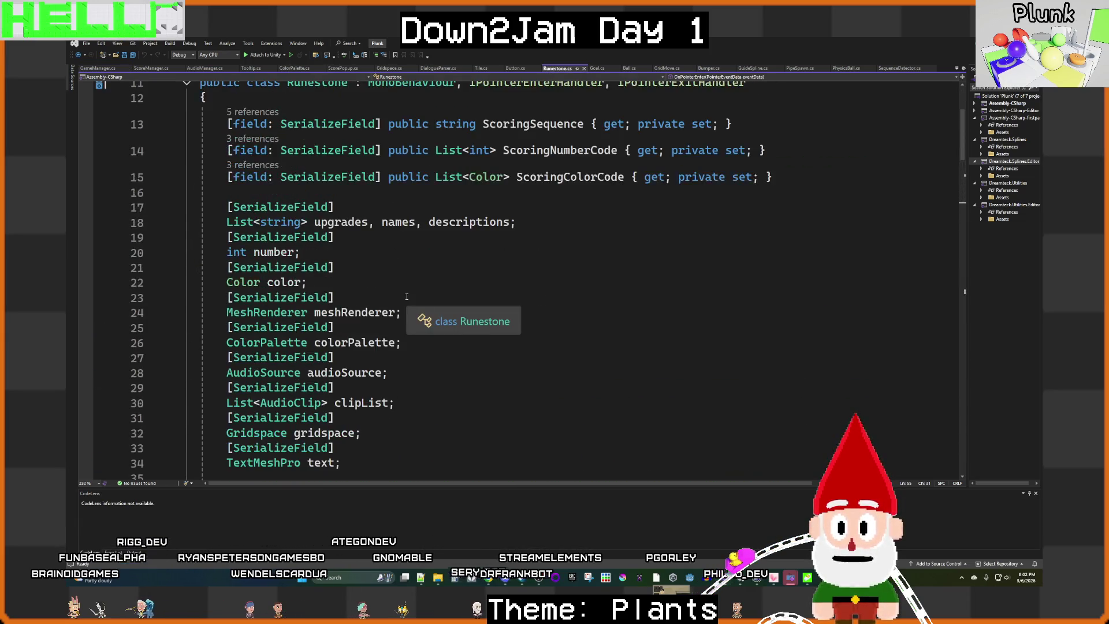
{"action": "scroll", "coordinate": [496, 292], "scroll_direction": "down", "scroll_amount": 6}
Step: Copy line 38's OnPressed declaration and place the caret after Heart's class brace
{"action": "left_click_drag", "start_coordinate": [543, 257], "coordinate": [227, 253]}
{"action": "key", "text": "ctrl+c"}
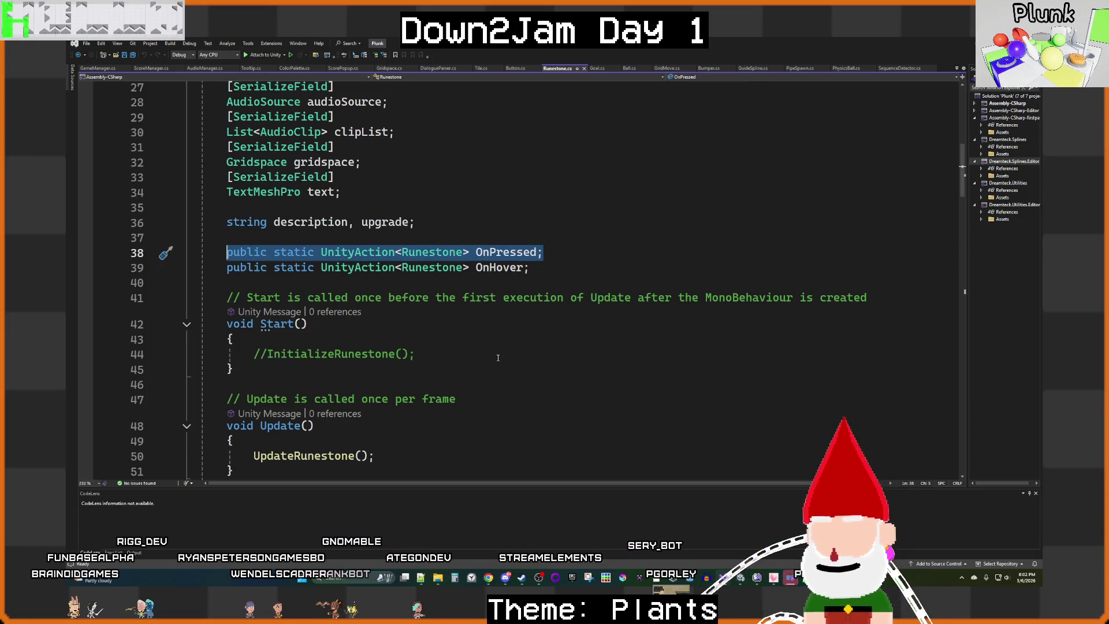
{"action": "mouse_move", "coordinate": [724, 588]}
{"action": "left_click", "coordinate": [750, 525]}
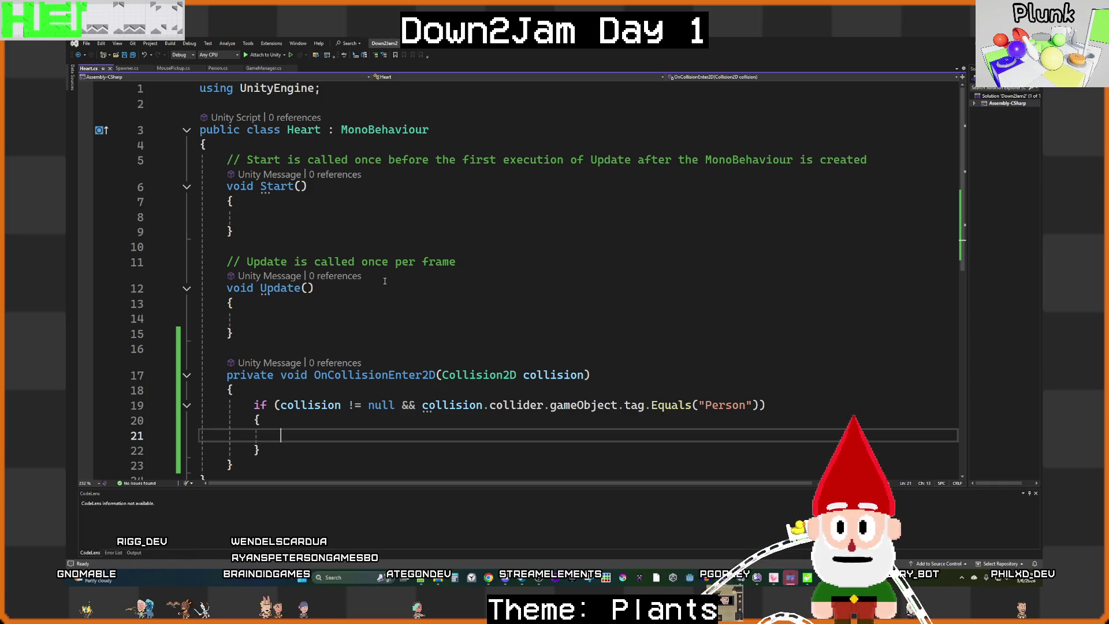
{"action": "left_click", "coordinate": [274, 146]}
Step: Paste the declaration into Heart, change it to public static UnityAction OnHit, and save
{"action": "key", "text": "Return"}
{"action": "key", "text": "Return"}
{"action": "key", "text": "Up"}
{"action": "key", "text": "ctrl+v"}
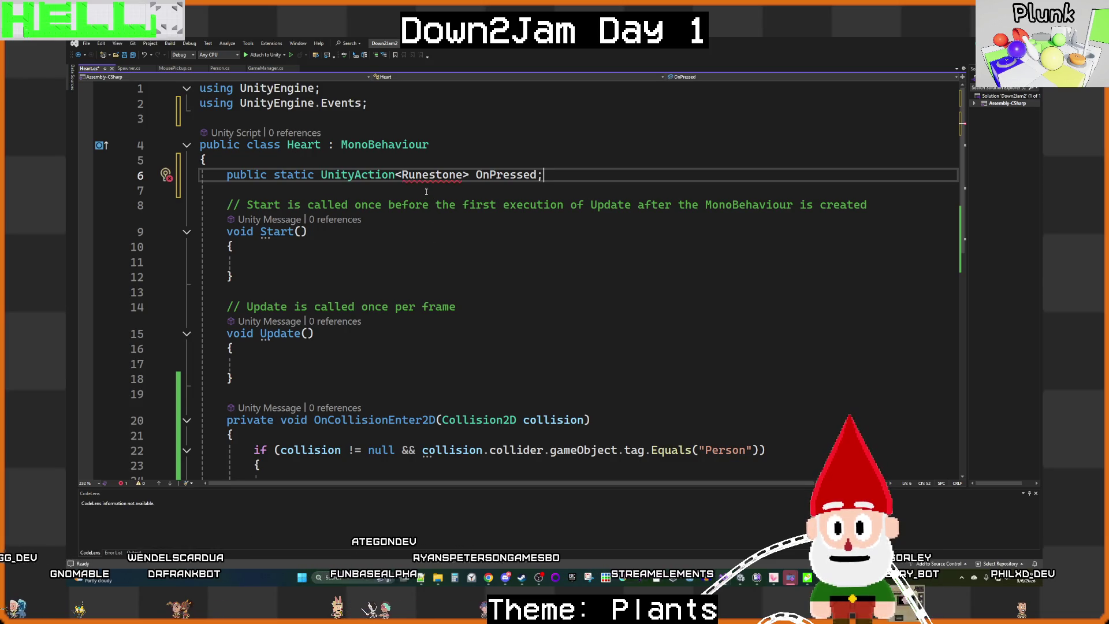
{"action": "double_click", "coordinate": [430, 175]}
{"action": "key", "text": "BackSpace"}
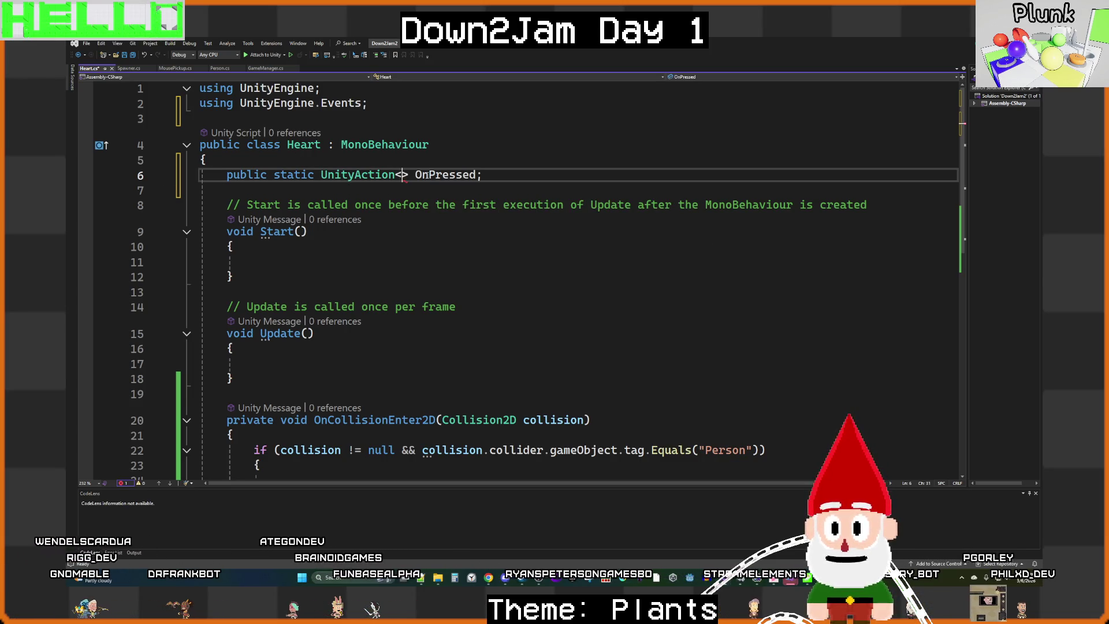
{"action": "key", "text": "Right"}
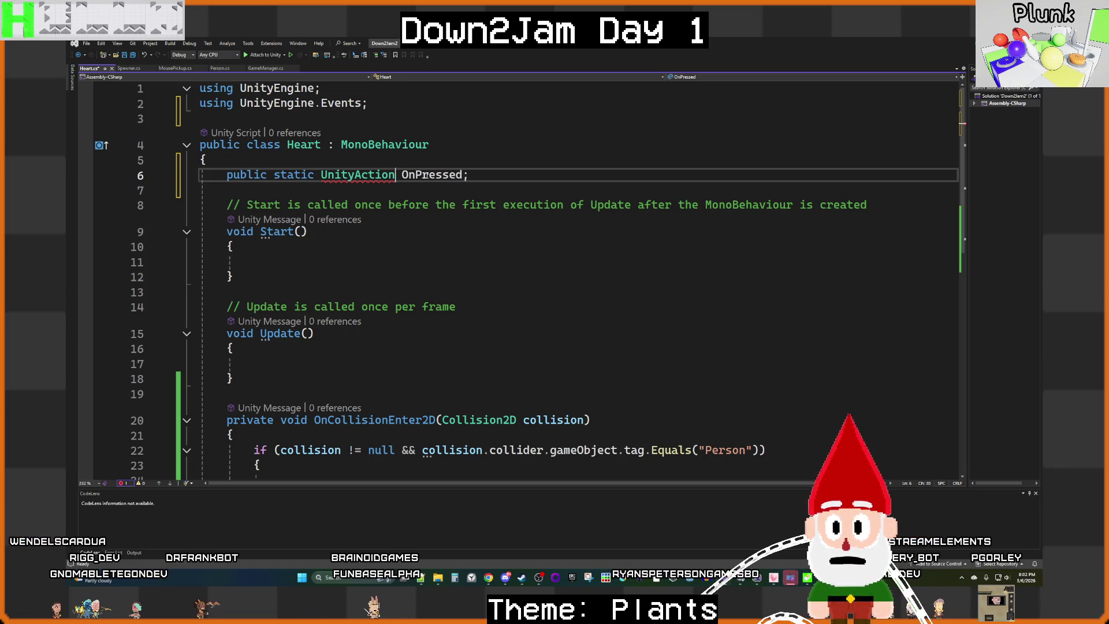
{"action": "double_click", "coordinate": [426, 175]}
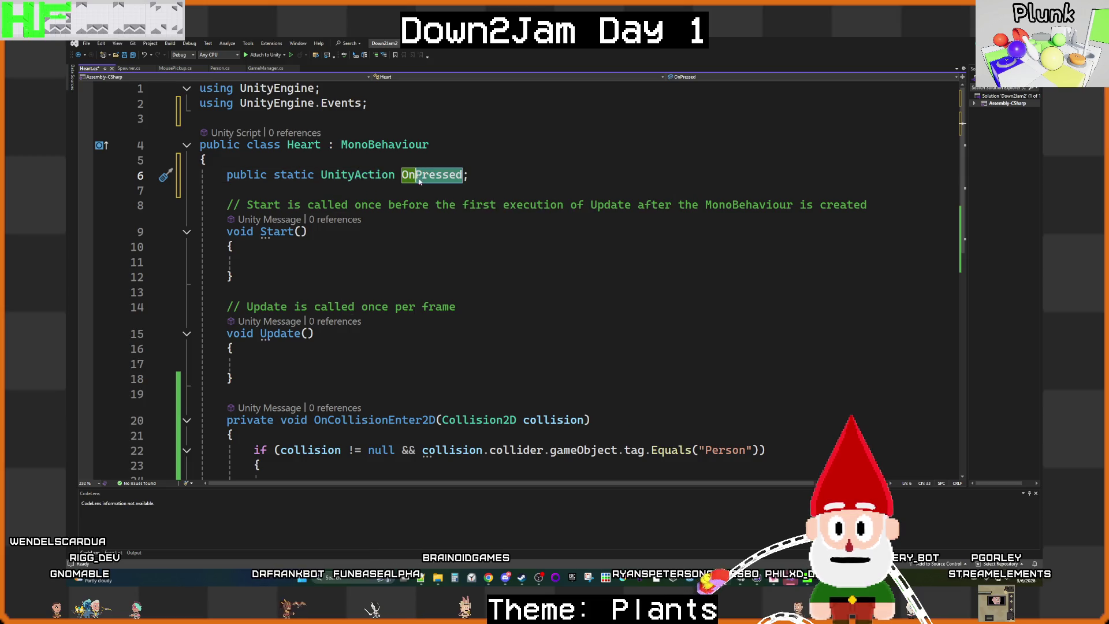
{"action": "type", "text": "Hit"}
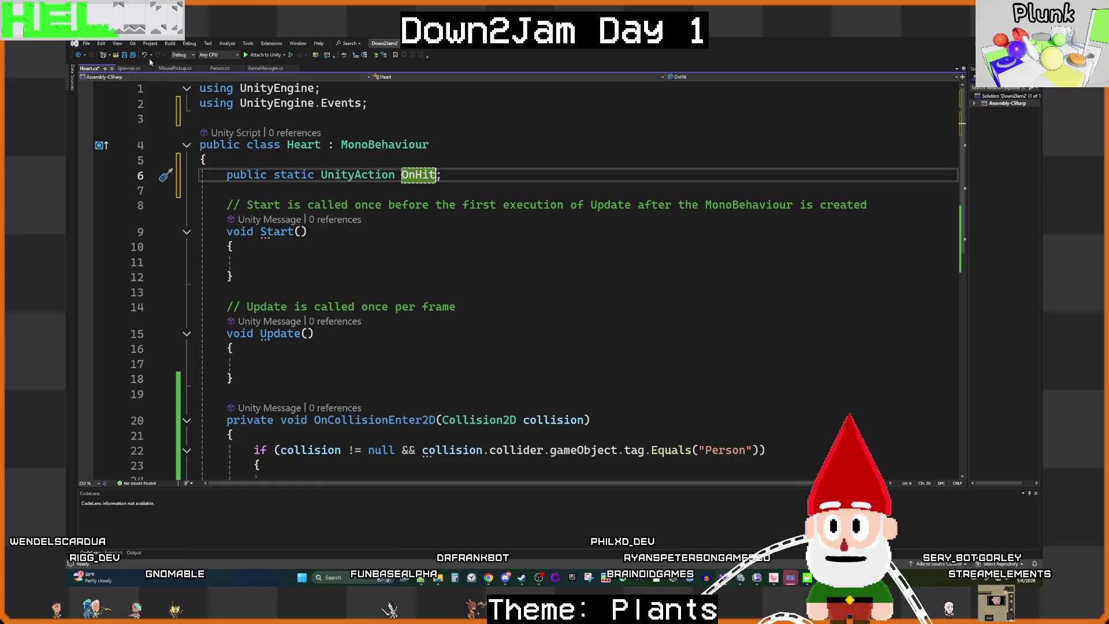
{"action": "key", "text": "ctrl+s"}
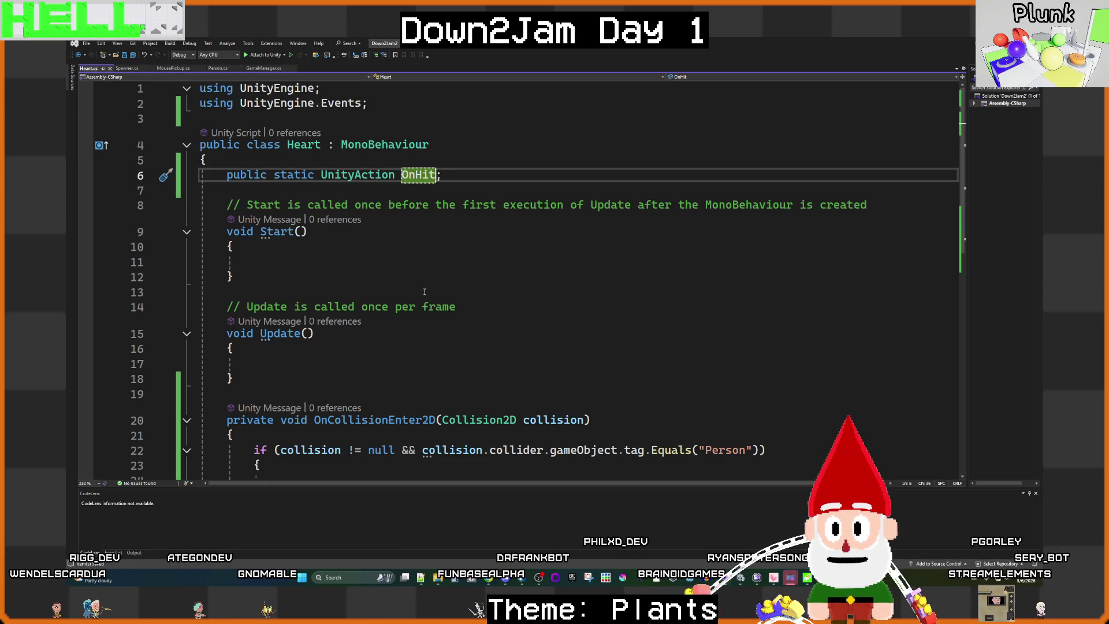
Step: Call OnHit.Invoke() inside the Person collision if block
{"action": "scroll", "coordinate": [350, 376], "scroll_direction": "down", "scroll_amount": 2}
{"action": "left_click", "coordinate": [350, 390]}
{"action": "type", "text": "on"}
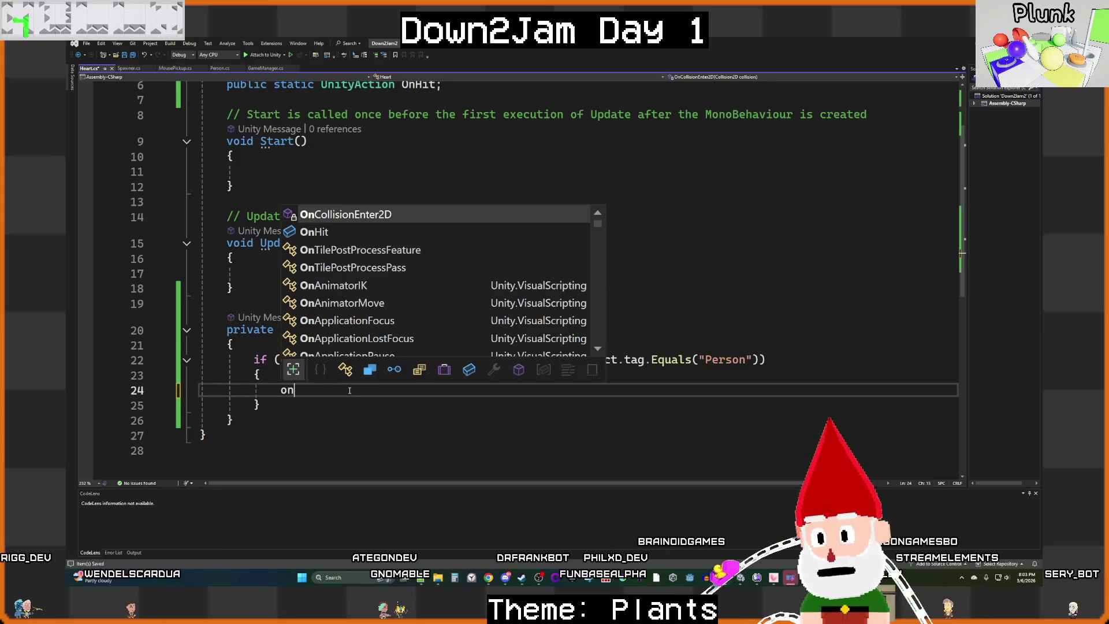
{"action": "key", "text": "Down"}
{"action": "key", "text": "Tab"}
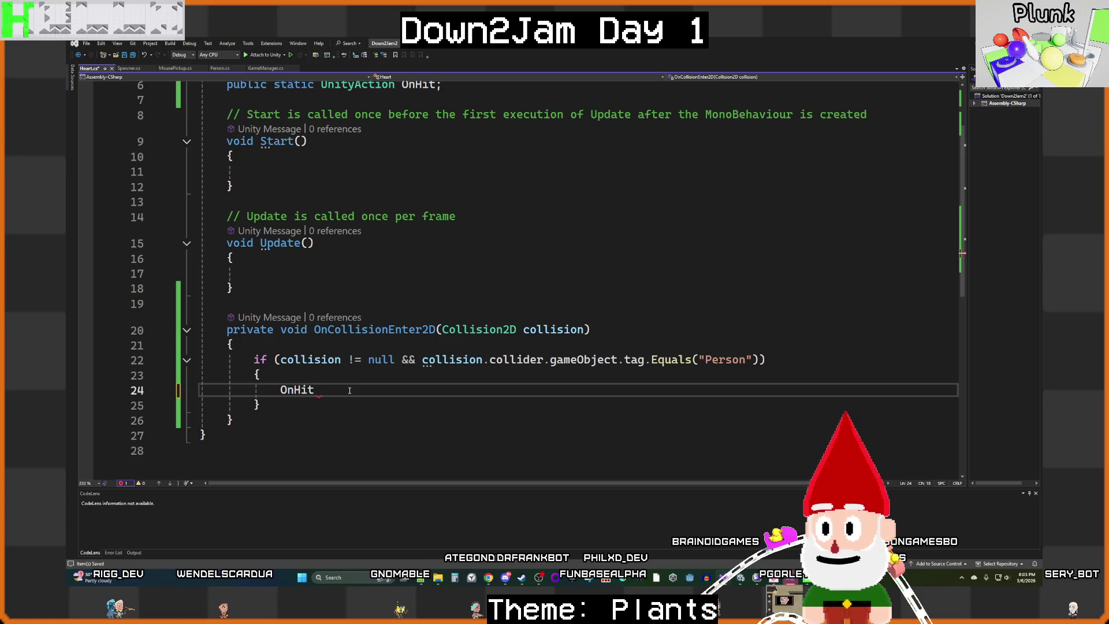
{"action": "type", "text": "."}
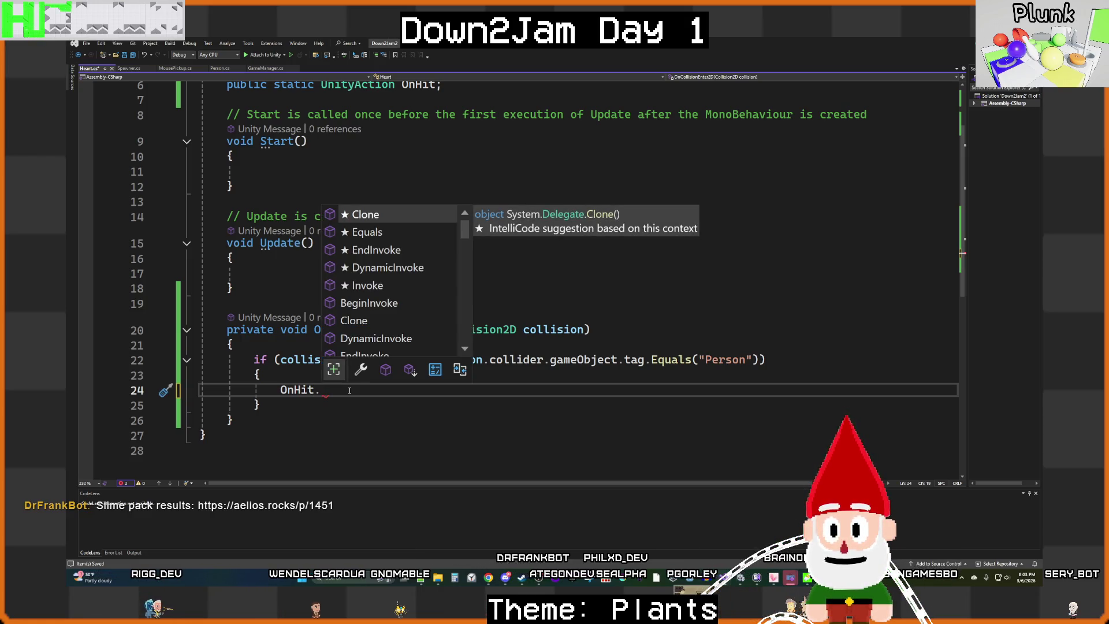
{"action": "key", "text": "Down"}
{"action": "key", "text": "Down"}
{"action": "key", "text": "Down"}
{"action": "key", "text": "Tab"}
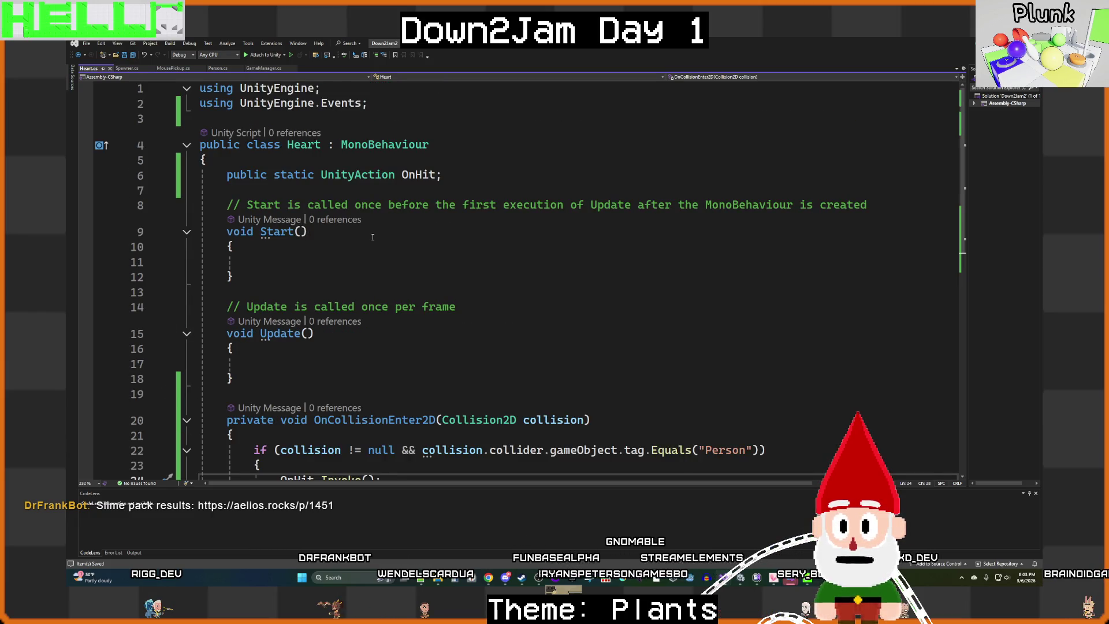
{"action": "left_click", "coordinate": [259, 68]}
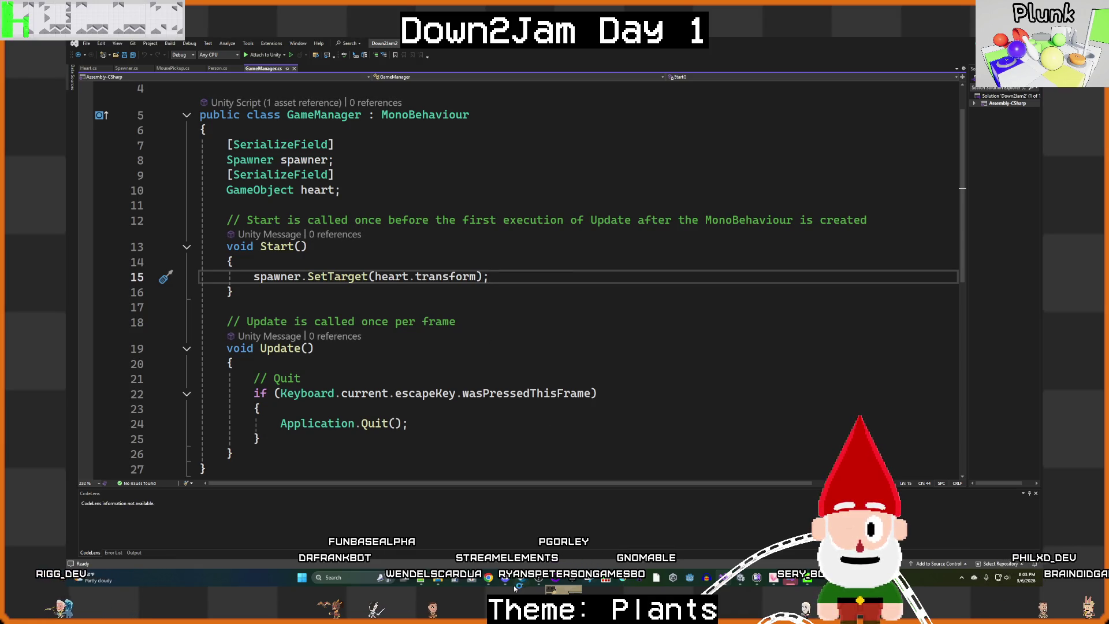
Step: Look up the OnHover event name in Plunk's Runestone script
{"action": "left_click", "coordinate": [674, 532]}
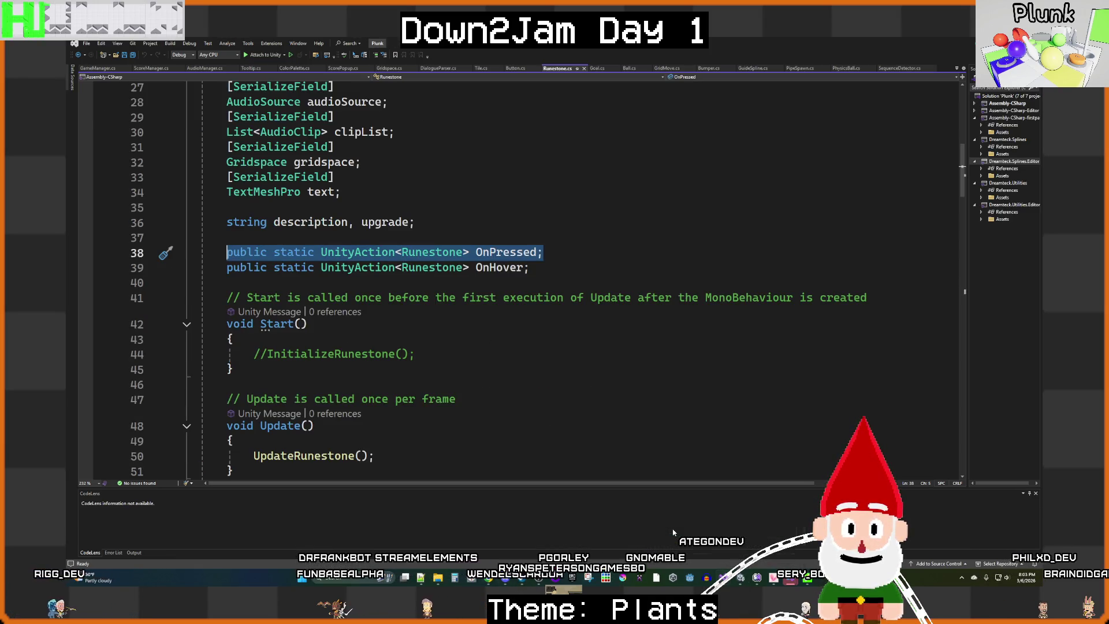
{"action": "left_click", "coordinate": [538, 324]}
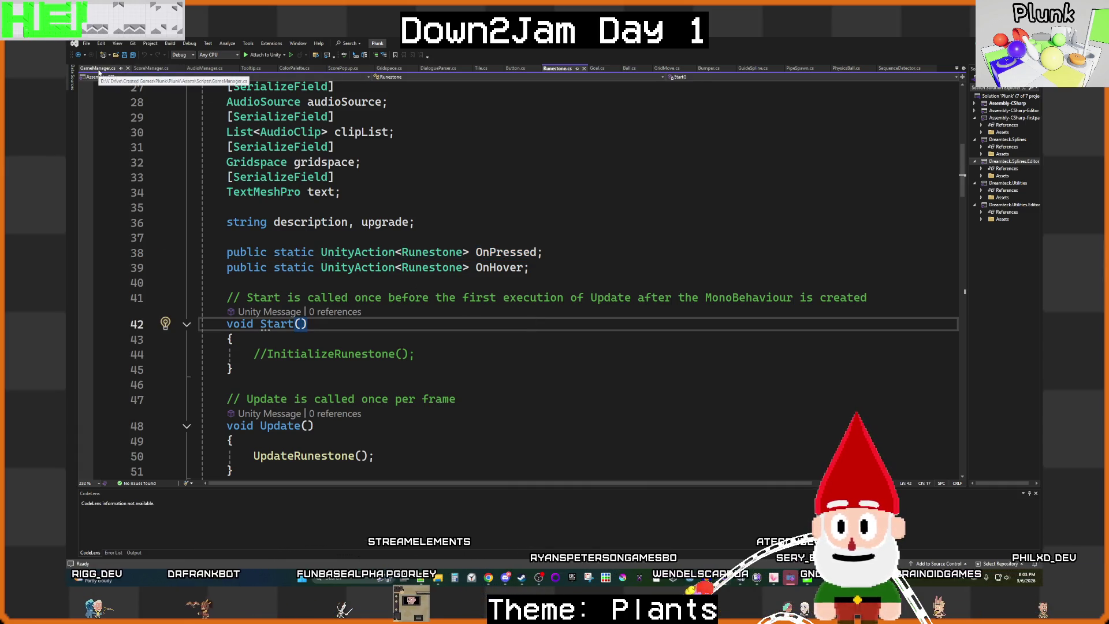
{"action": "double_click", "coordinate": [499, 268]}
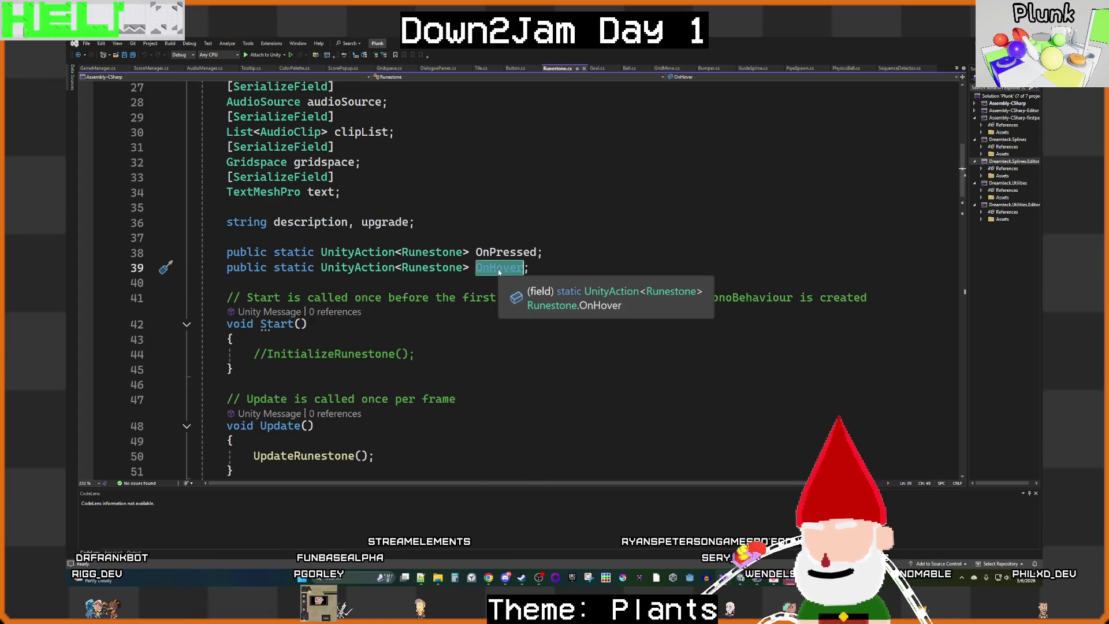
{"action": "left_click", "coordinate": [99, 68]}
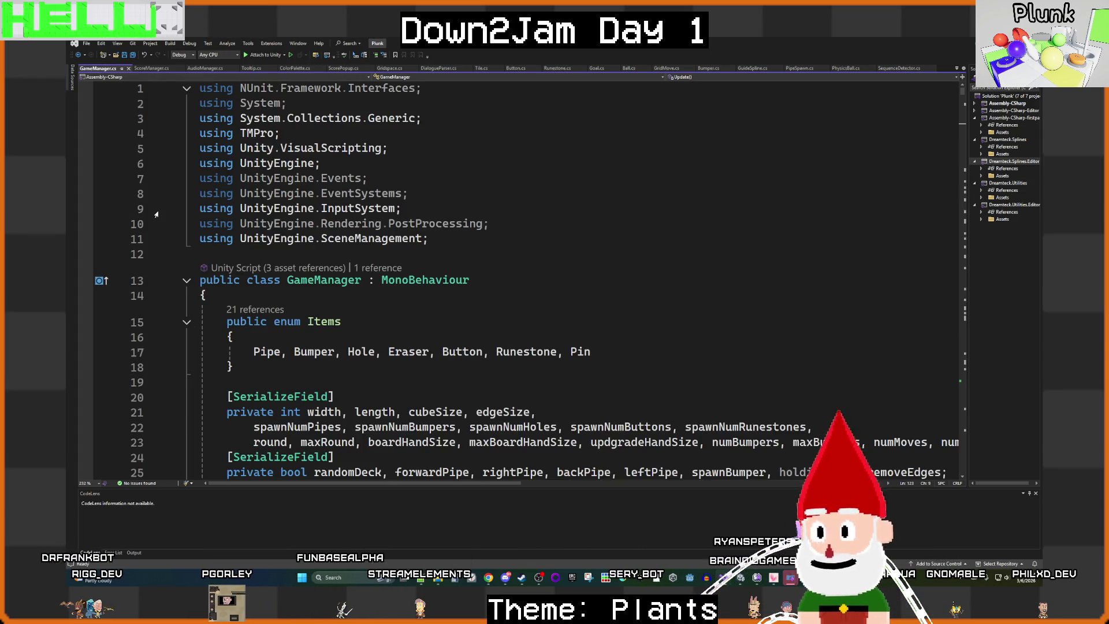
Step: Find all OnHover matches in GameManager.cs and copy the Button.OnHover subscription line
{"action": "key", "text": "ctrl+f"}
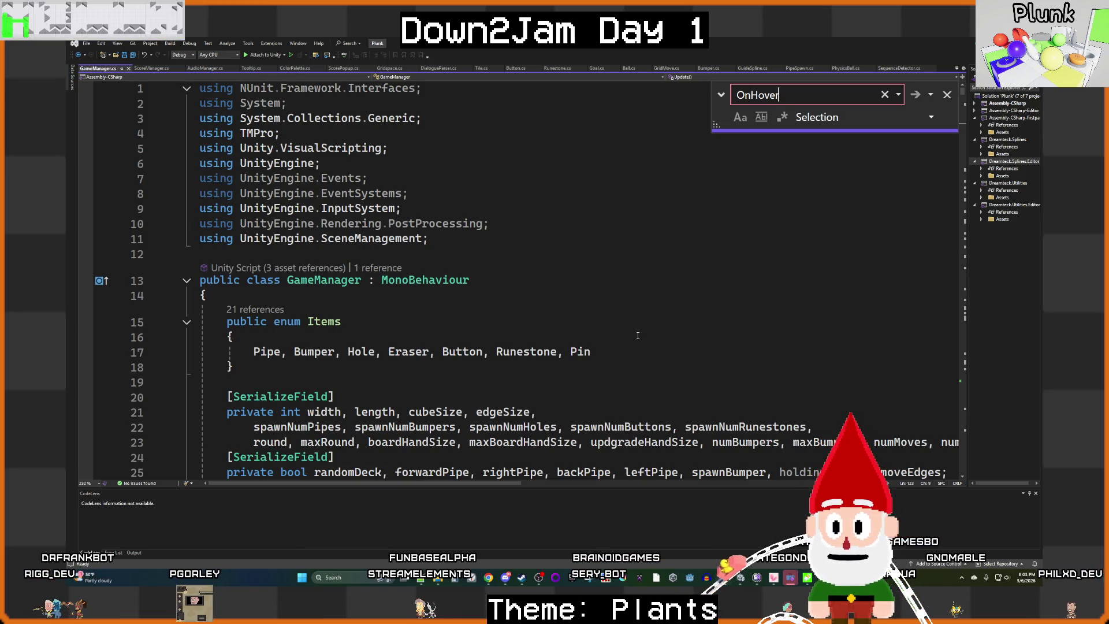
{"action": "scroll", "coordinate": [637, 335], "scroll_direction": "down", "scroll_amount": 8}
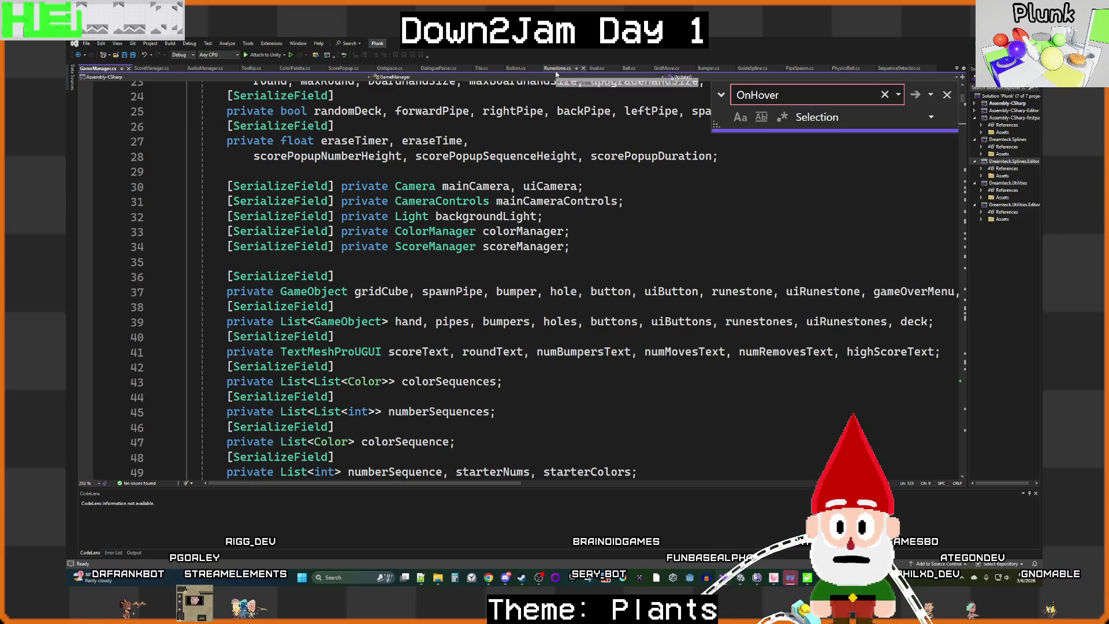
{"action": "scroll", "coordinate": [523, 360], "scroll_direction": "down", "scroll_amount": 1}
{"action": "scroll", "coordinate": [523, 360], "scroll_direction": "down", "scroll_amount": 14}
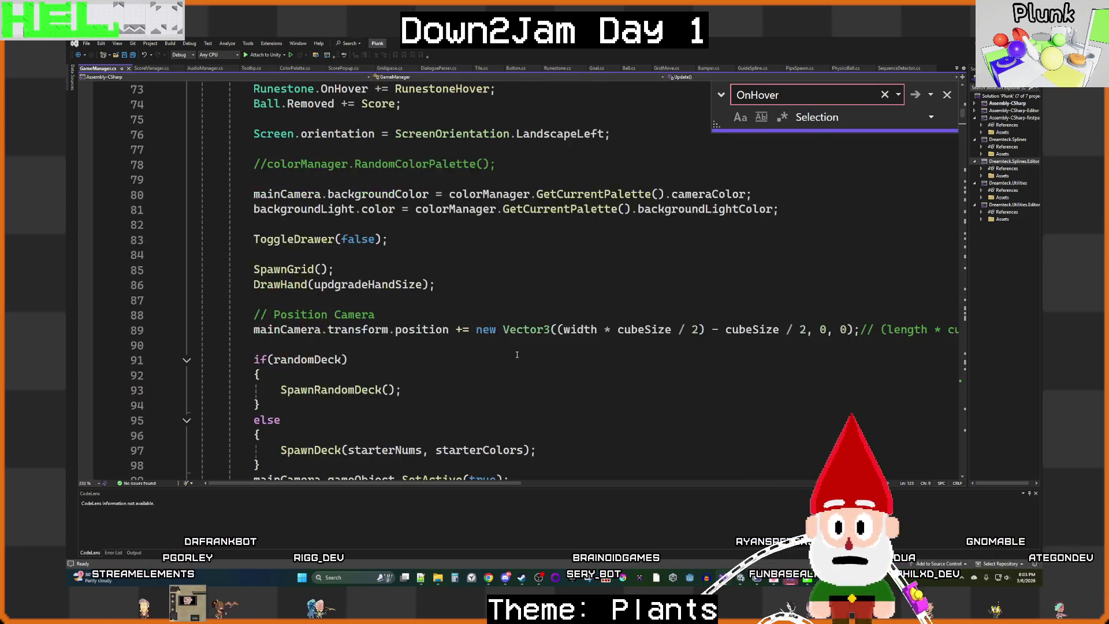
{"action": "scroll", "coordinate": [324, 180], "scroll_direction": "up", "scroll_amount": 2}
{"action": "left_click", "coordinate": [324, 180]}
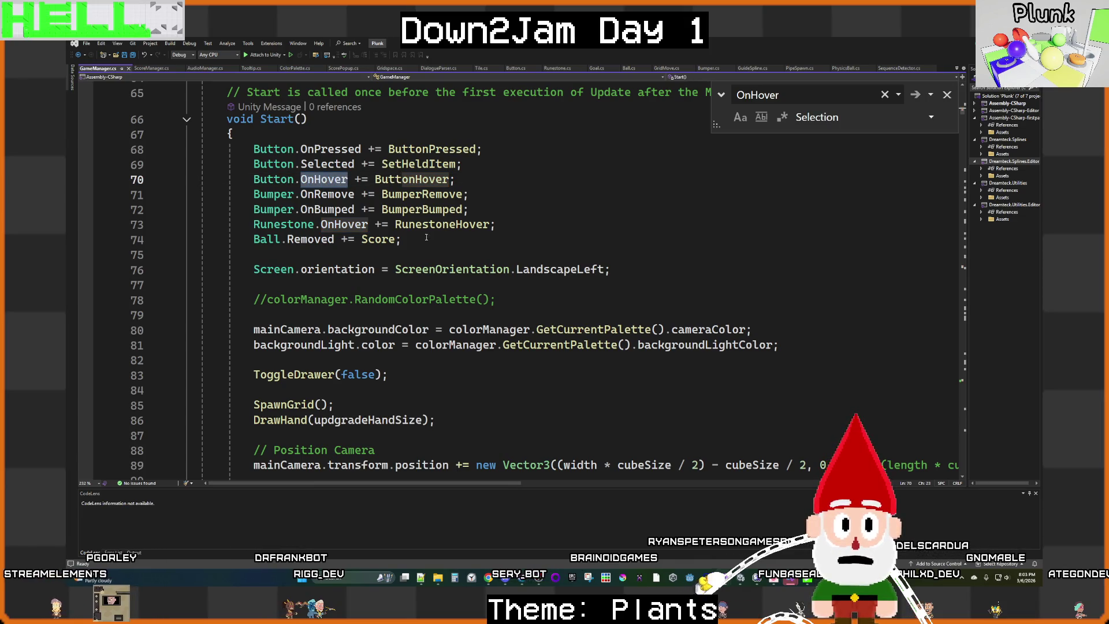
{"action": "left_click", "coordinate": [513, 215]}
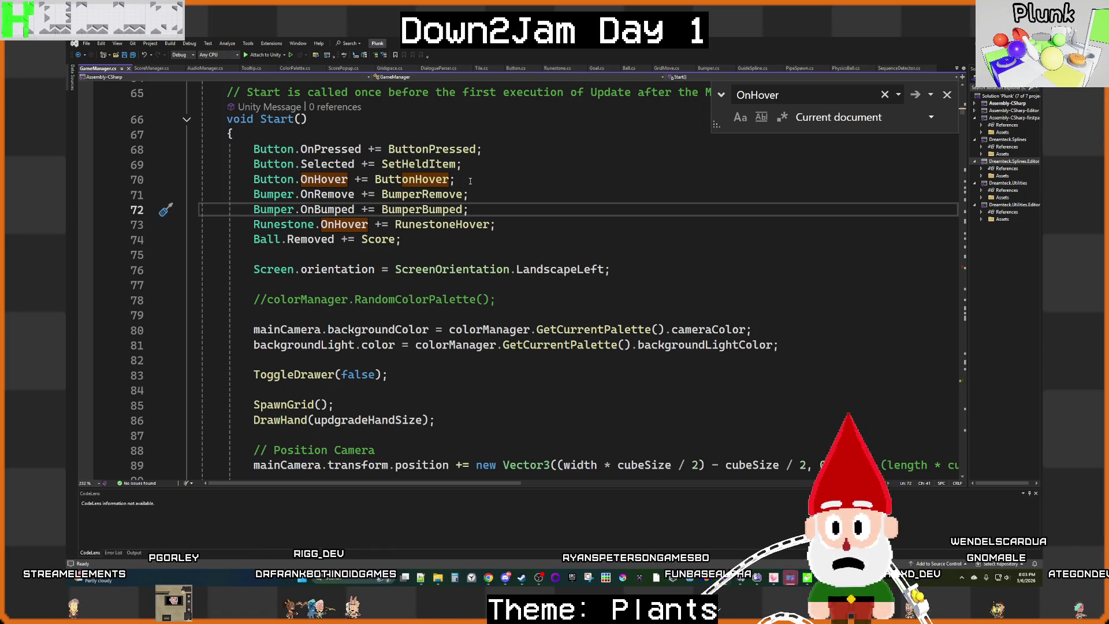
{"action": "left_click_drag", "start_coordinate": [470, 180], "coordinate": [260, 181]}
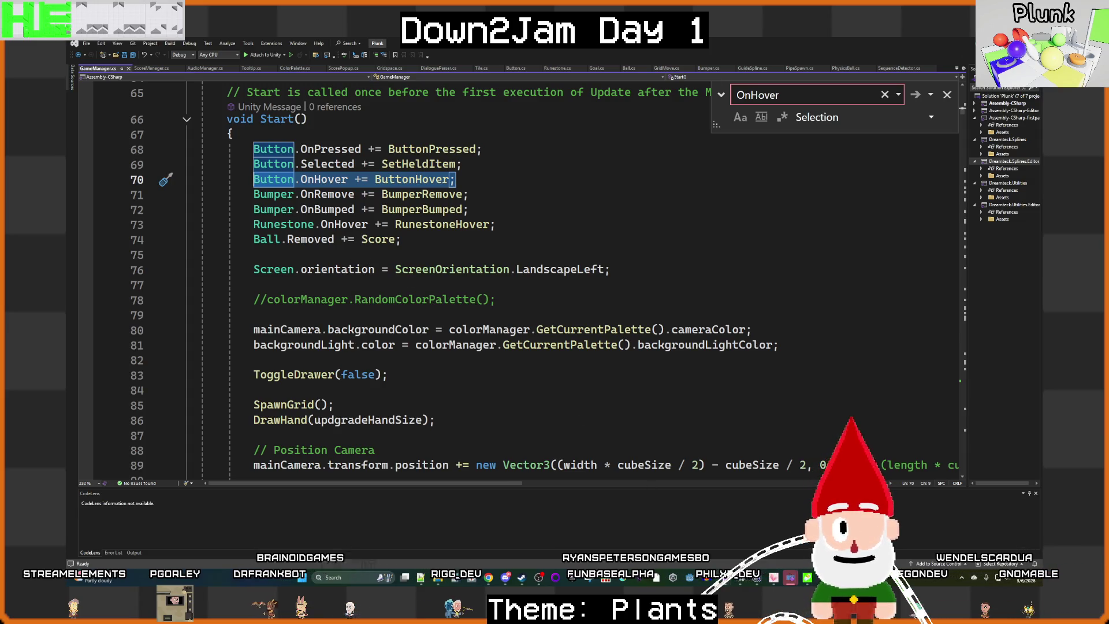
{"action": "key", "text": "alt+Tab"}
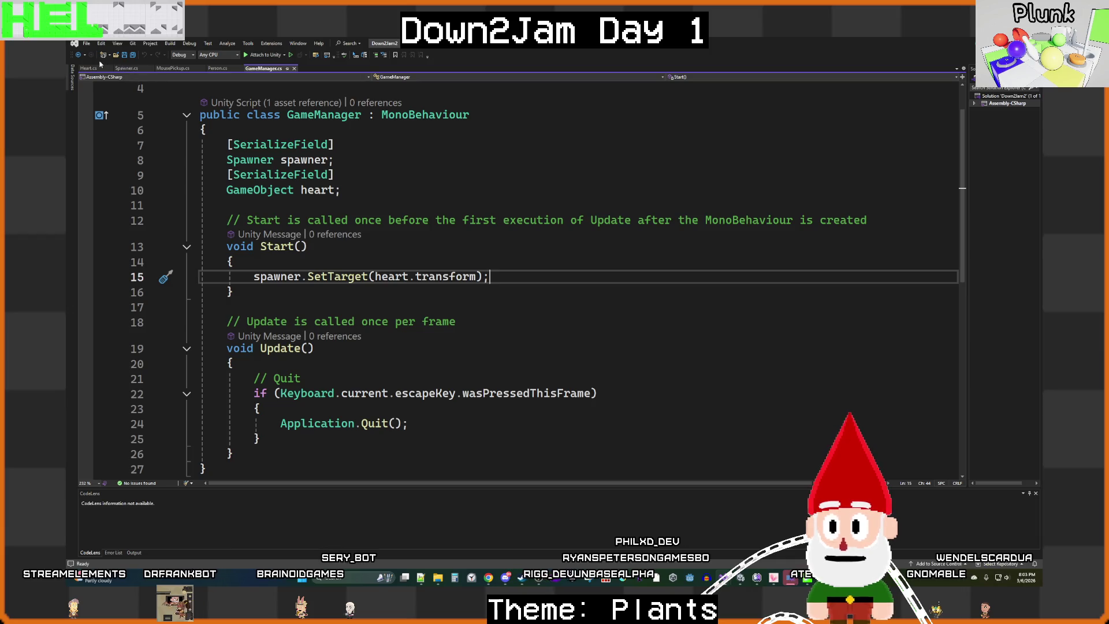
Step: Make room on line 15 of Start, above SetTarget, for the copied Button.OnHover line
{"action": "scroll", "coordinate": [442, 293], "scroll_direction": "up", "scroll_amount": 1}
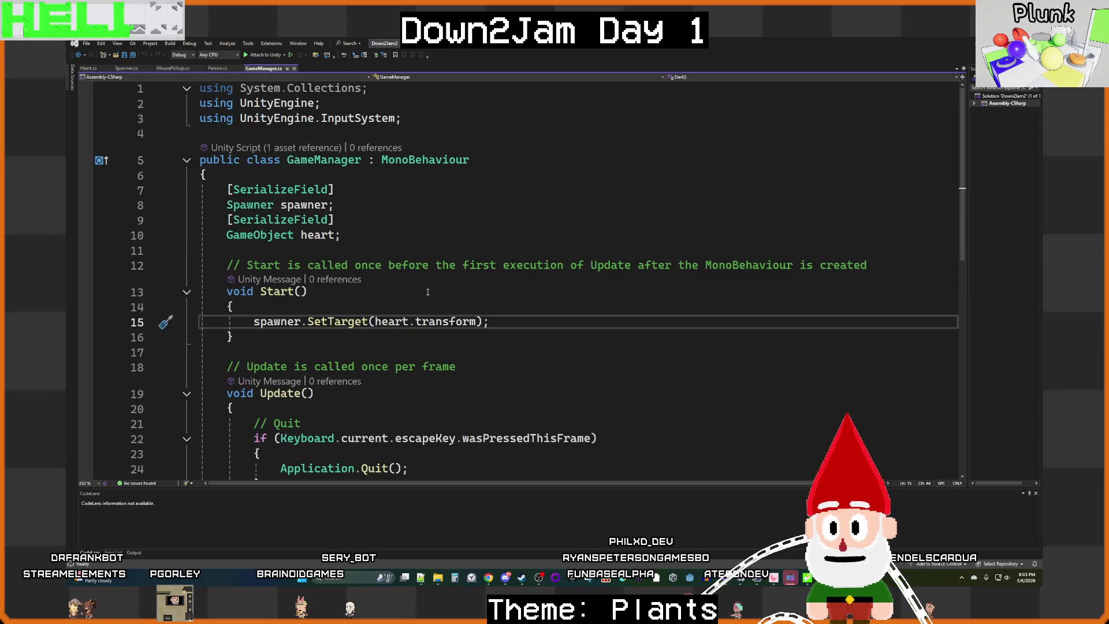
{"action": "scroll", "coordinate": [468, 321], "scroll_direction": "down", "scroll_amount": 2}
{"action": "scroll", "coordinate": [368, 220], "scroll_direction": "up", "scroll_amount": 1}
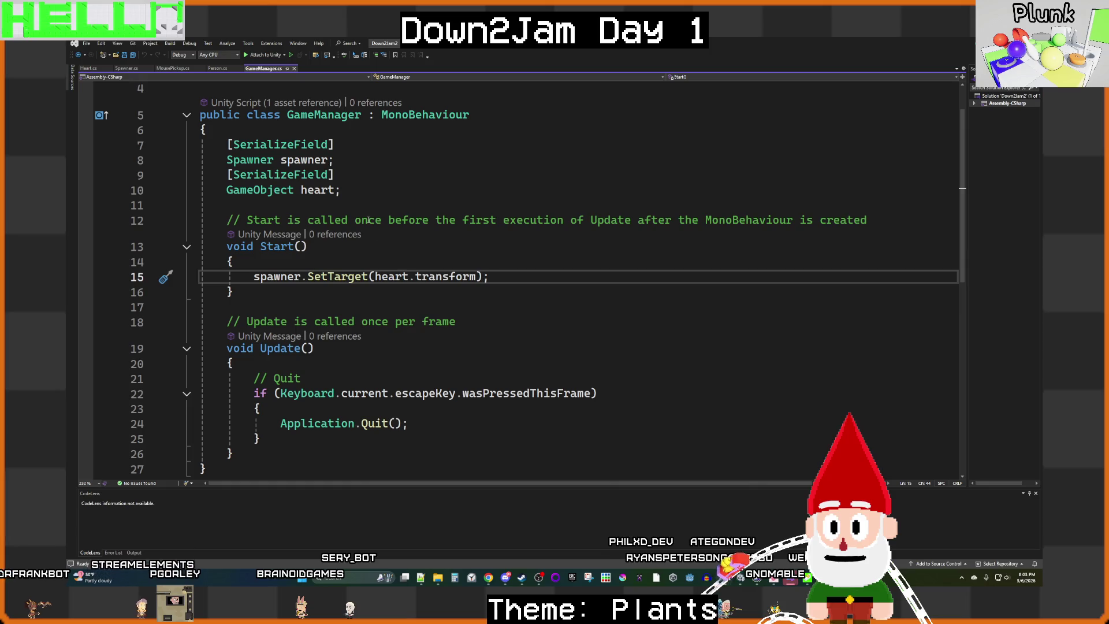
{"action": "mouse_move", "coordinate": [488, 577]}
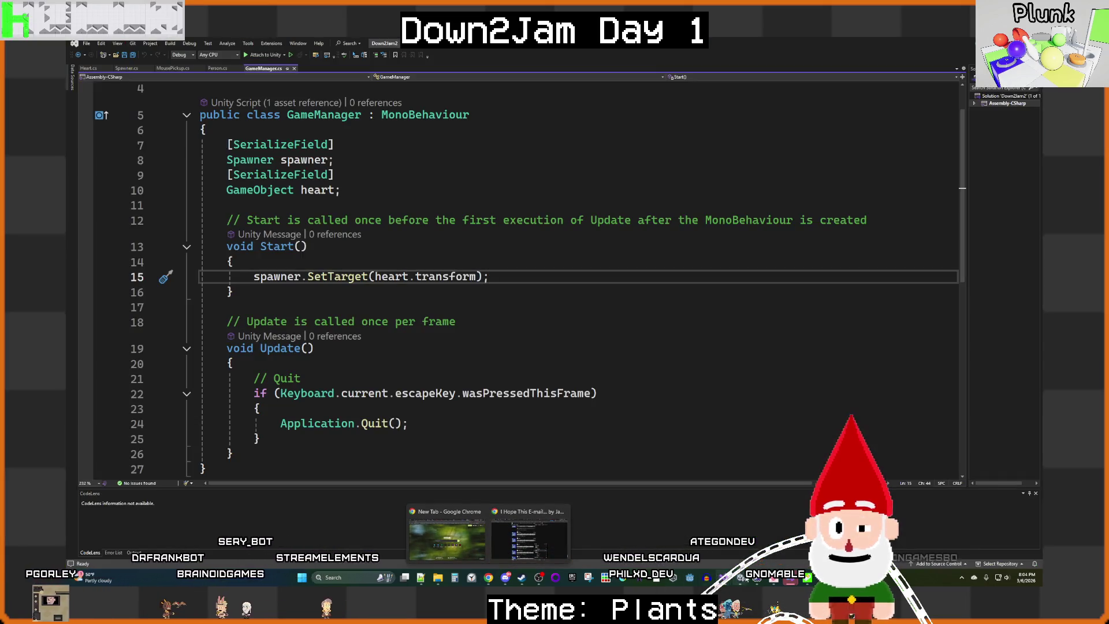
{"action": "mouse_move", "coordinate": [743, 583]}
{"action": "mouse_move", "coordinate": [769, 540]}
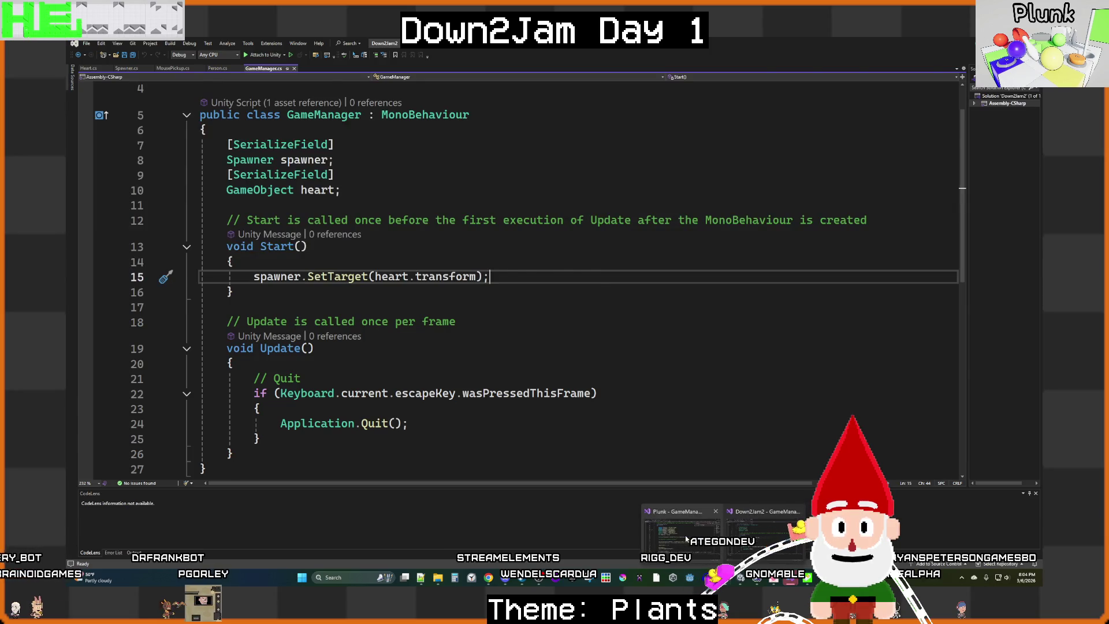
{"action": "mouse_move", "coordinate": [686, 538]}
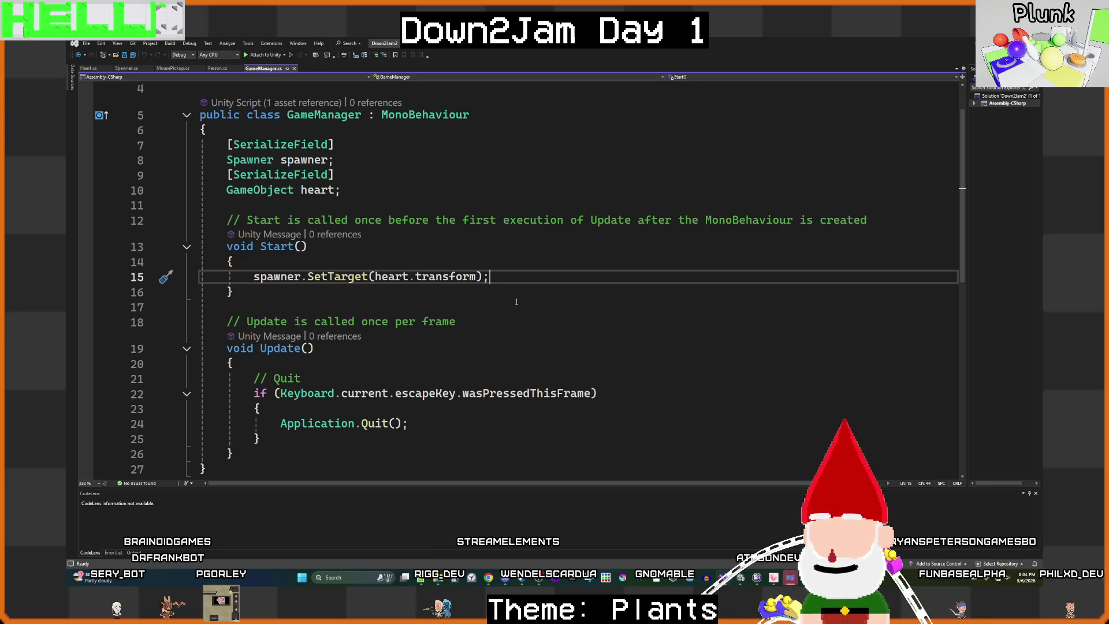
{"action": "key", "text": "Return"}
{"action": "key", "text": "alt+Up"}
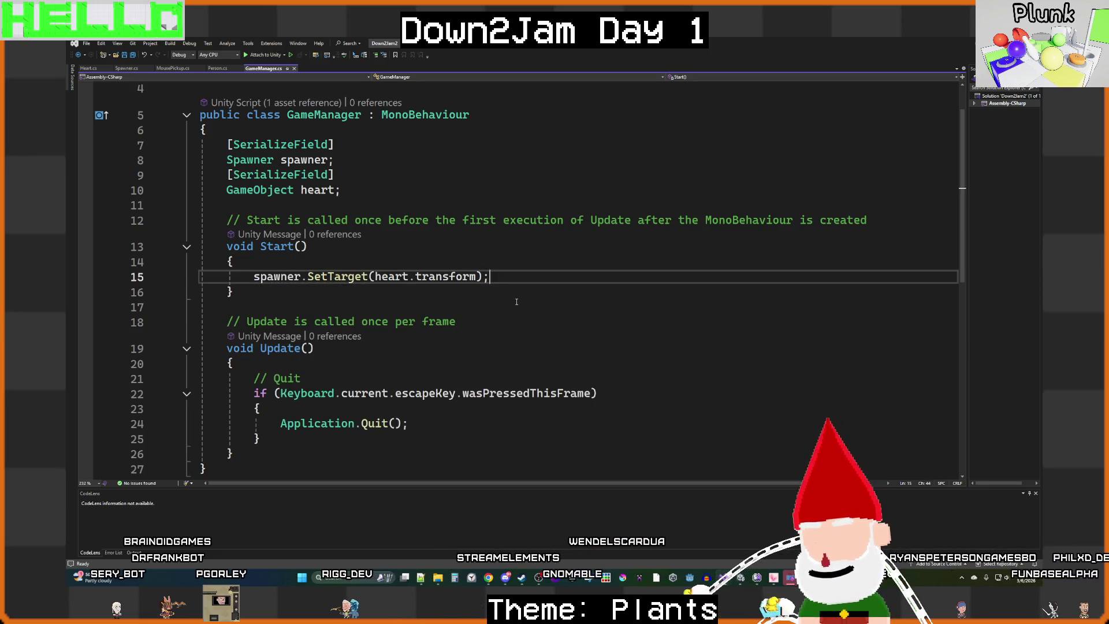
{"action": "key", "text": "Return"}
{"action": "key", "text": "Up"}
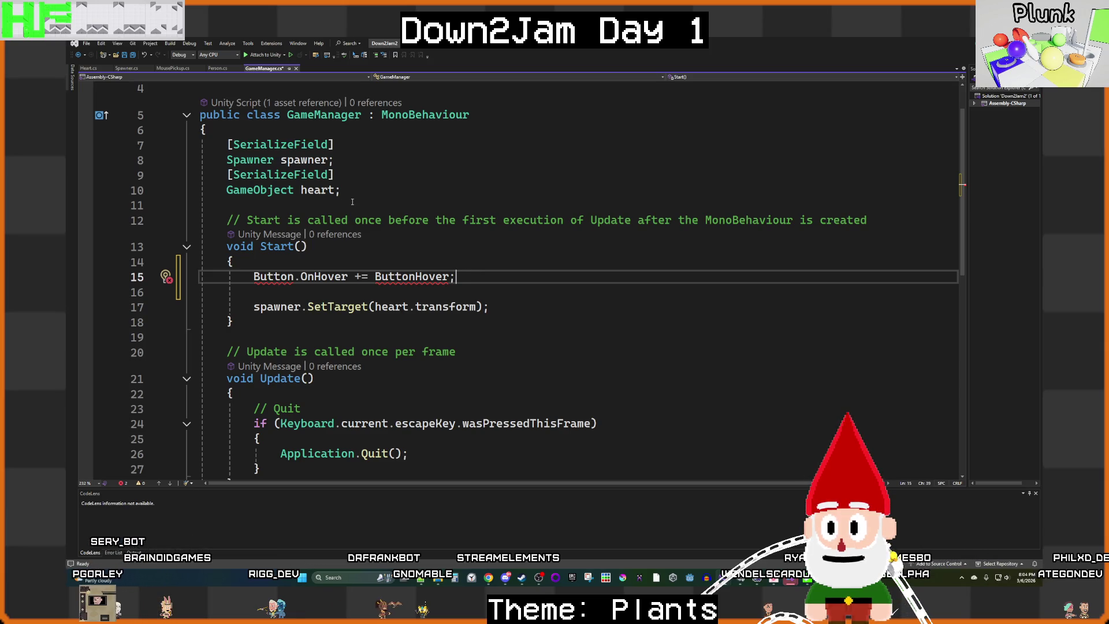
Step: Check Heart.cs for its OnHit event, then rewrite the line as Heart.OnHit += DamageHeart;
{"action": "left_click", "coordinate": [218, 68]}
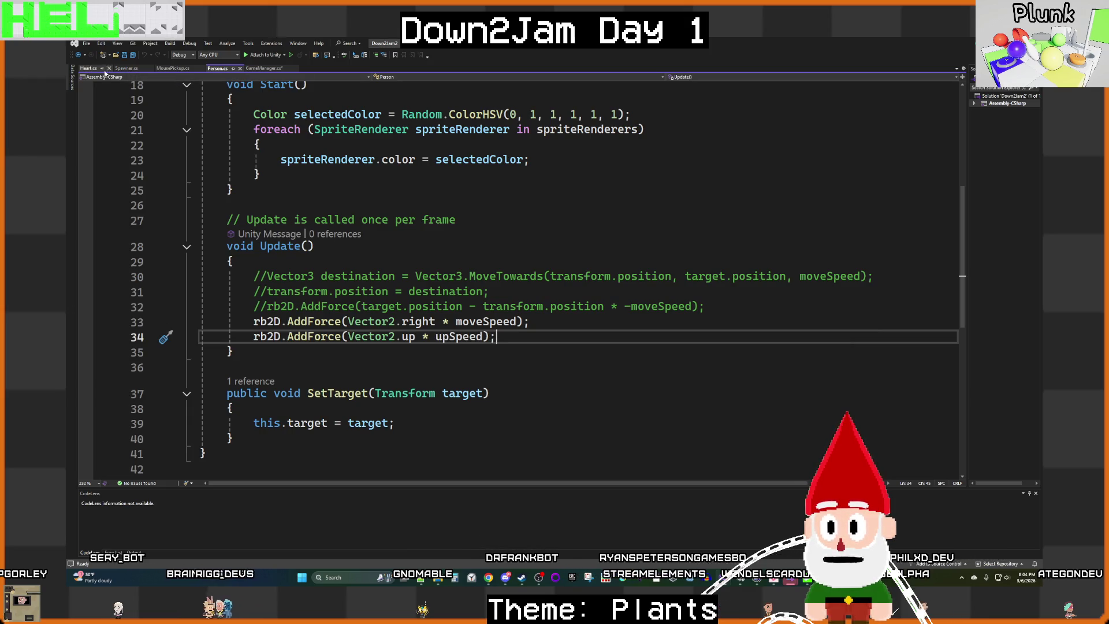
{"action": "left_click", "coordinate": [103, 70]}
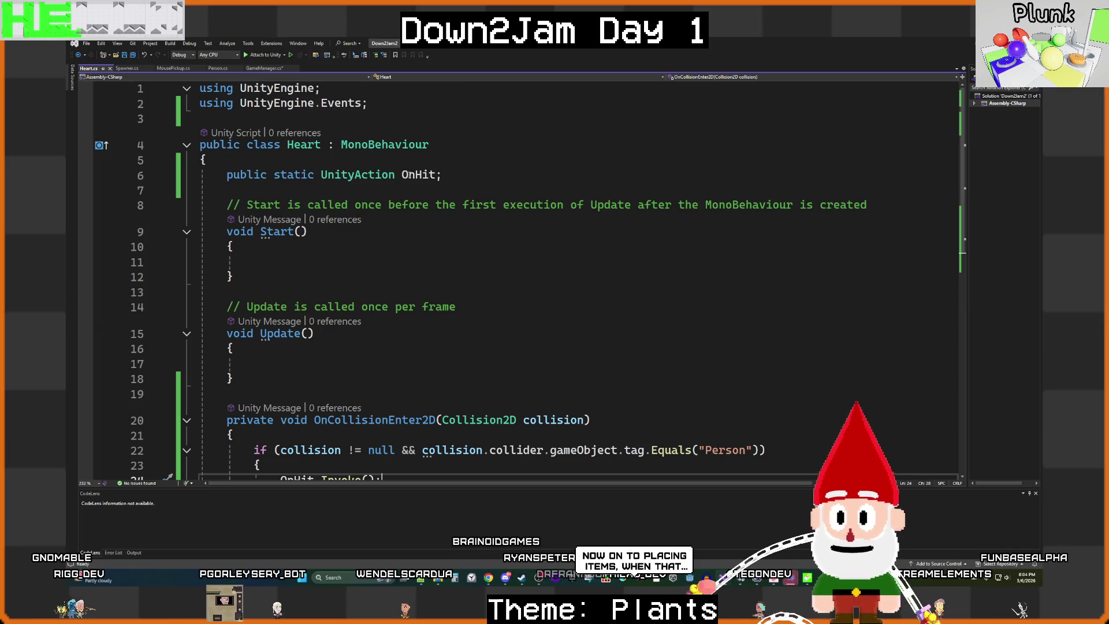
{"action": "left_click", "coordinate": [265, 68]}
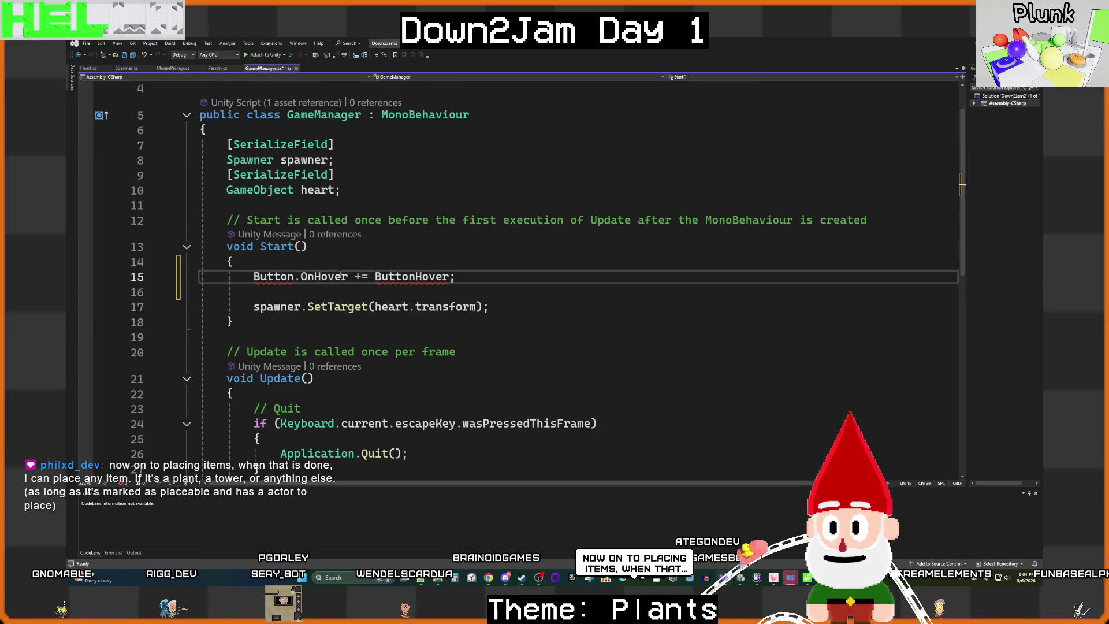
{"action": "left_click_drag", "start_coordinate": [350, 278], "coordinate": [253, 278]}
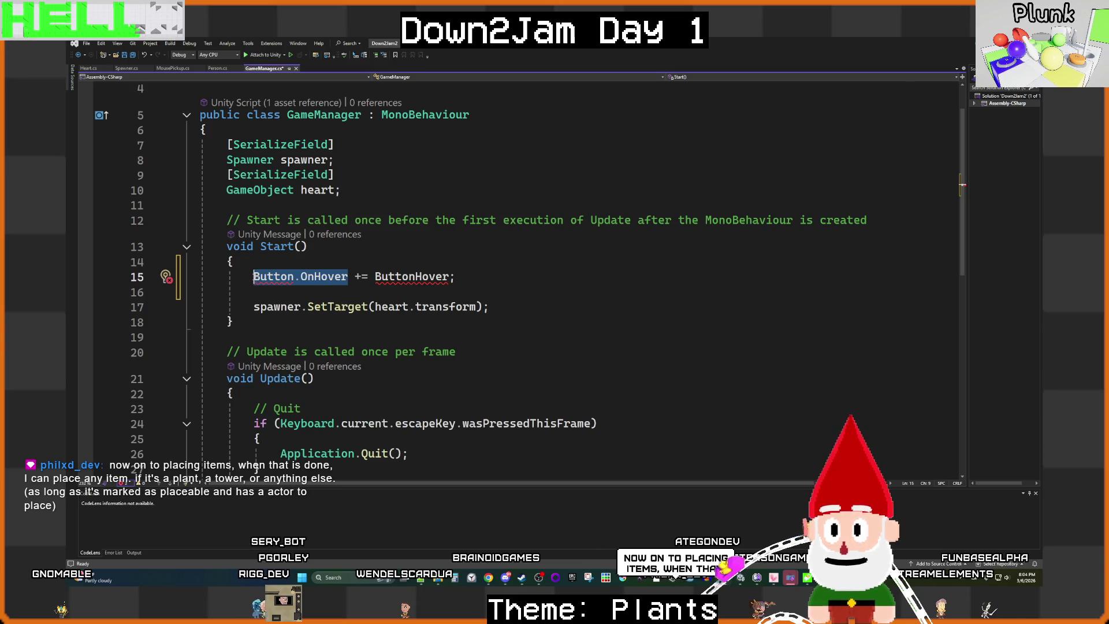
{"action": "type", "text": "Heart."}
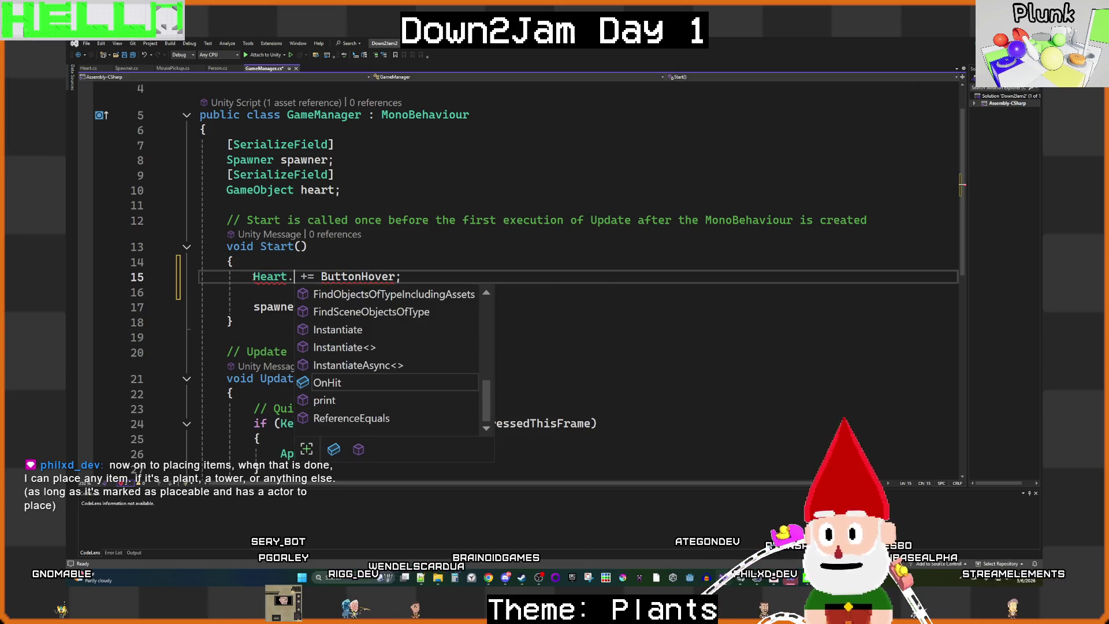
{"action": "type", "text": "OnHit"}
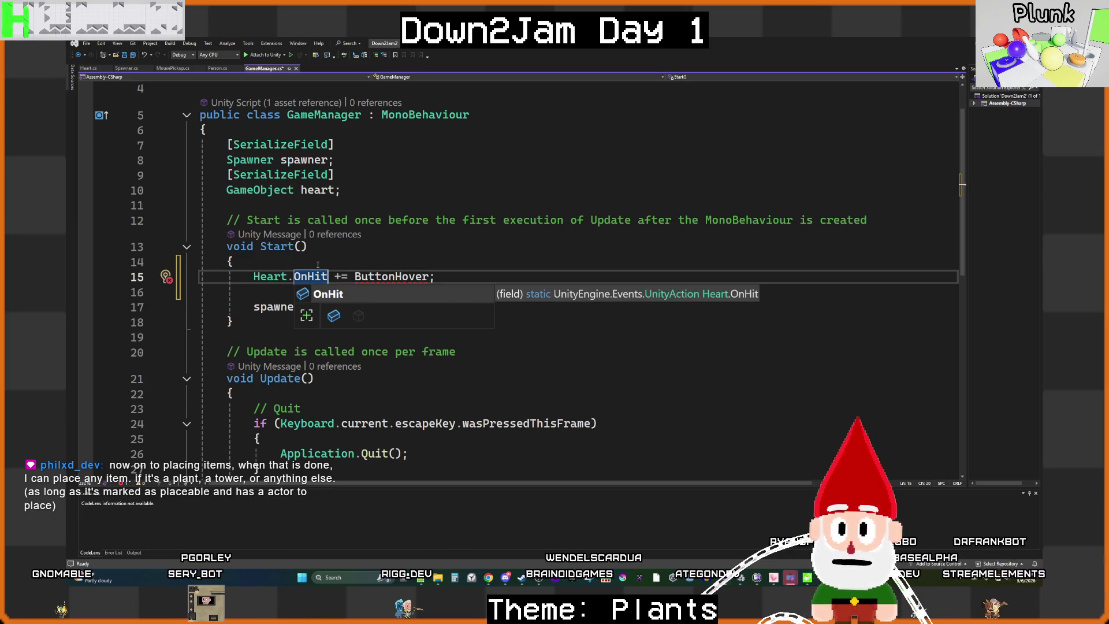
{"action": "double_click", "coordinate": [383, 275]}
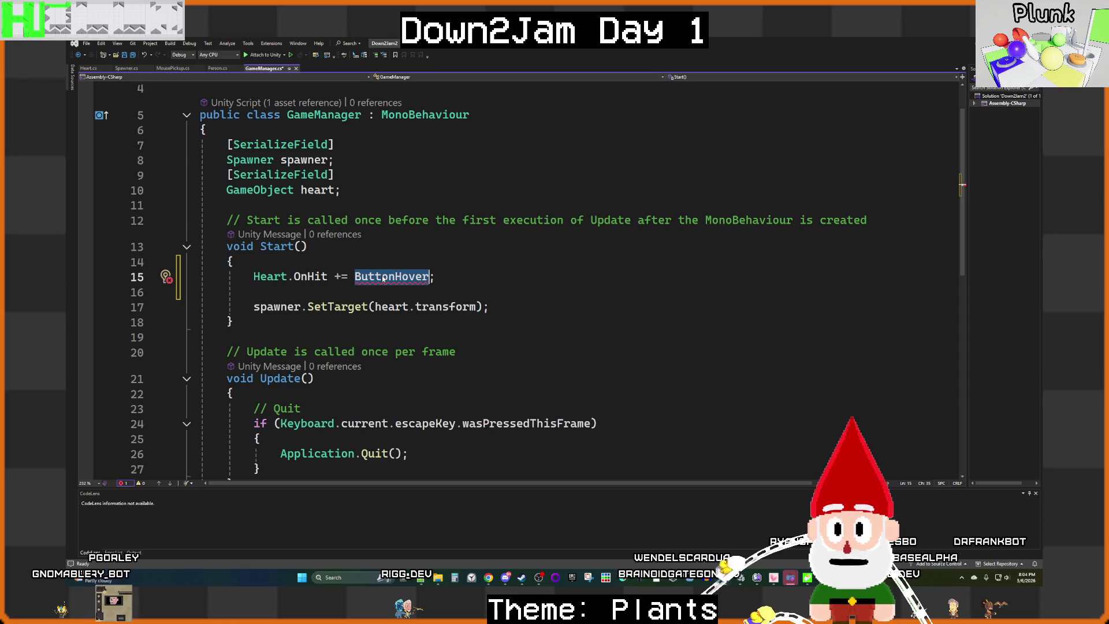
{"action": "type", "text": "DamageHear"}
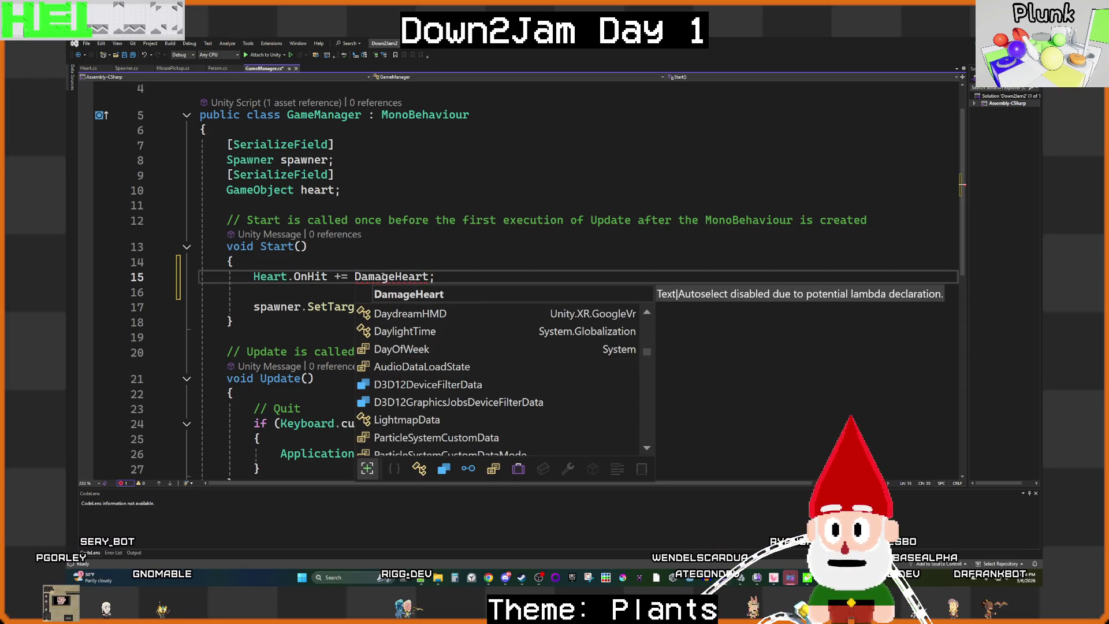
{"action": "left_click", "coordinate": [440, 279]}
{"action": "scroll", "coordinate": [420, 334], "scroll_direction": "down", "scroll_amount": 4}
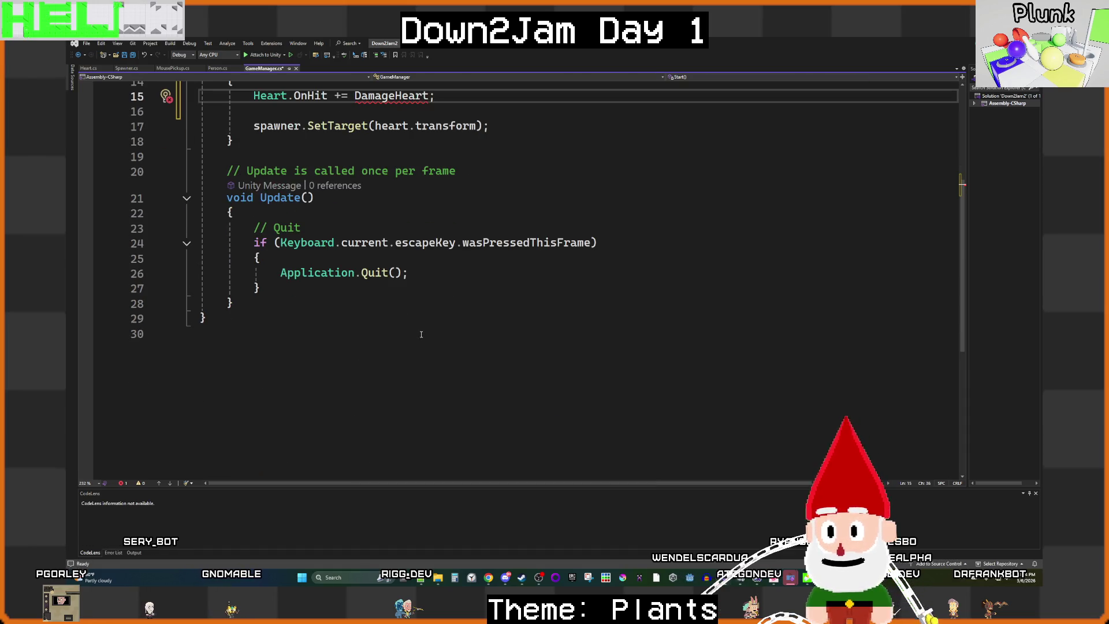
{"action": "left_click", "coordinate": [263, 305]}
{"action": "key", "text": "Return"}
{"action": "key", "text": "Return"}
{"action": "type", "text": "void Dama"}
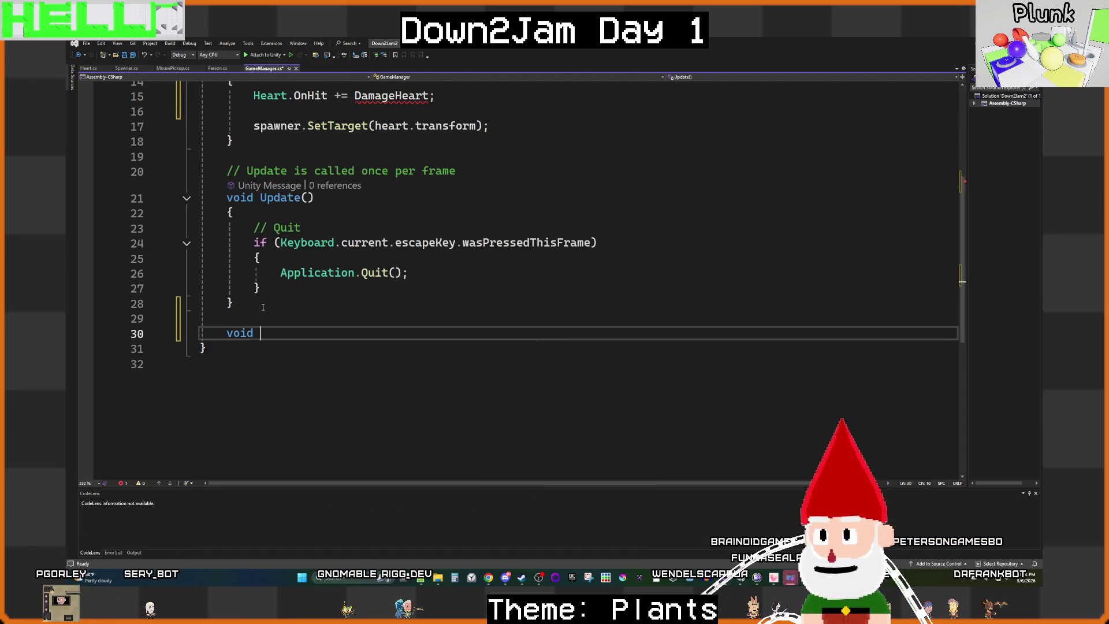
{"action": "type", "text": "g"}
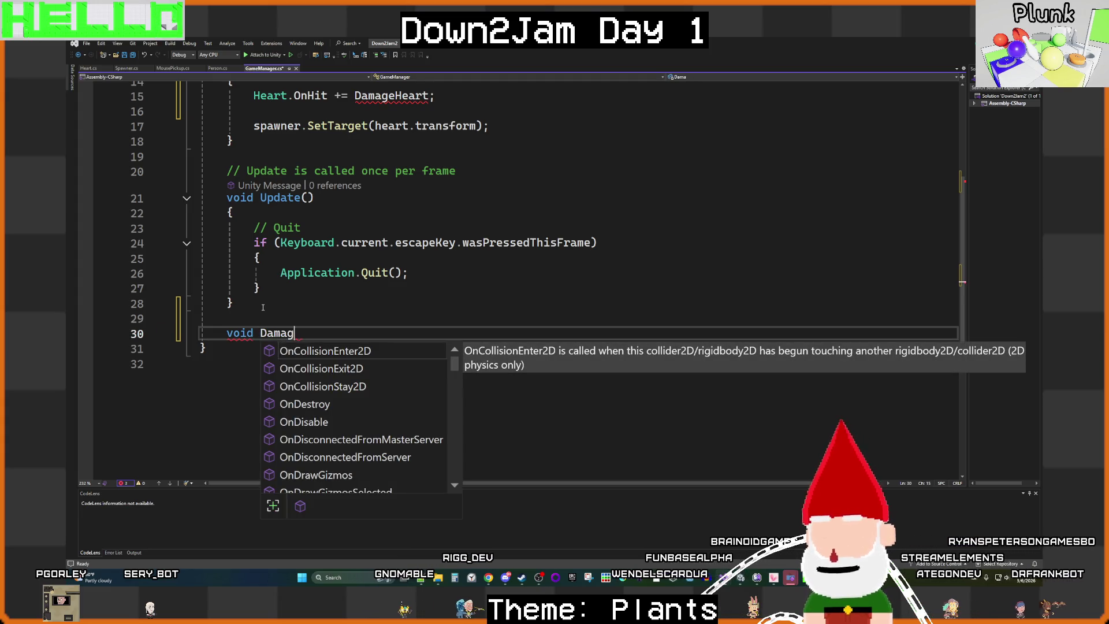
{"action": "type", "text": "eHeart()"}
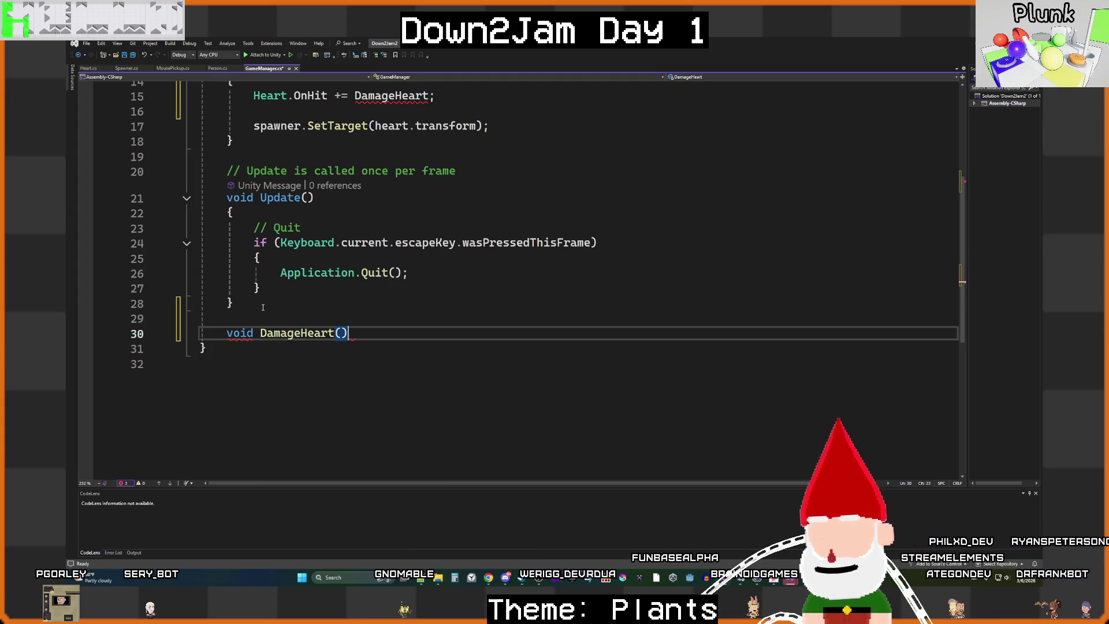
{"action": "key", "text": "Return"}
{"action": "type", "text": "{"}
{"action": "key", "text": "Return"}
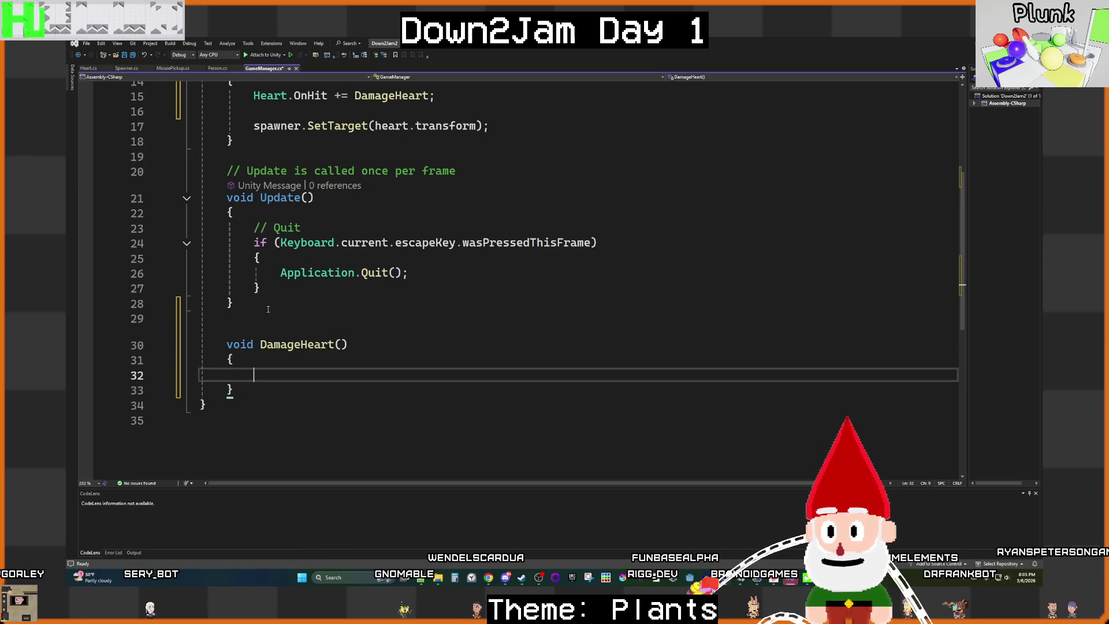
{"action": "key", "text": "ctrl+s"}
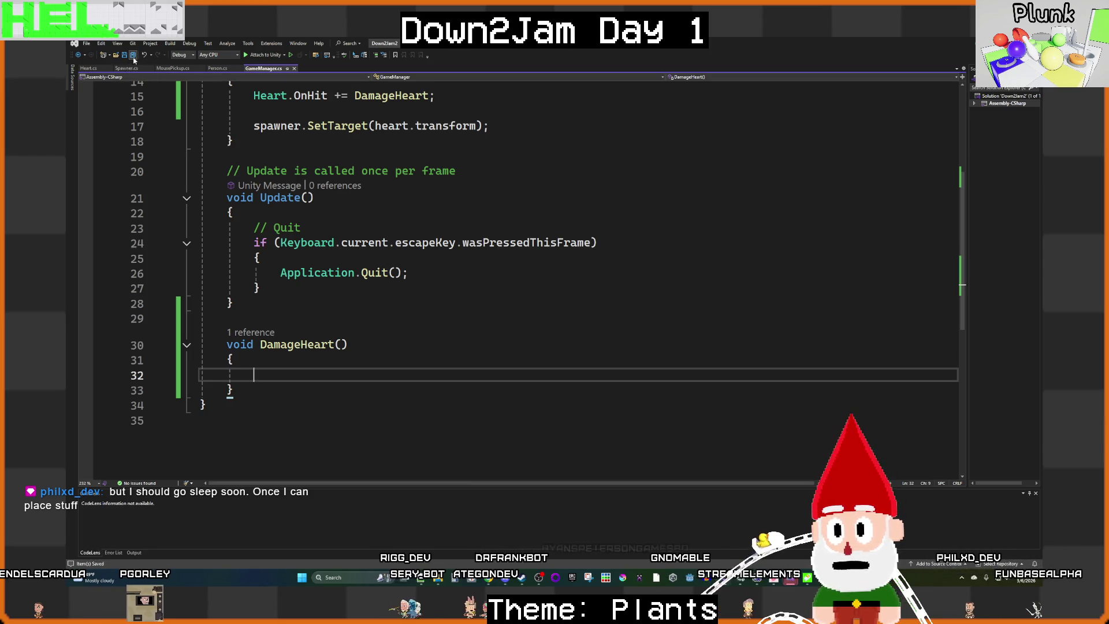
{"action": "scroll", "coordinate": [410, 380], "scroll_direction": "up", "scroll_amount": 3}
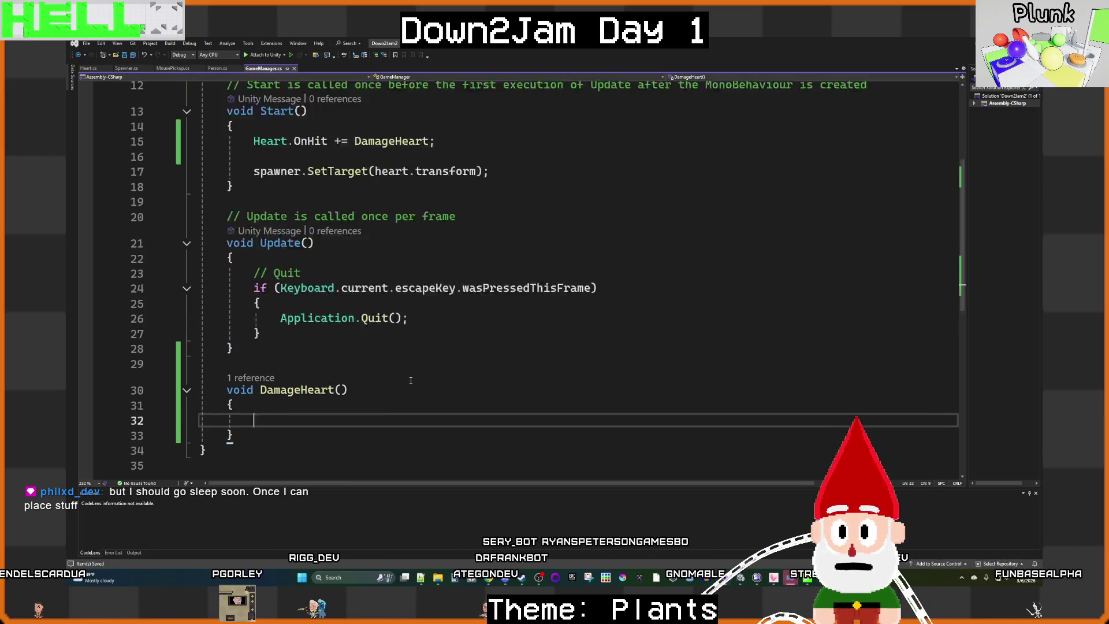
{"action": "scroll", "coordinate": [410, 378], "scroll_direction": "down", "scroll_amount": 2}
{"action": "scroll", "coordinate": [409, 380], "scroll_direction": "up", "scroll_amount": 4}
{"action": "scroll", "coordinate": [410, 380], "scroll_direction": "down", "scroll_amount": 5}
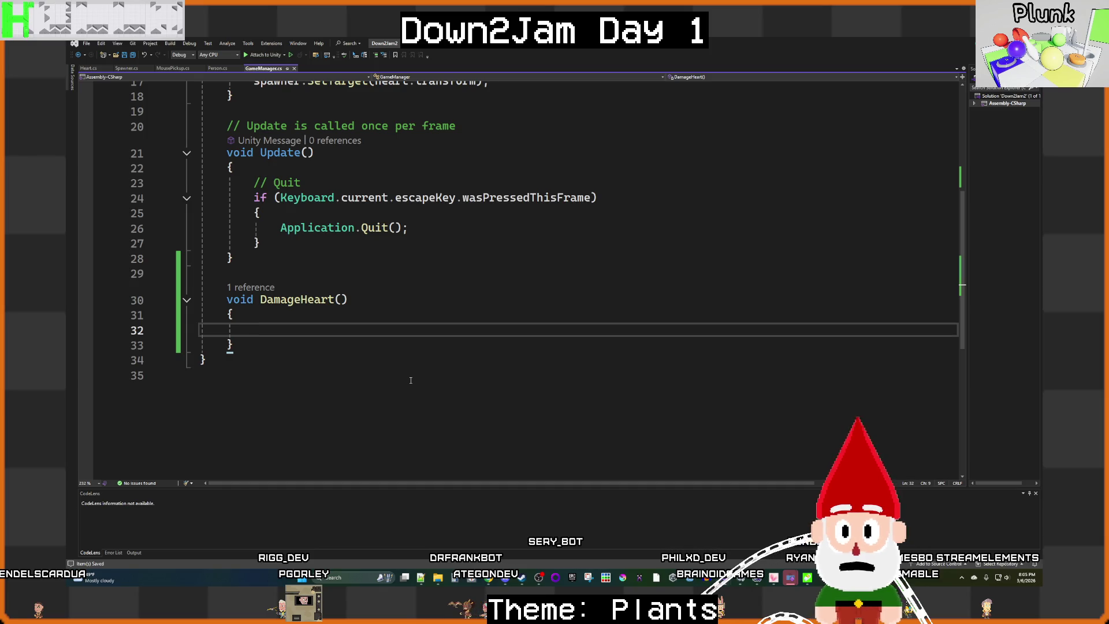
{"action": "scroll", "coordinate": [410, 380], "scroll_direction": "up", "scroll_amount": 3}
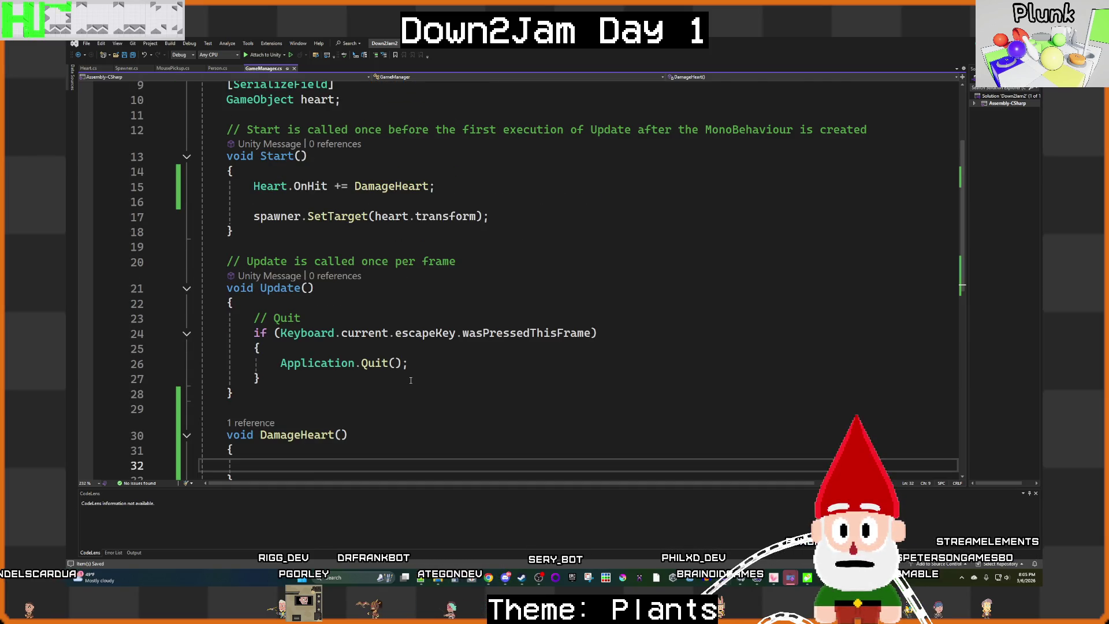
{"action": "scroll", "coordinate": [410, 380], "scroll_direction": "down", "scroll_amount": 5}
{"action": "scroll", "coordinate": [411, 379], "scroll_direction": "up", "scroll_amount": 3}
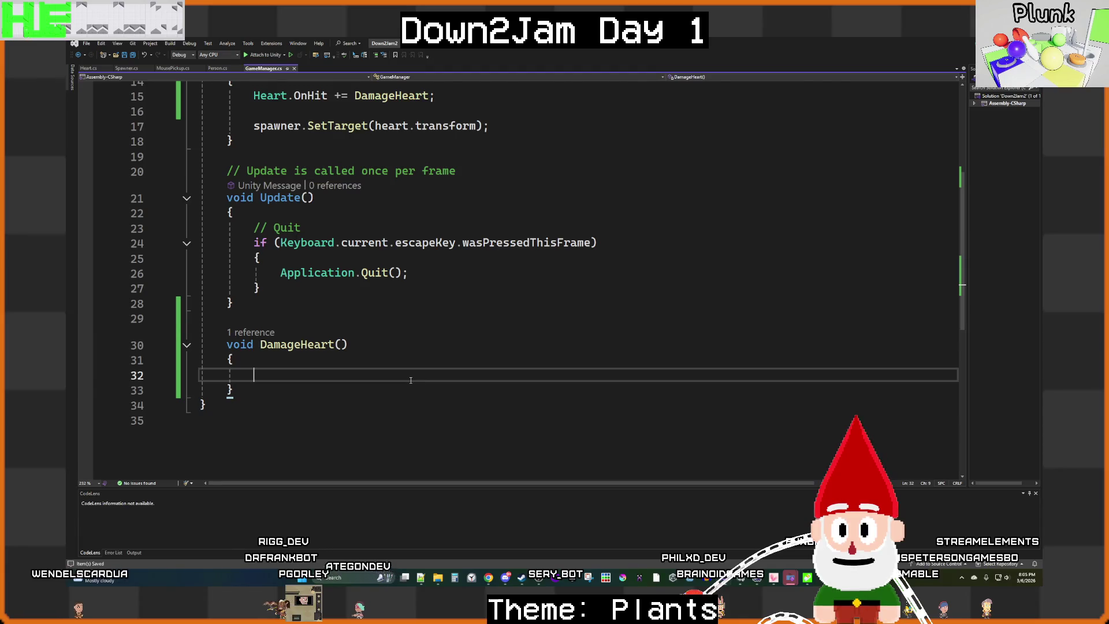
{"action": "scroll", "coordinate": [410, 380], "scroll_direction": "up", "scroll_amount": 2}
{"action": "scroll", "coordinate": [590, 426], "scroll_direction": "down", "scroll_amount": 3}
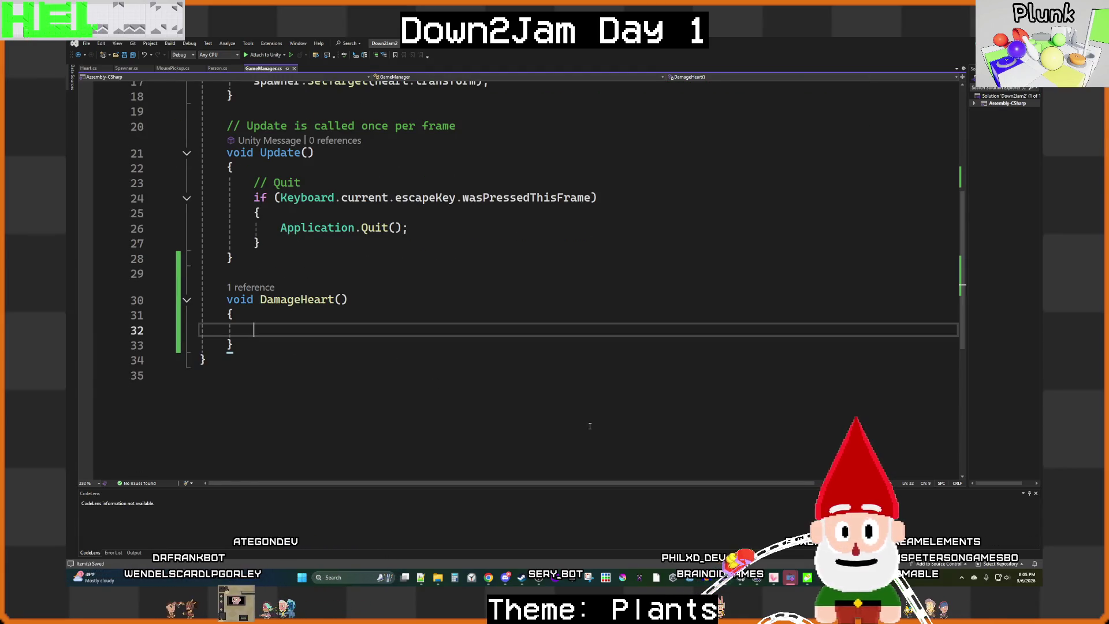
{"action": "mouse_move", "coordinate": [789, 576]}
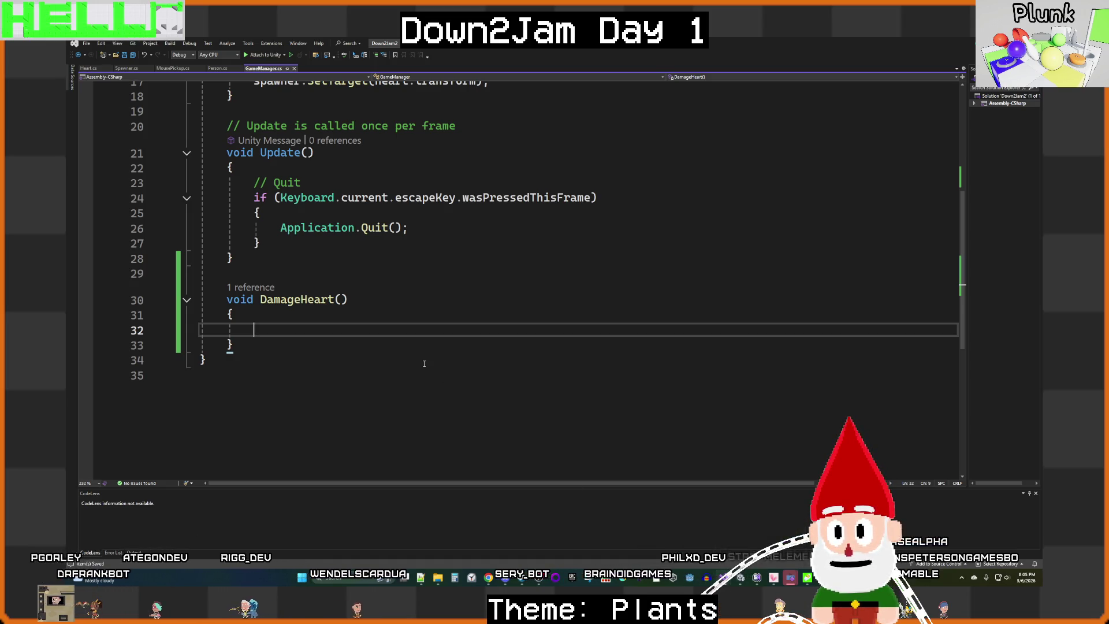
{"action": "scroll", "coordinate": [424, 363], "scroll_direction": "up", "scroll_amount": 3}
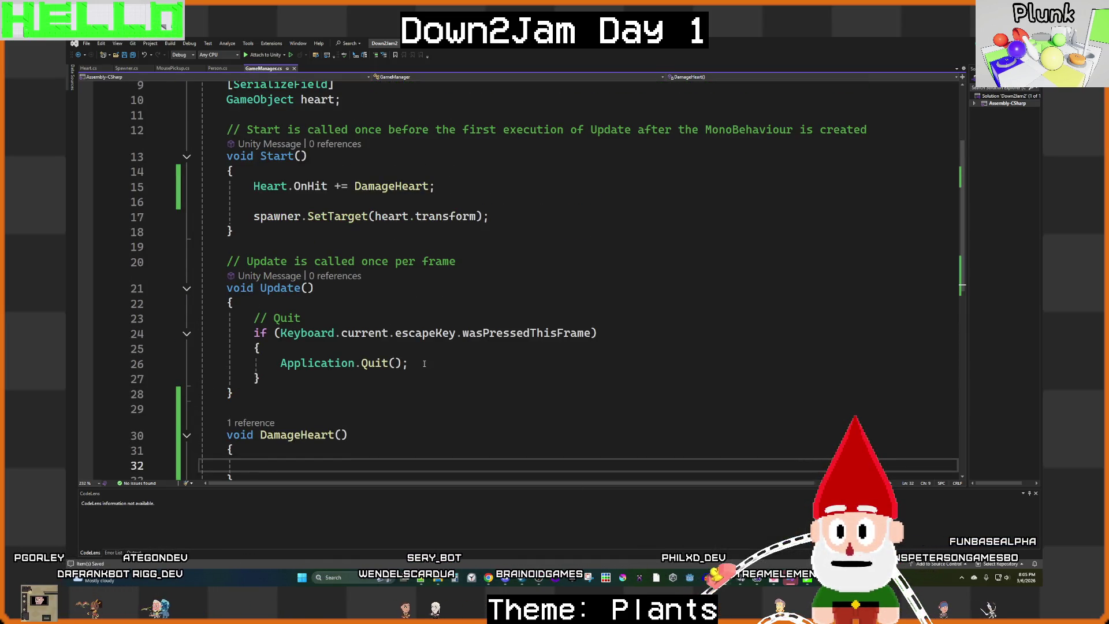
{"action": "scroll", "coordinate": [424, 363], "scroll_direction": "up", "scroll_amount": 2}
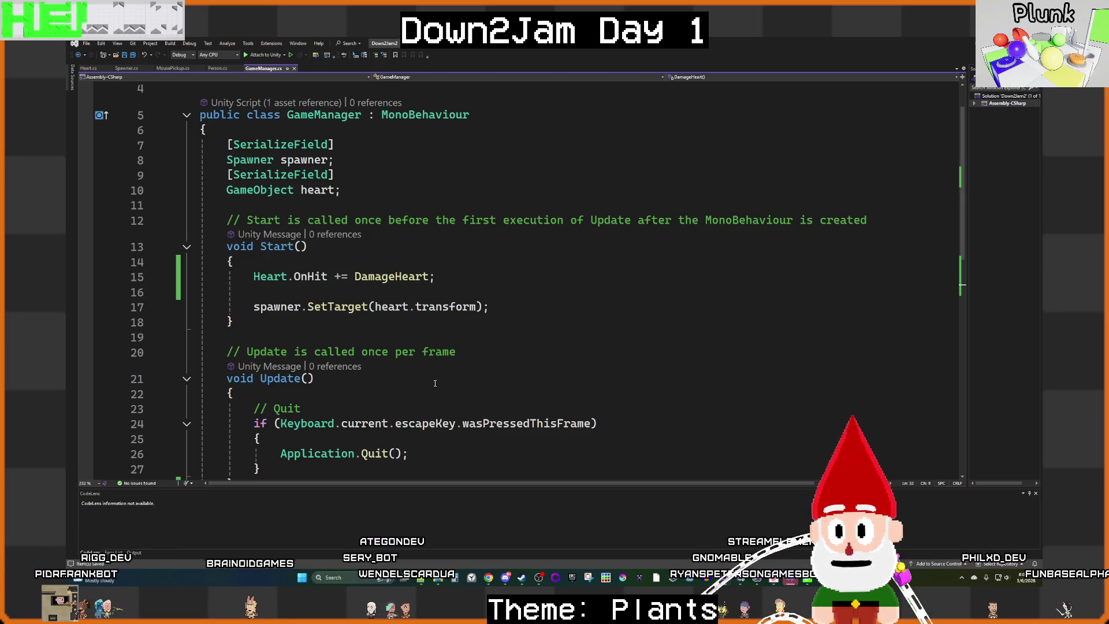
{"action": "scroll", "coordinate": [435, 383], "scroll_direction": "down", "scroll_amount": 3}
{"action": "scroll", "coordinate": [435, 382], "scroll_direction": "up", "scroll_amount": 2}
{"action": "scroll", "coordinate": [435, 383], "scroll_direction": "down", "scroll_amount": 2}
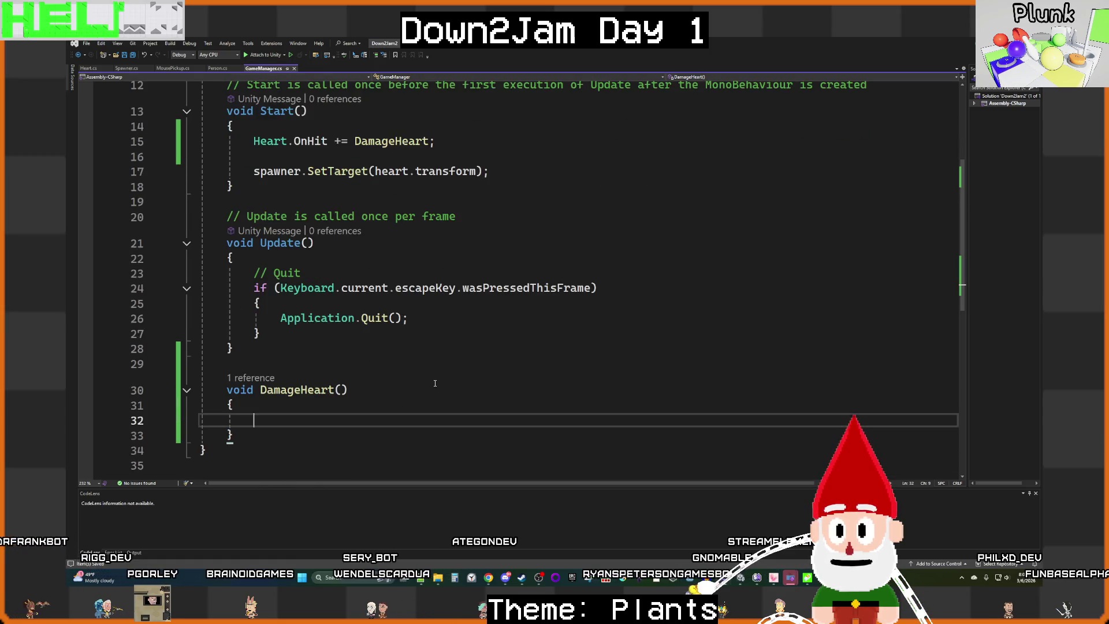
{"action": "scroll", "coordinate": [434, 383], "scroll_direction": "up", "scroll_amount": 4}
{"action": "left_click", "coordinate": [350, 242]}
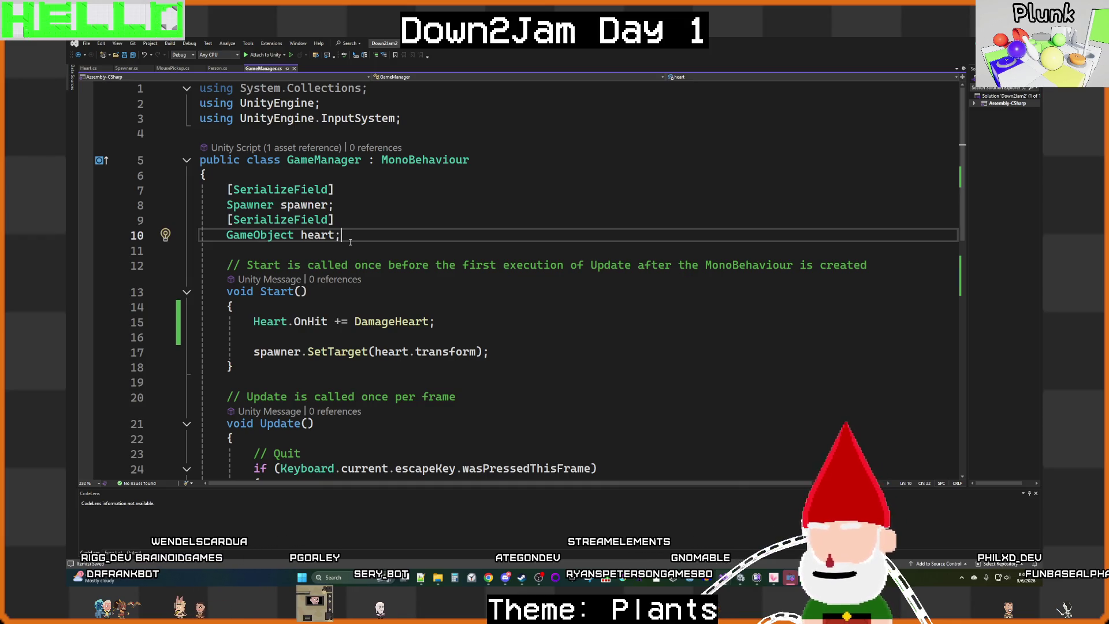
Step: Add an int lives = 3; field and lives--; inside DamageHeart
{"action": "key", "text": "Return"}
{"action": "key", "text": "Return"}
{"action": "type", "text": "int lives"}
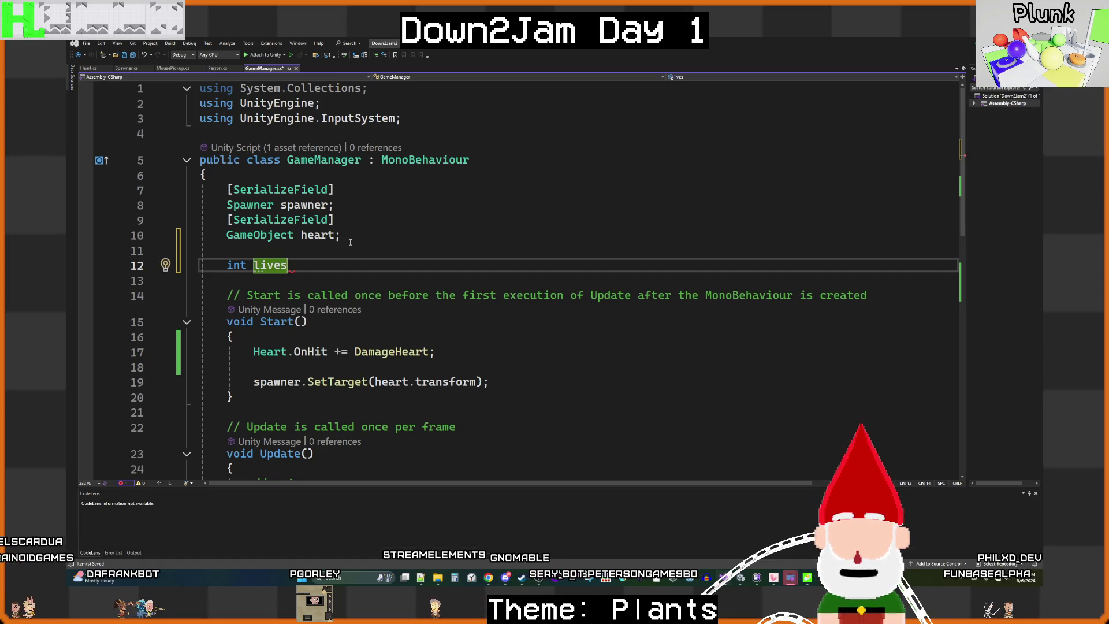
{"action": "type", "text": " = 3;"}
{"action": "scroll", "coordinate": [373, 365], "scroll_direction": "down", "scroll_amount": 4}
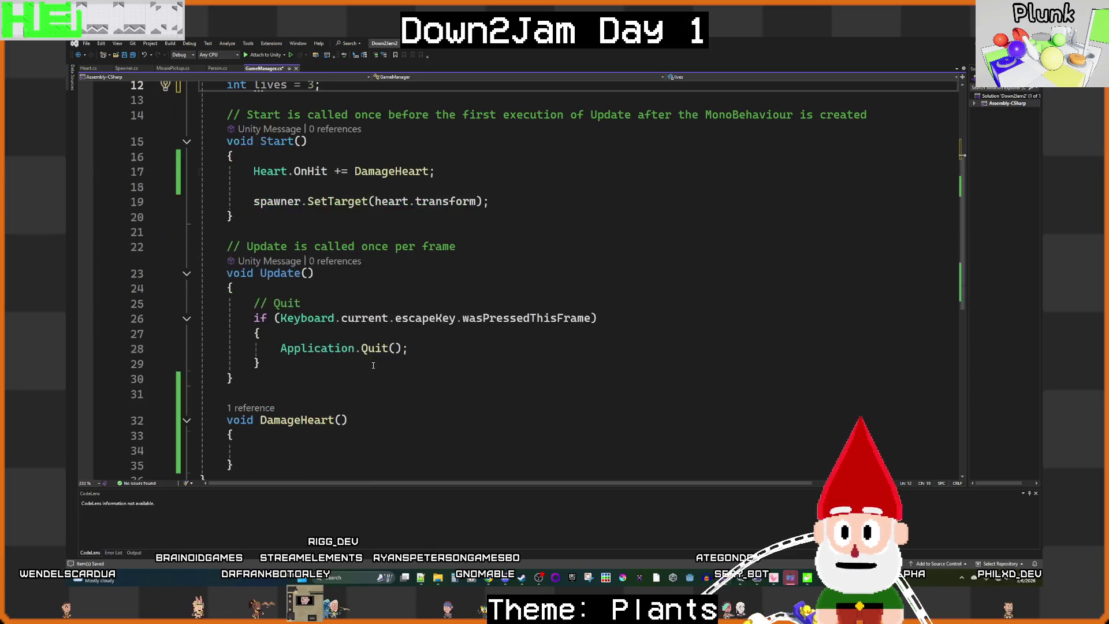
{"action": "scroll", "coordinate": [373, 365], "scroll_direction": "down", "scroll_amount": 2}
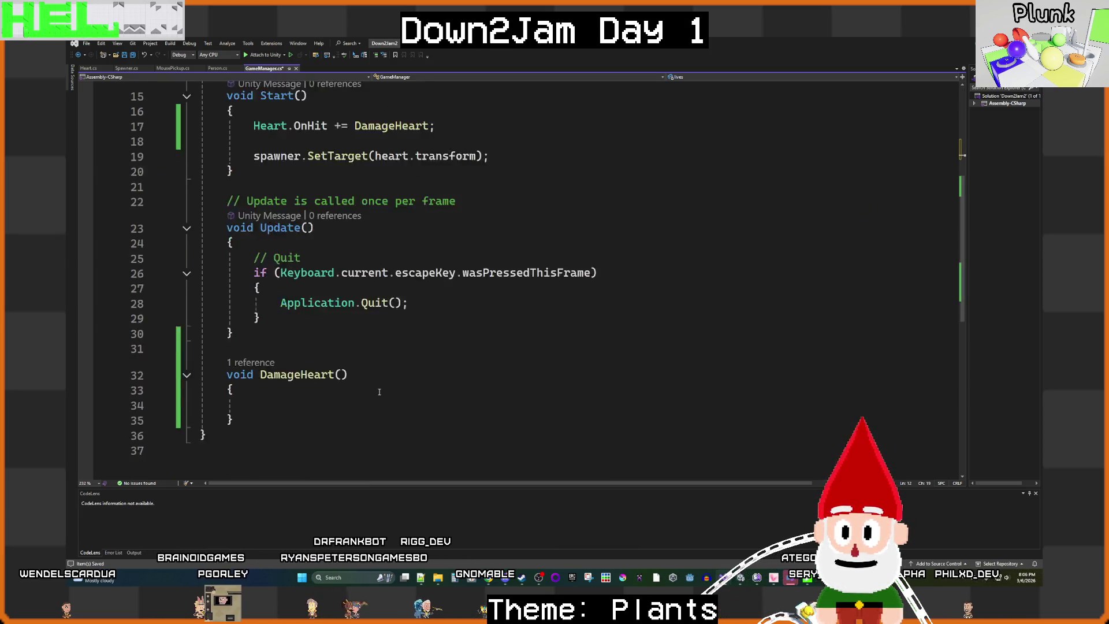
{"action": "left_click", "coordinate": [293, 354]}
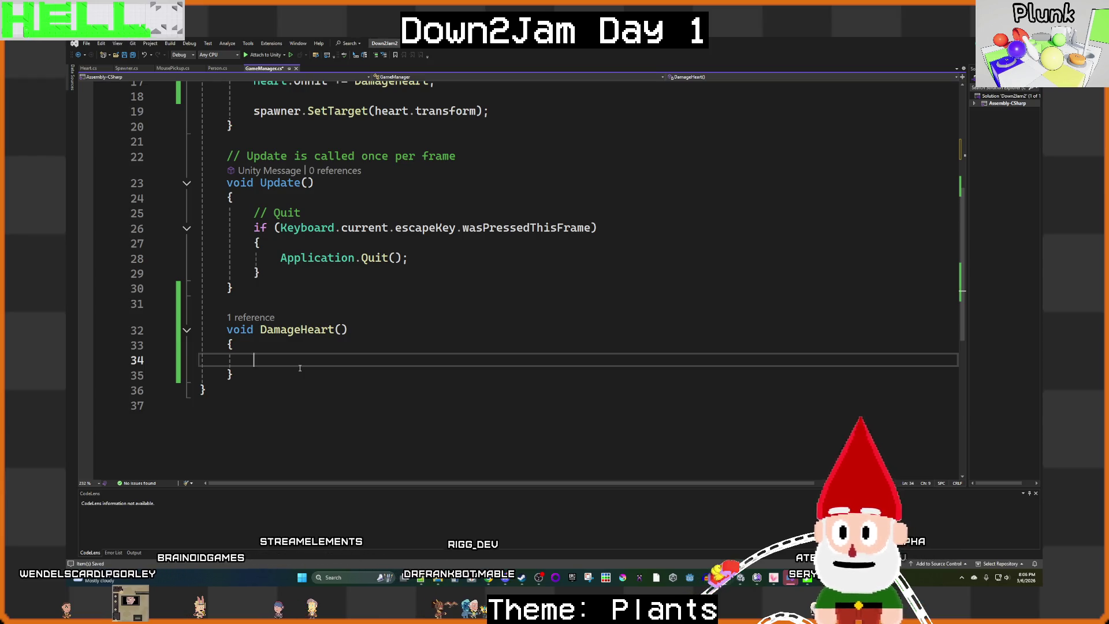
{"action": "type", "text": "live"}
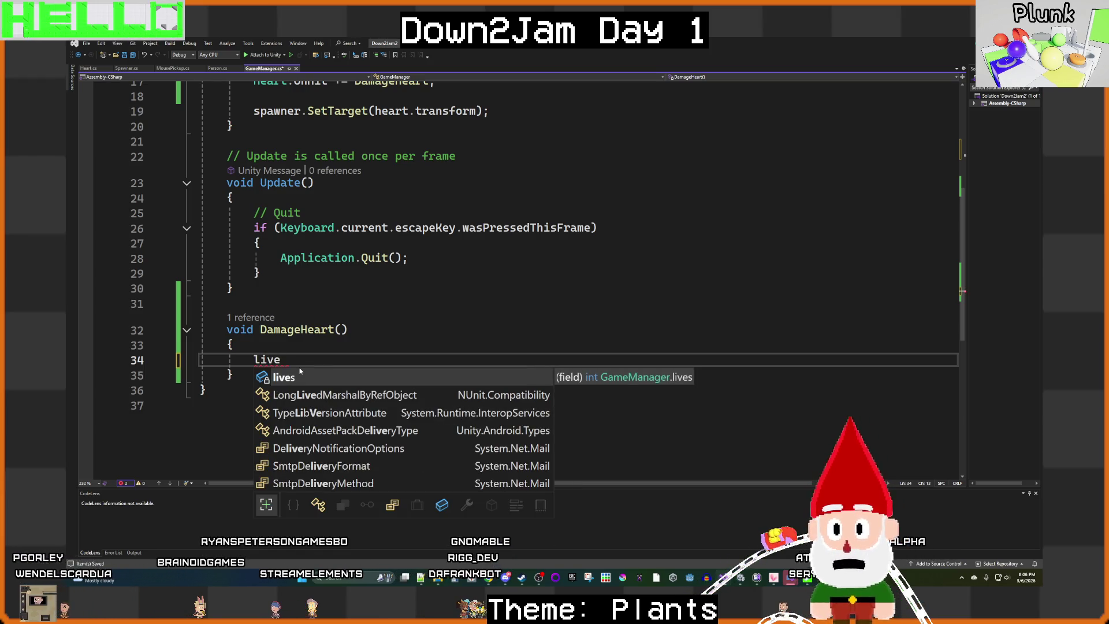
{"action": "type", "text": "s"}
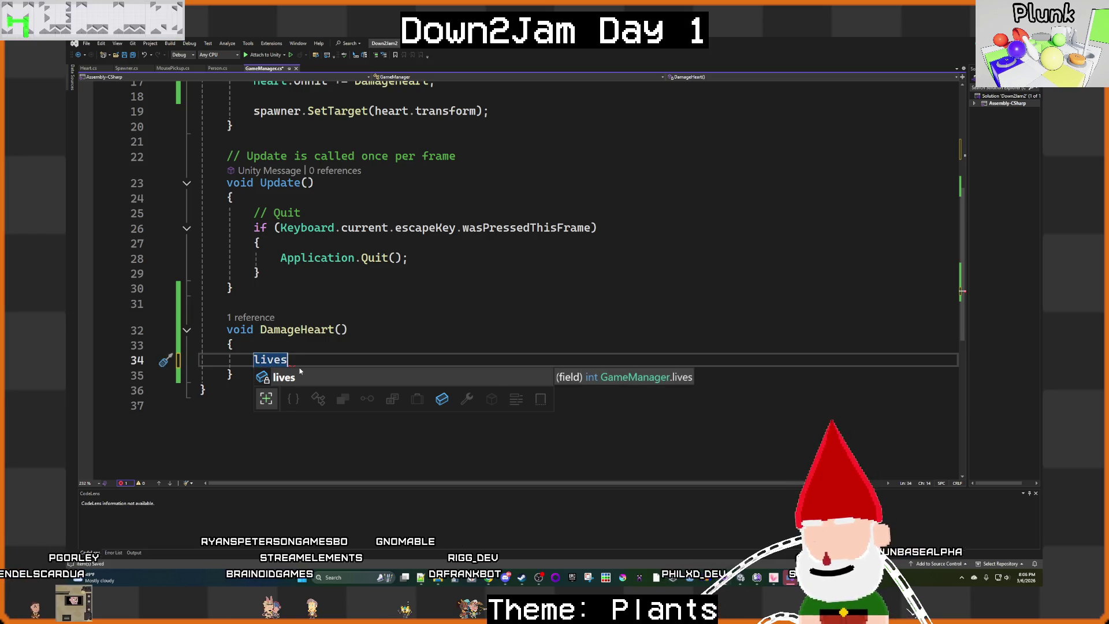
{"action": "type", "text": "--;"}
Step: Start an if (lives == 0) block below the quit check in Update
{"action": "left_click", "coordinate": [317, 271]}
{"action": "key", "text": "Return"}
{"action": "key", "text": "Return"}
{"action": "type", "text": "if("}
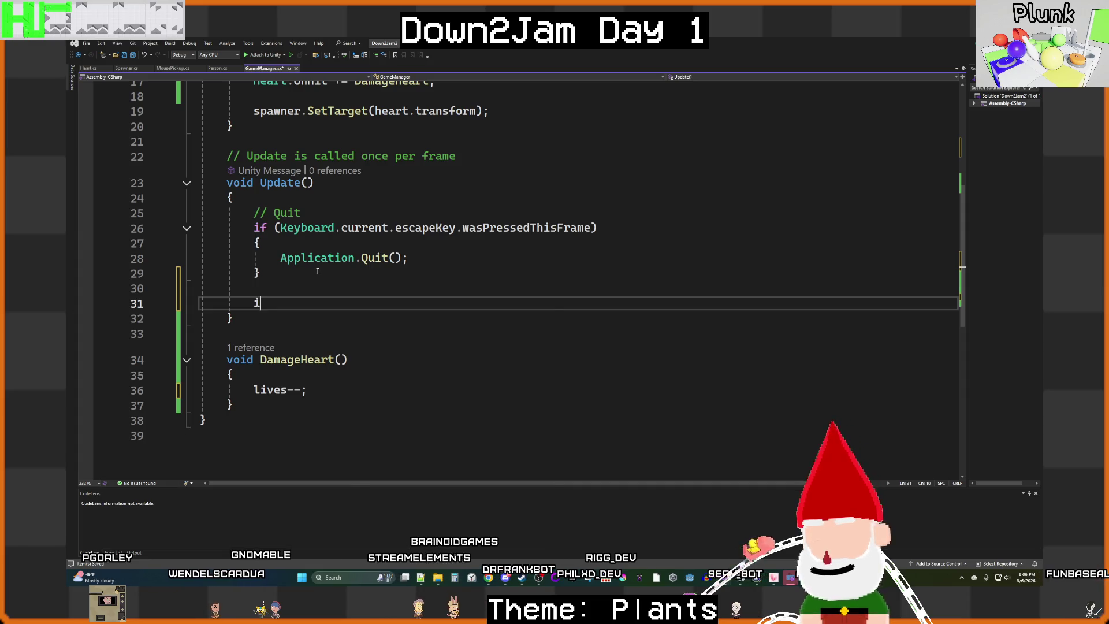
{"action": "key", "text": "Return"}
{"action": "type", "text": "{"}
{"action": "key", "text": "Return"}
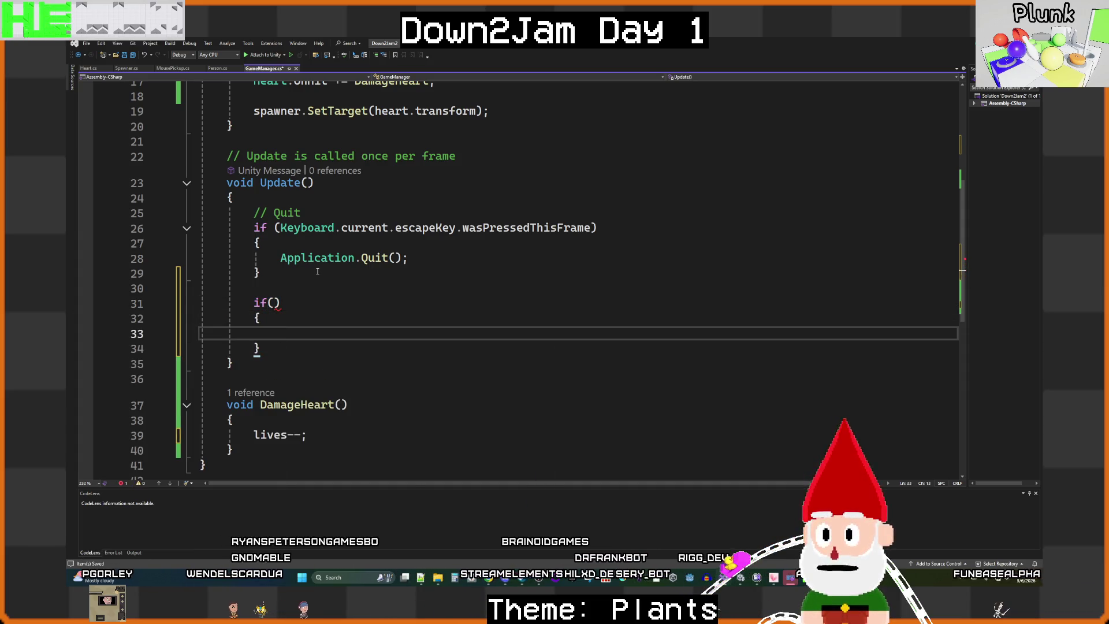
{"action": "left_click", "coordinate": [273, 302]}
{"action": "type", "text": "lives"}
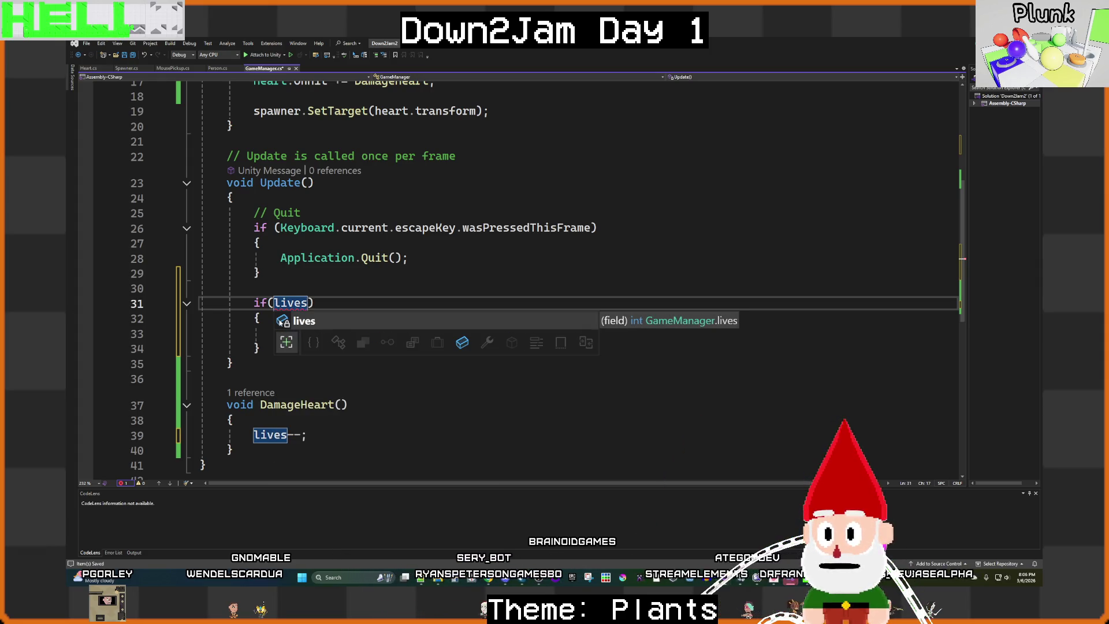
{"action": "type", "text": " == 0"}
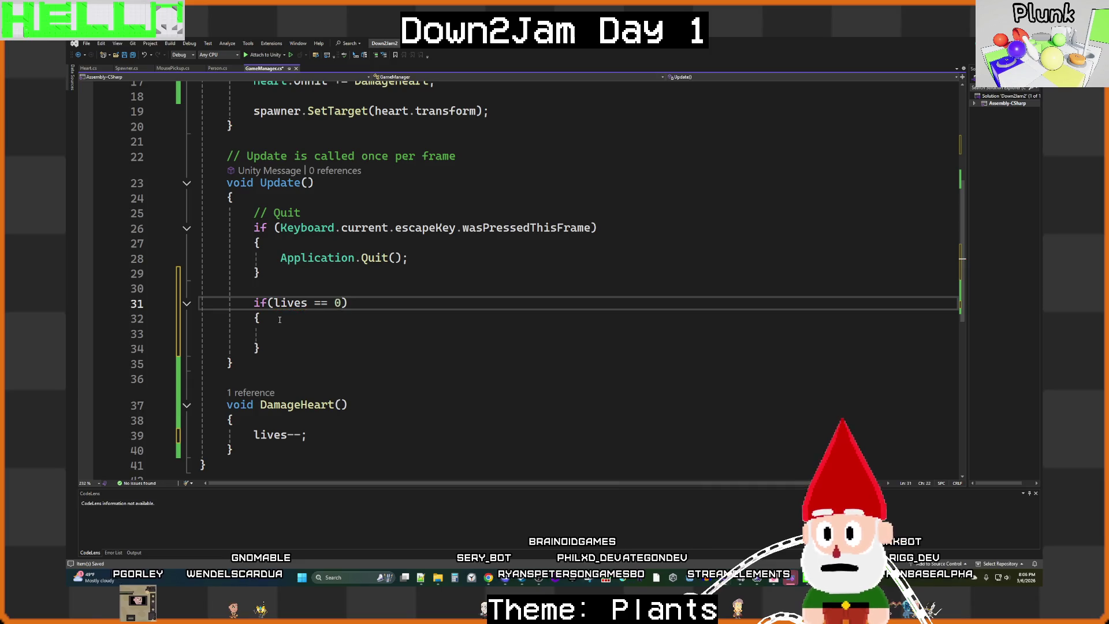
Step: Delete the int lives = 3; field and the empty if (lives == 0) block
{"action": "scroll", "coordinate": [380, 295], "scroll_direction": "up", "scroll_amount": 3}
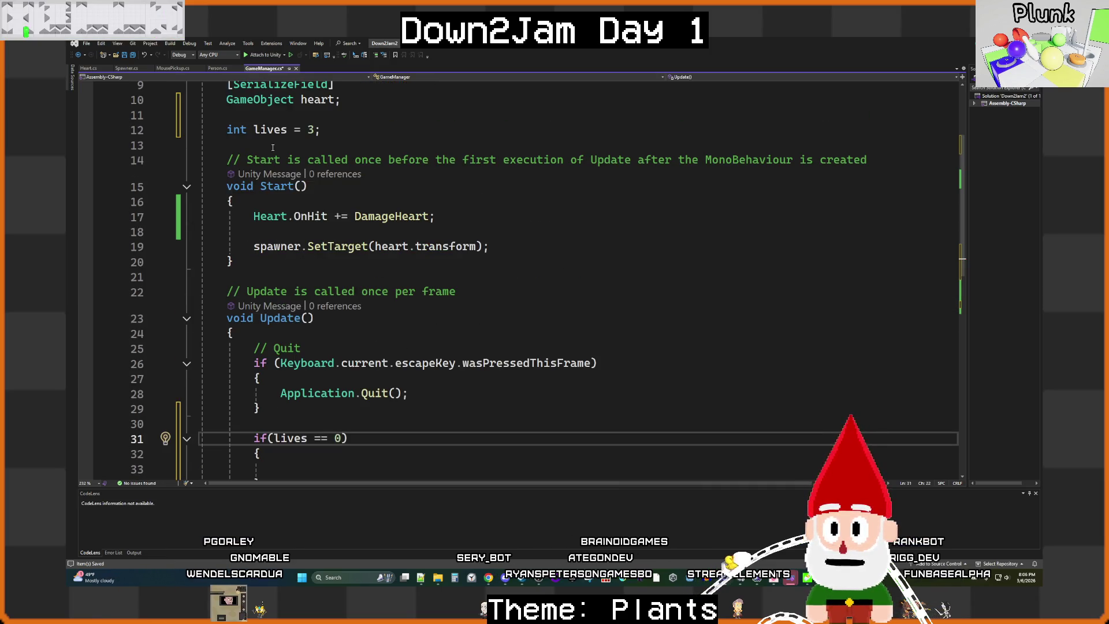
{"action": "left_click_drag", "start_coordinate": [329, 129], "coordinate": [148, 127]}
{"action": "key", "text": "BackSpace"}
{"action": "key", "text": "BackSpace"}
{"action": "key", "text": "BackSpace"}
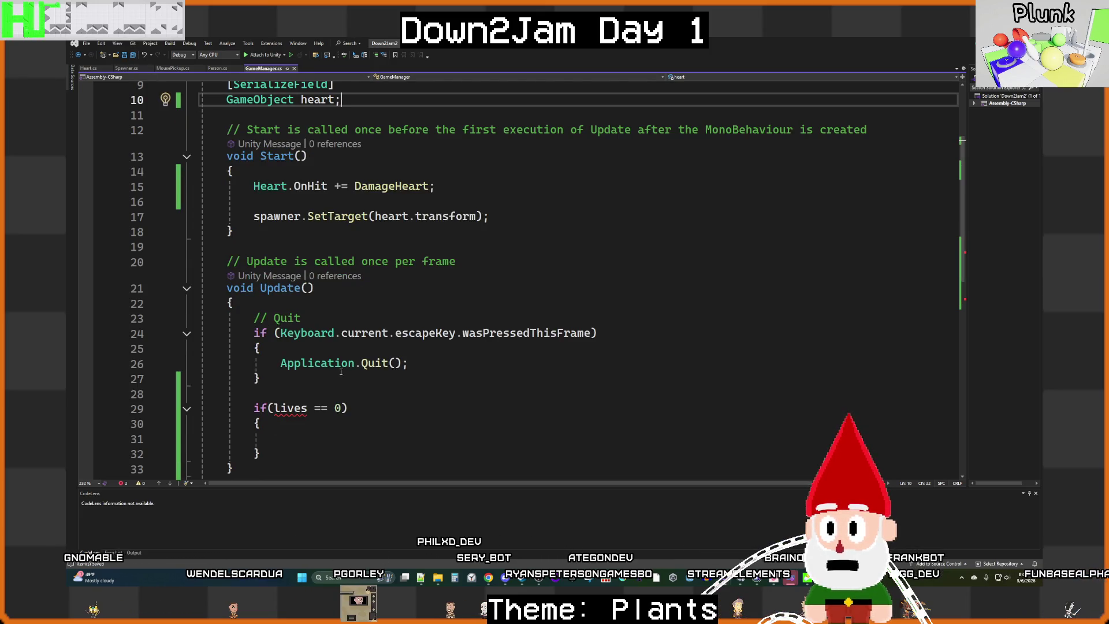
{"action": "scroll", "coordinate": [341, 371], "scroll_direction": "down", "scroll_amount": 3}
{"action": "mouse_move", "coordinate": [261, 318]}
{"action": "left_mouse_down"}
{"action": "mouse_move", "coordinate": [196, 272]}
{"action": "mouse_move", "coordinate": [165, 267]}
{"action": "left_mouse_up"}
{"action": "key", "text": "BackSpace"}
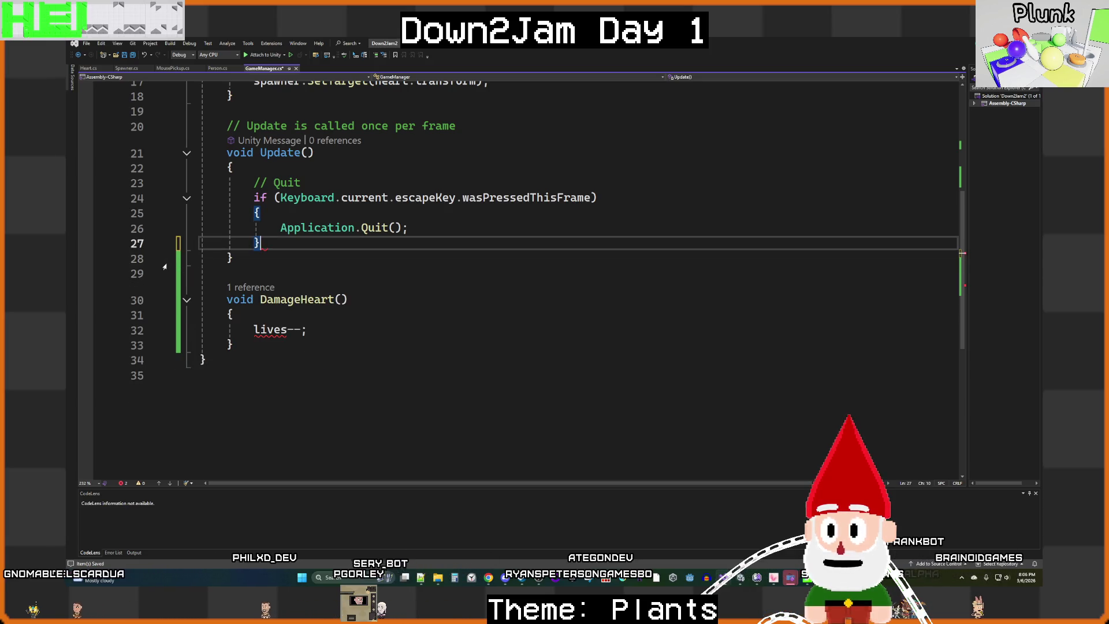
Step: Delete the lives--; statement from DamageHeart and save GameManager.cs
{"action": "left_click", "coordinate": [334, 331]}
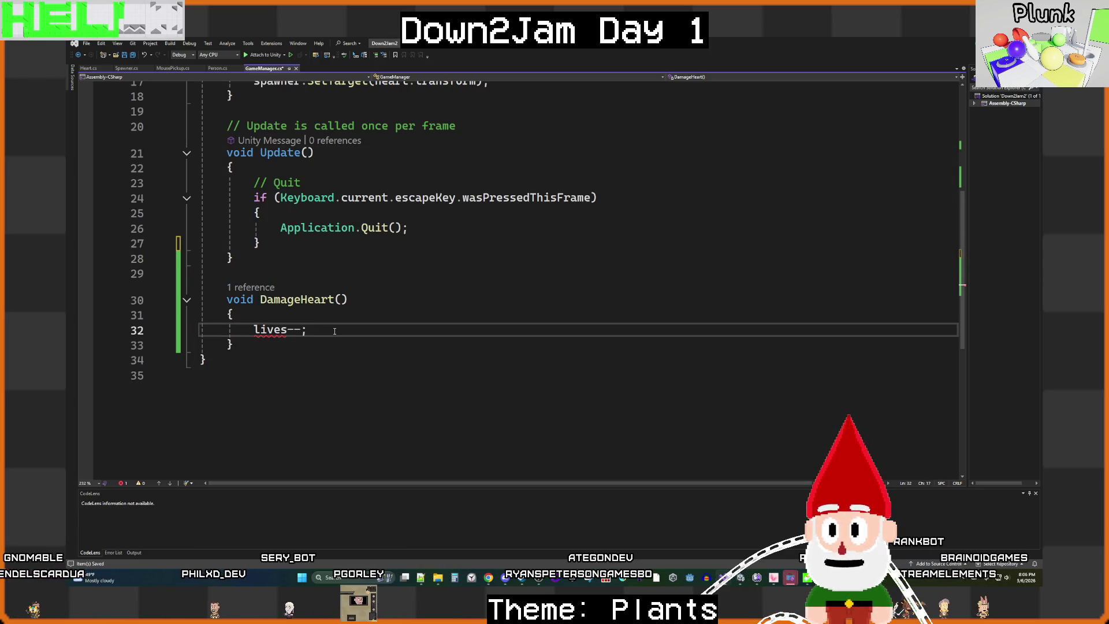
{"action": "left_click_drag", "start_coordinate": [315, 332], "coordinate": [260, 329]}
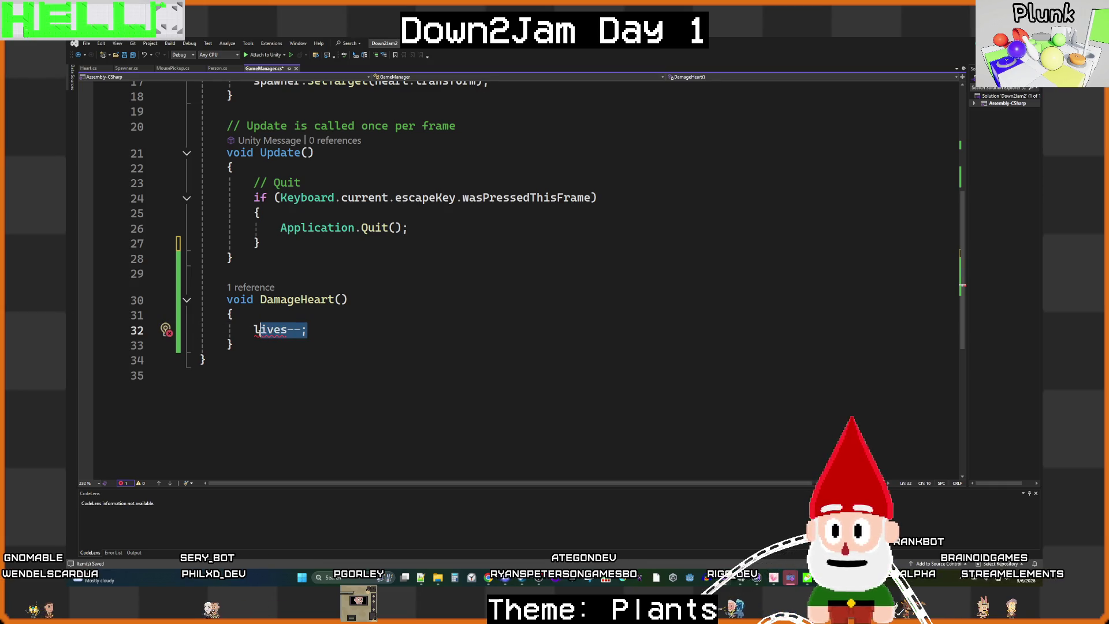
{"action": "mouse_move", "coordinate": [256, 336]}
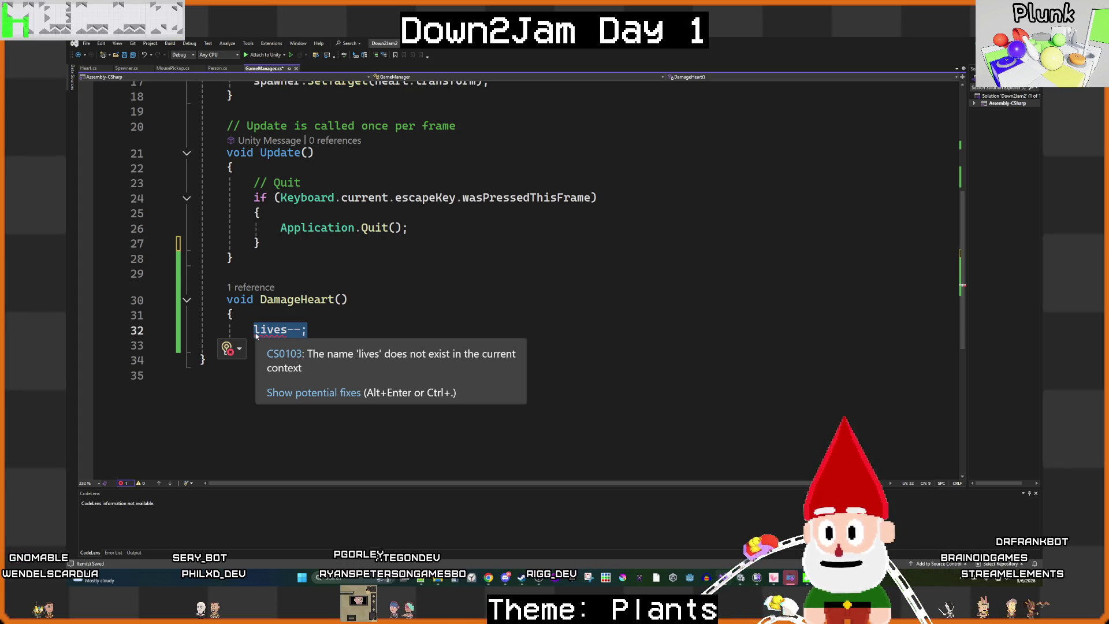
{"action": "key", "text": "BackSpace"}
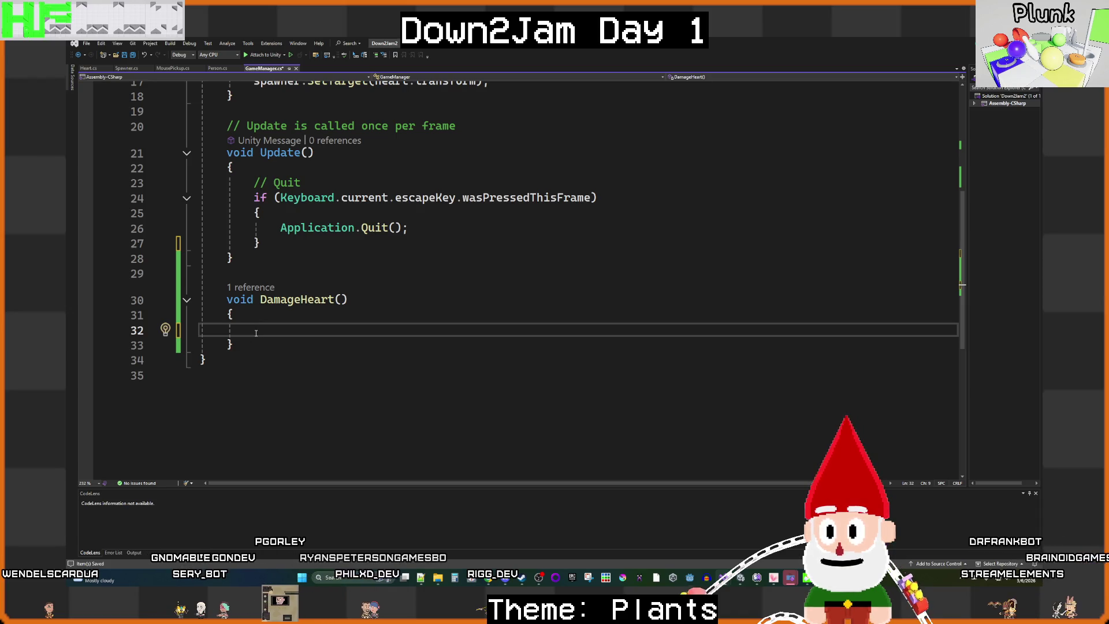
{"action": "key", "text": "ctrl+s"}
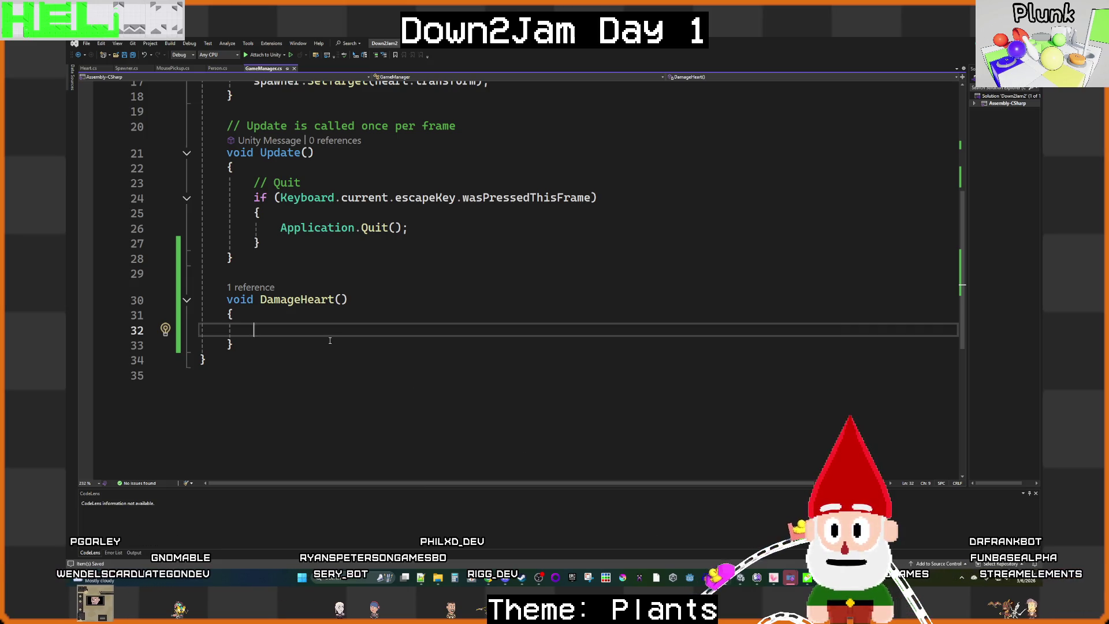
{"action": "scroll", "coordinate": [329, 340], "scroll_direction": "up", "scroll_amount": 5}
{"action": "scroll", "coordinate": [329, 341], "scroll_direction": "down", "scroll_amount": 5}
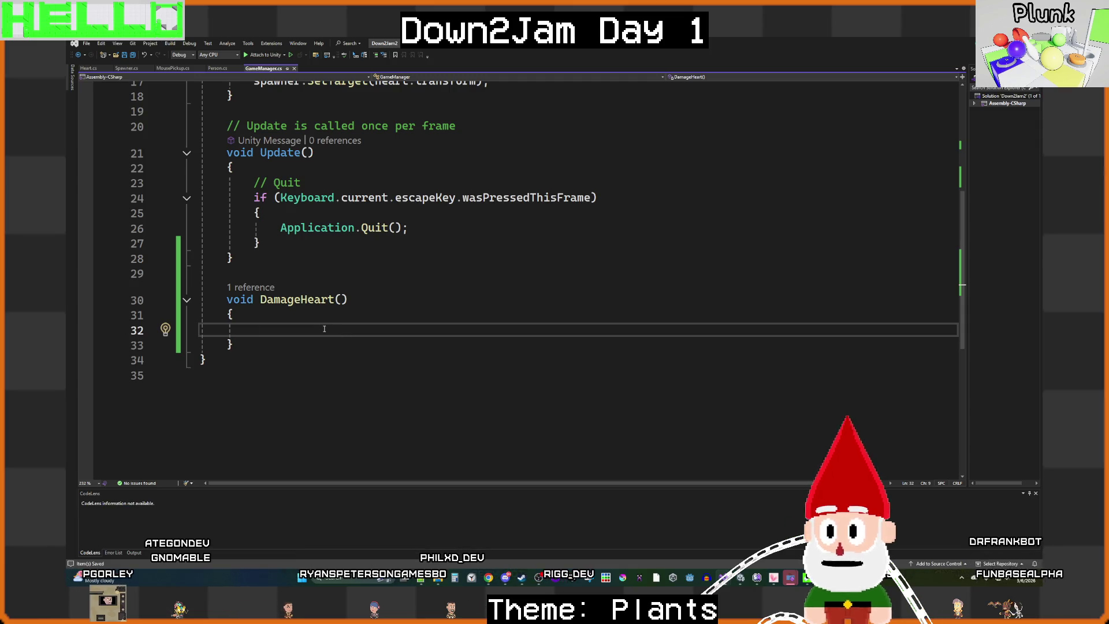
{"action": "scroll", "coordinate": [324, 328], "scroll_direction": "up", "scroll_amount": 5}
{"action": "left_click", "coordinate": [348, 237]}
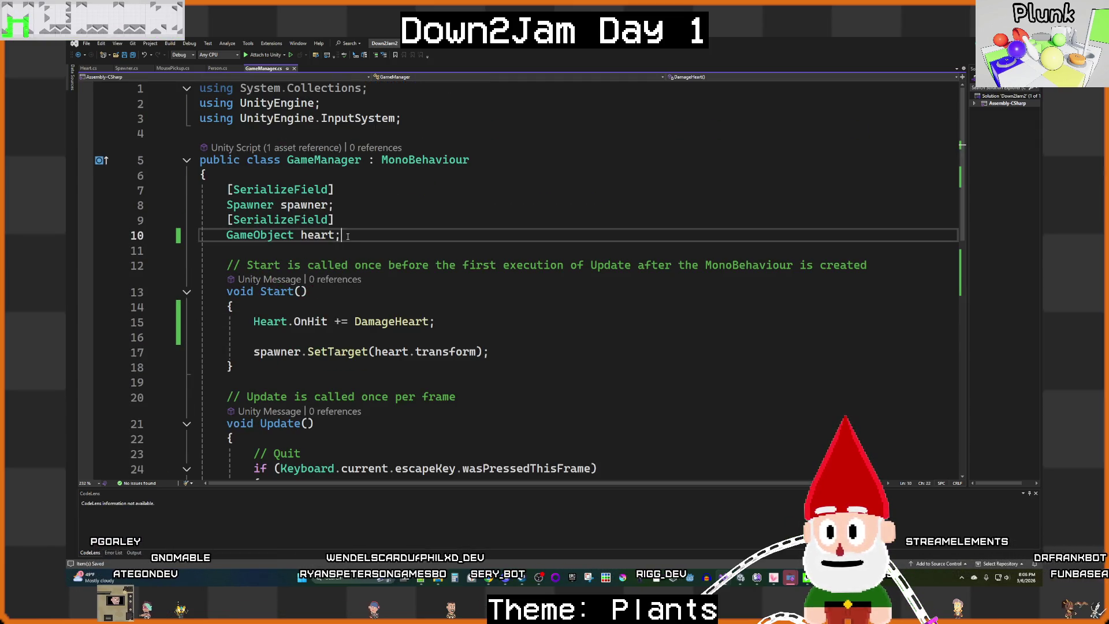
Step: Add a gameOverText GameObject field beside heart and save the script
{"action": "type", "text": ", Gam"}
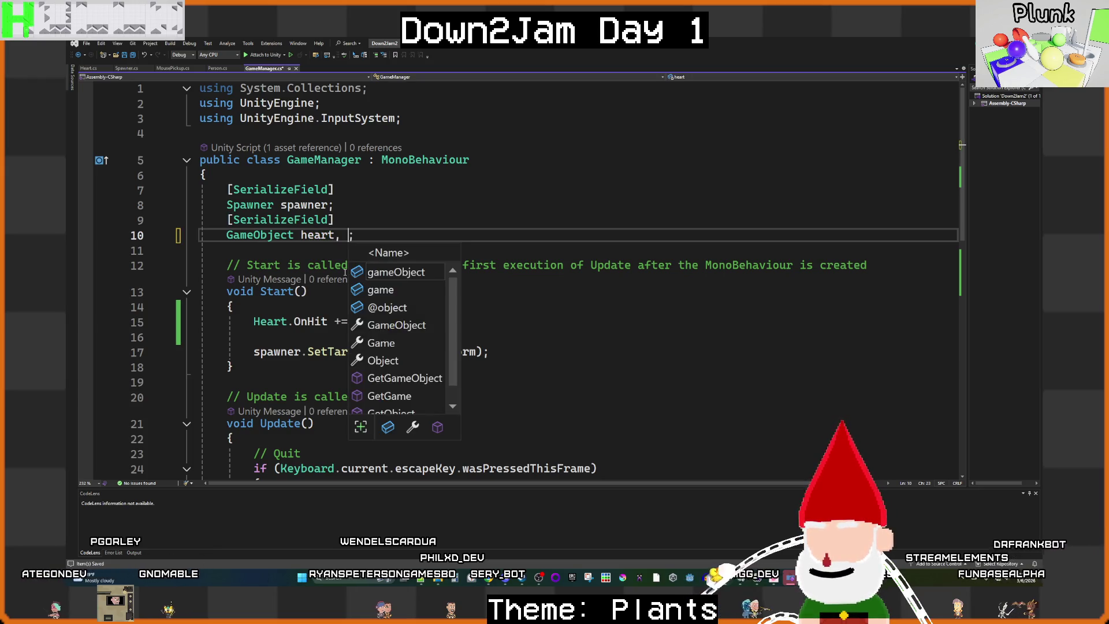
{"action": "key", "text": "BackSpace"}
{"action": "key", "text": "BackSpace"}
{"action": "key", "text": "BackSpace"}
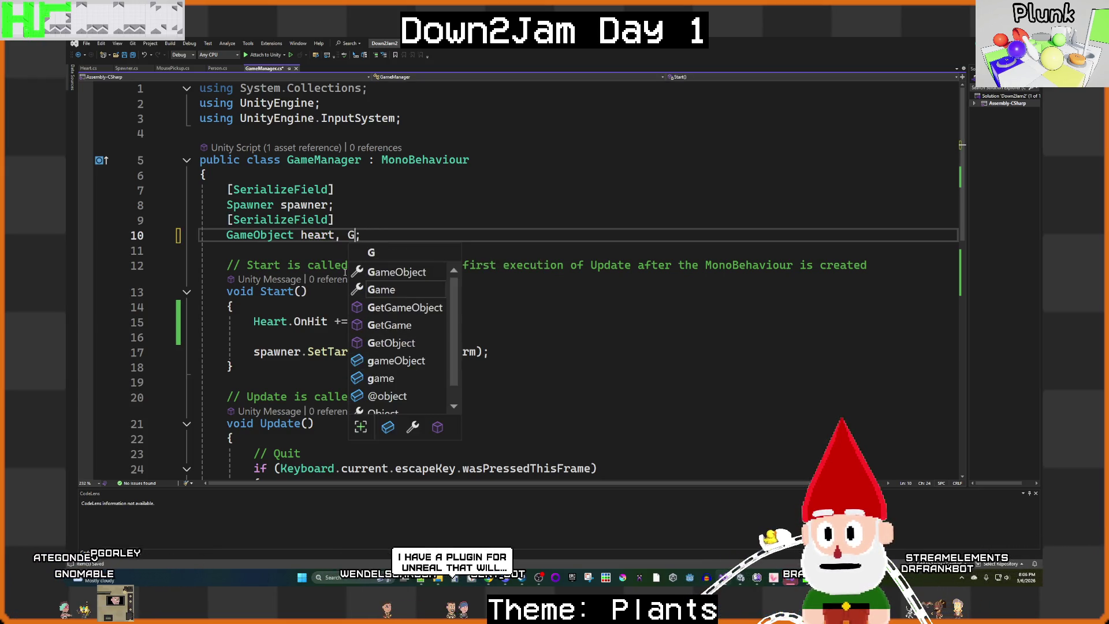
{"action": "type", "text": "gameOverText"}
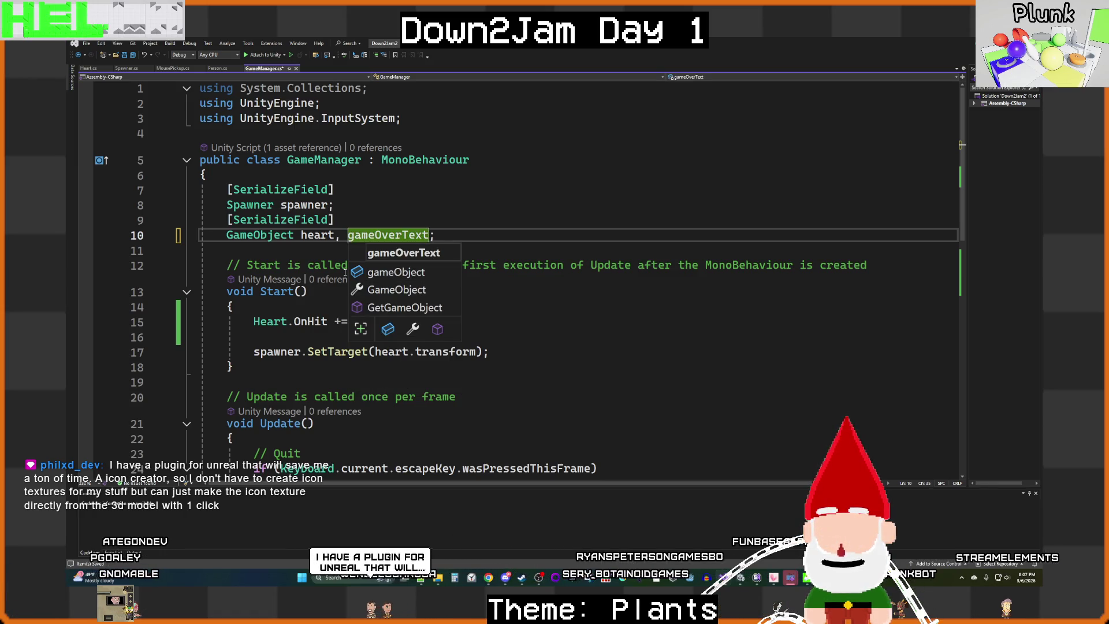
{"action": "left_click", "coordinate": [134, 55]}
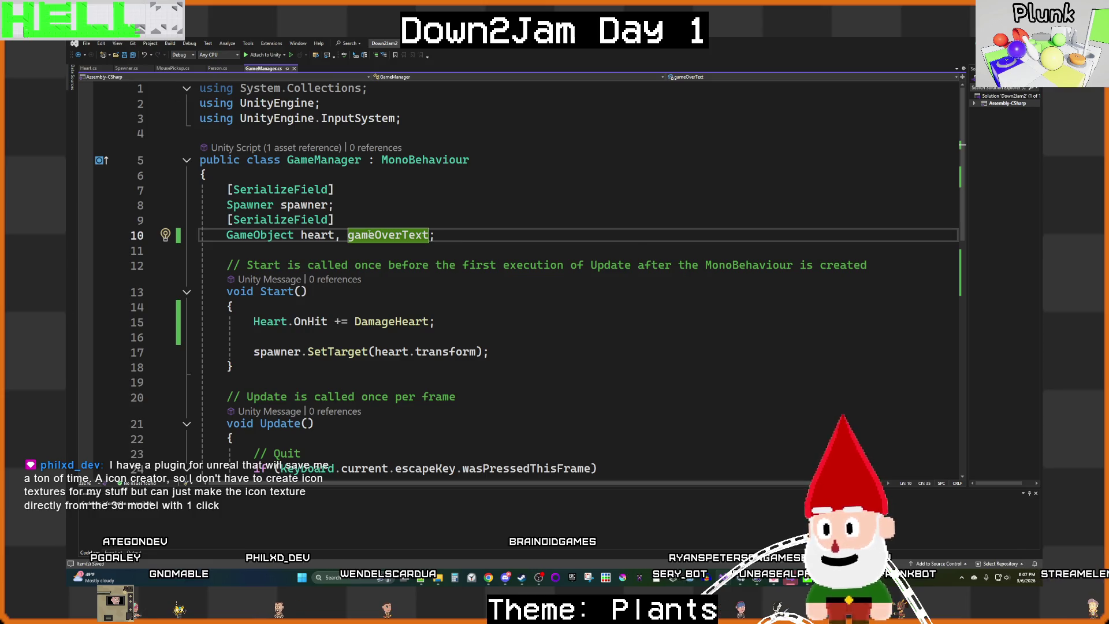
Step: Write gameOverText.SetActive(true); inside the DamageHeart method
{"action": "scroll", "coordinate": [361, 301], "scroll_direction": "down", "scroll_amount": 5}
{"action": "left_click", "coordinate": [352, 374]}
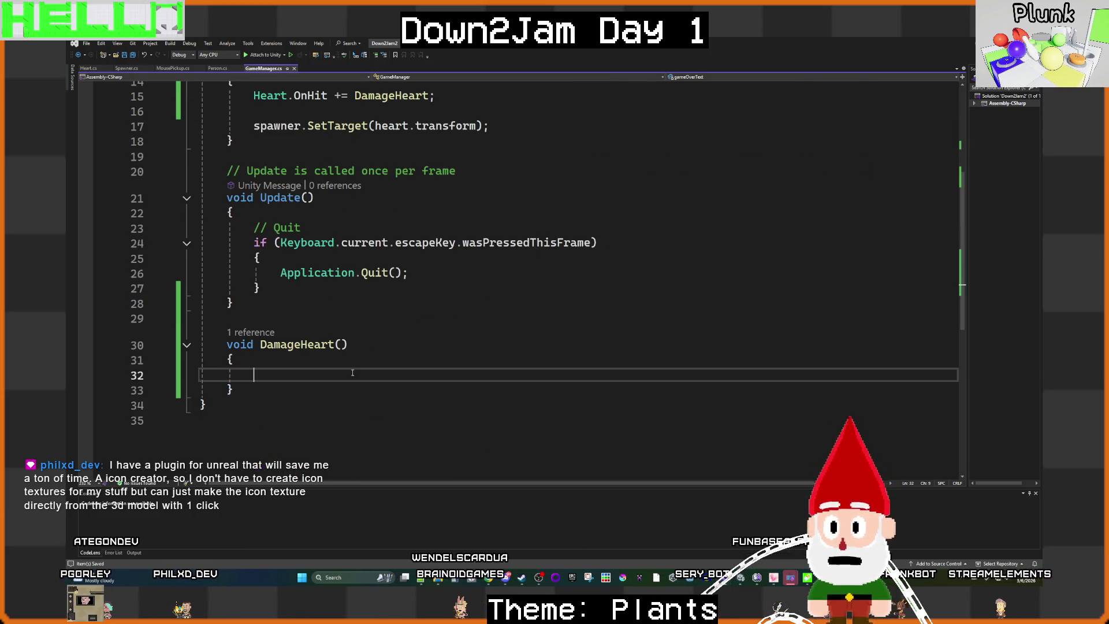
{"action": "type", "text": "gam"}
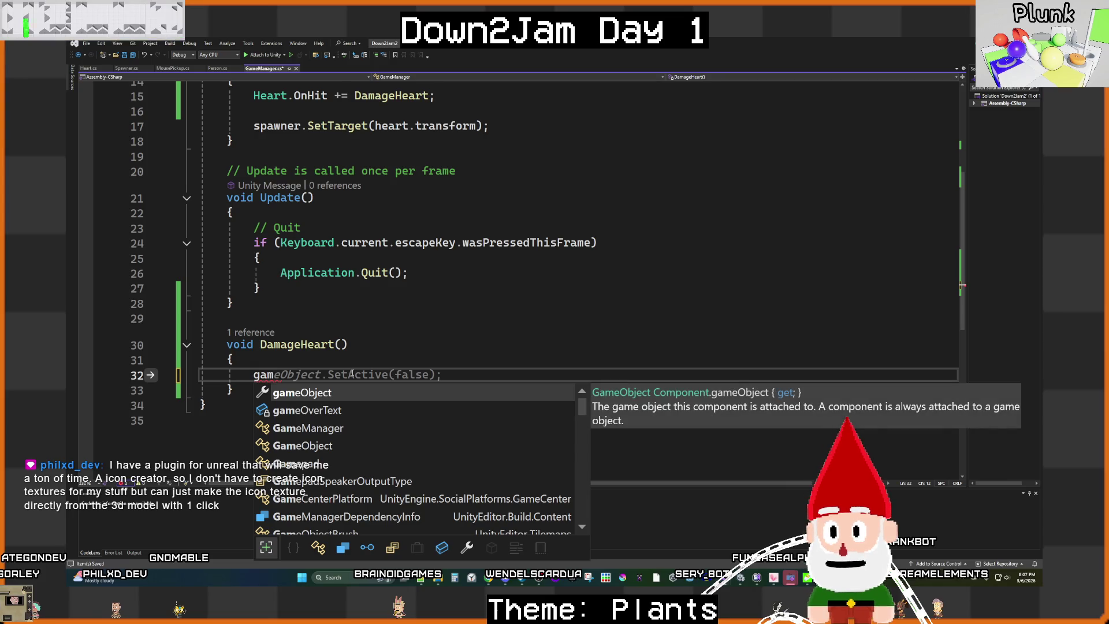
{"action": "key", "text": "Down"}
{"action": "key", "text": "Tab"}
{"action": "key", "text": "Tab"}
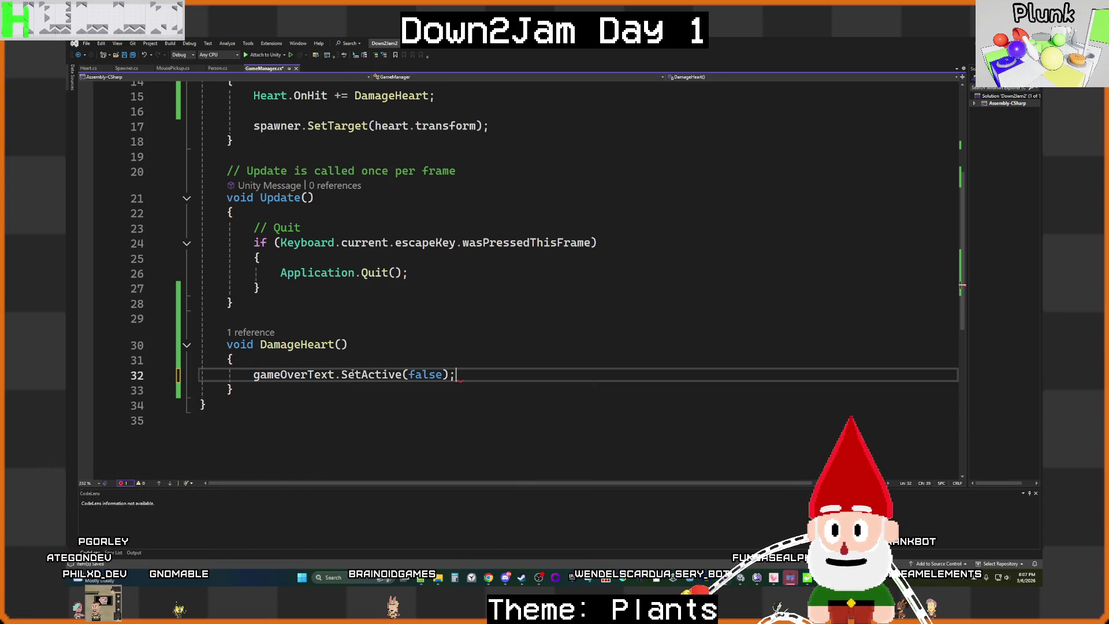
{"action": "double_click", "coordinate": [426, 377]}
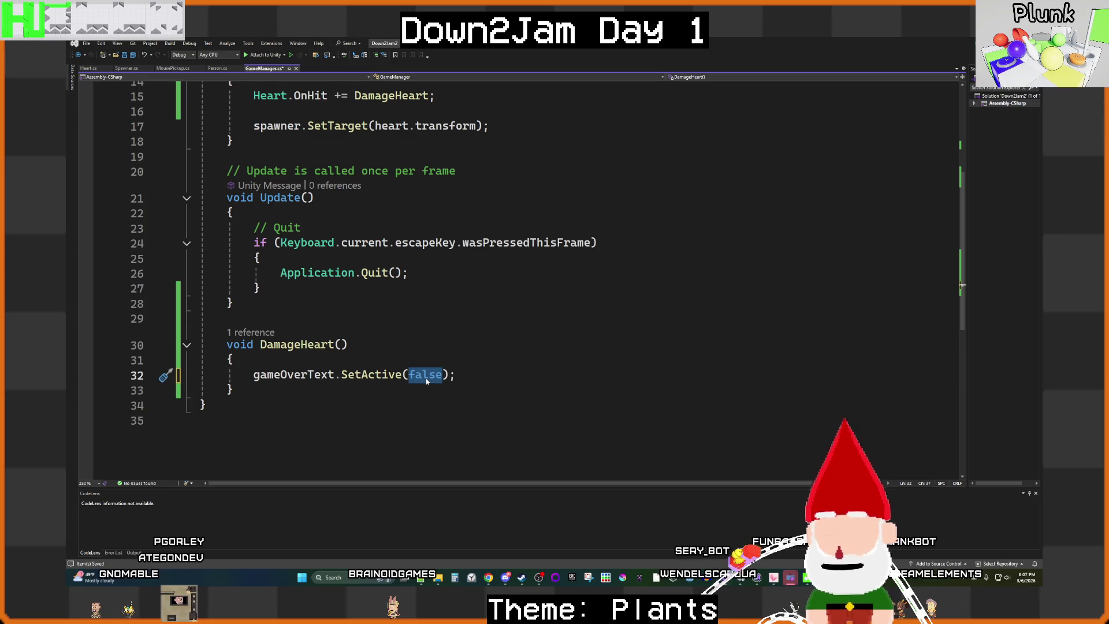
{"action": "type", "text": "true"}
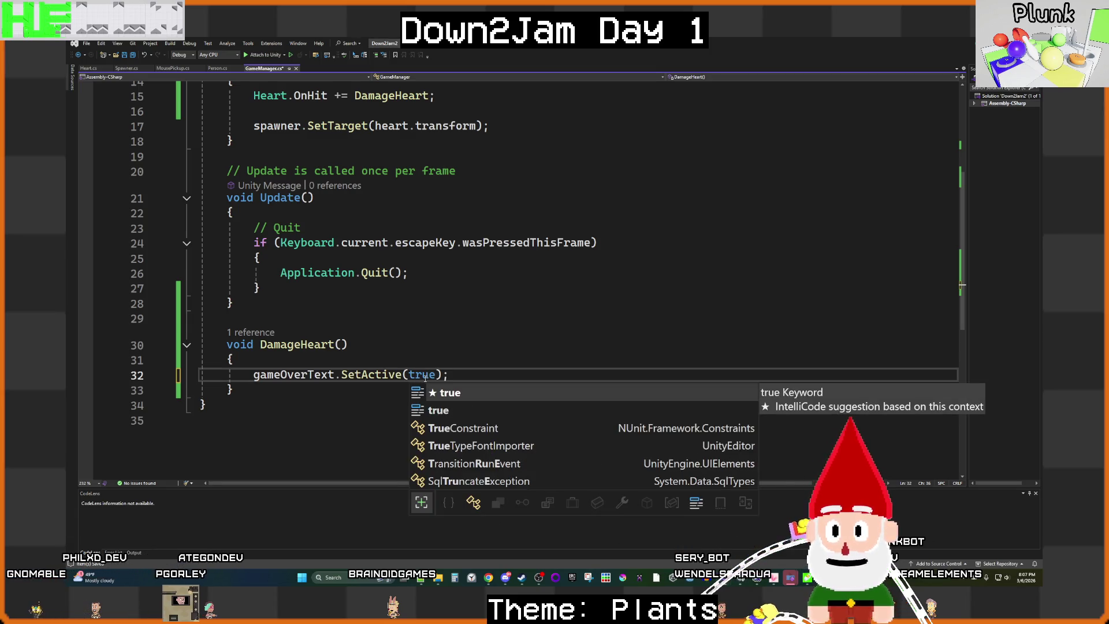
{"action": "key", "text": "End"}
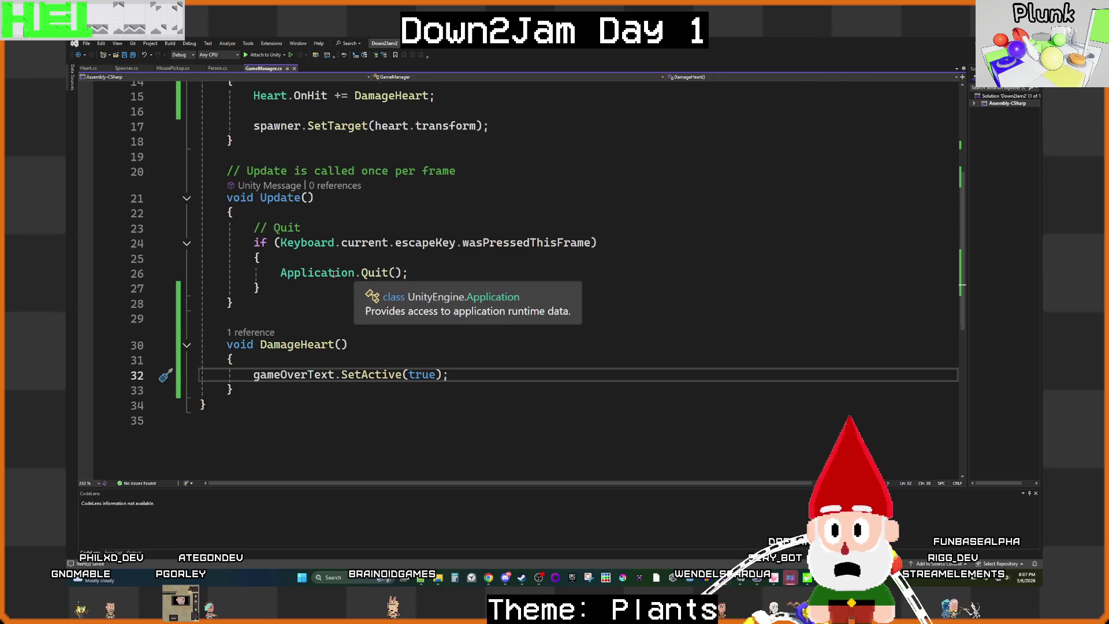
{"action": "scroll", "coordinate": [317, 272], "scroll_direction": "up", "scroll_amount": 3}
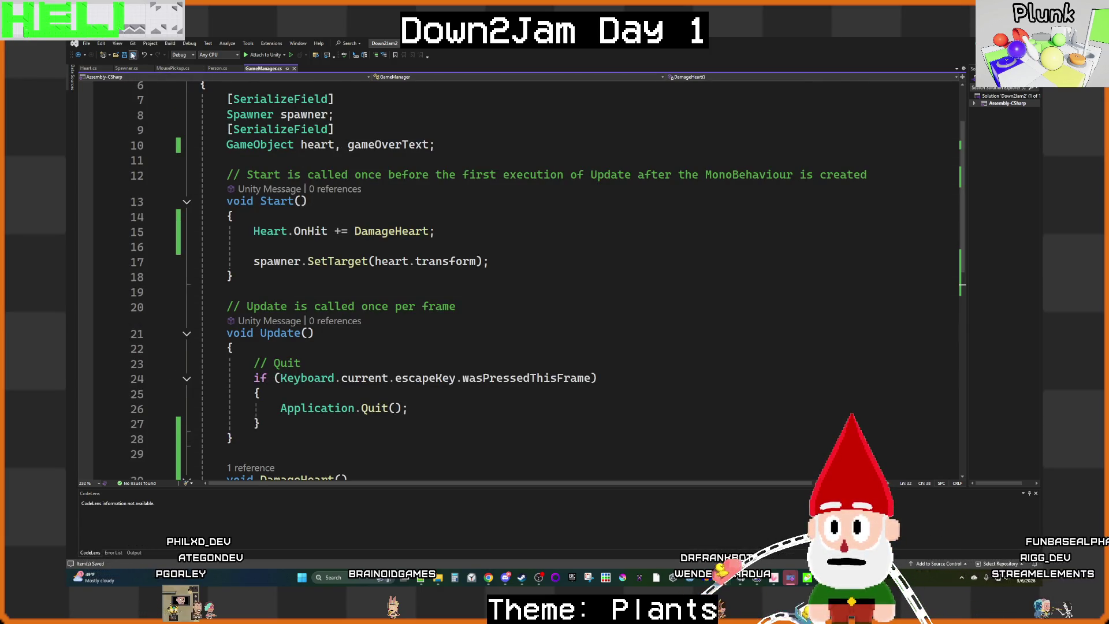
{"action": "scroll", "coordinate": [499, 303], "scroll_direction": "down", "scroll_amount": 3}
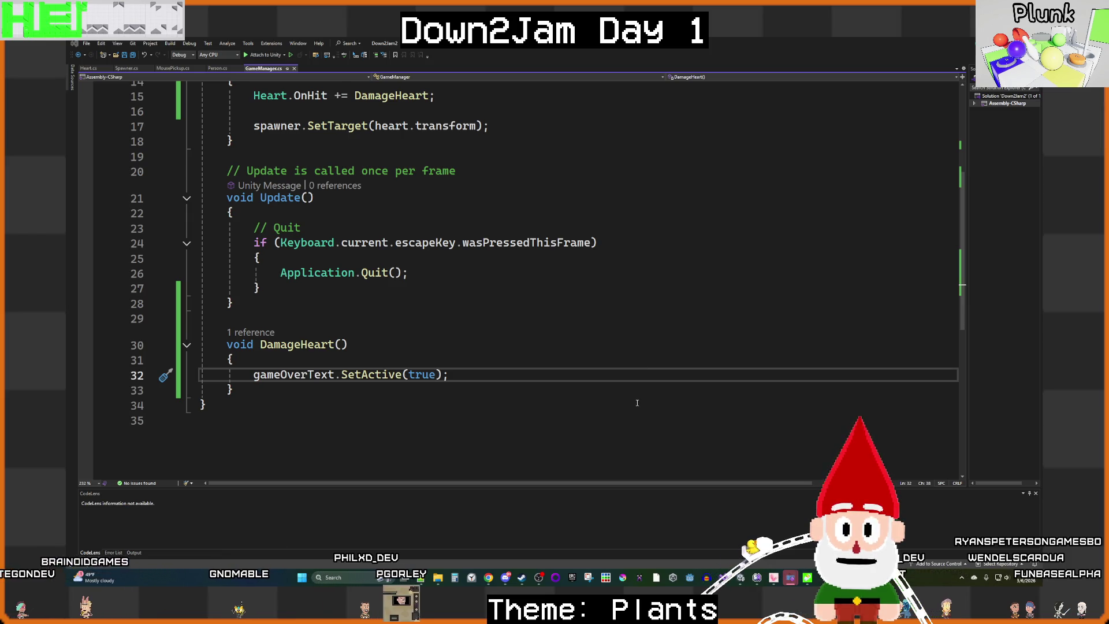
Step: Switch from Visual Studio back to the Unity editor
{"action": "mouse_move", "coordinate": [741, 585]}
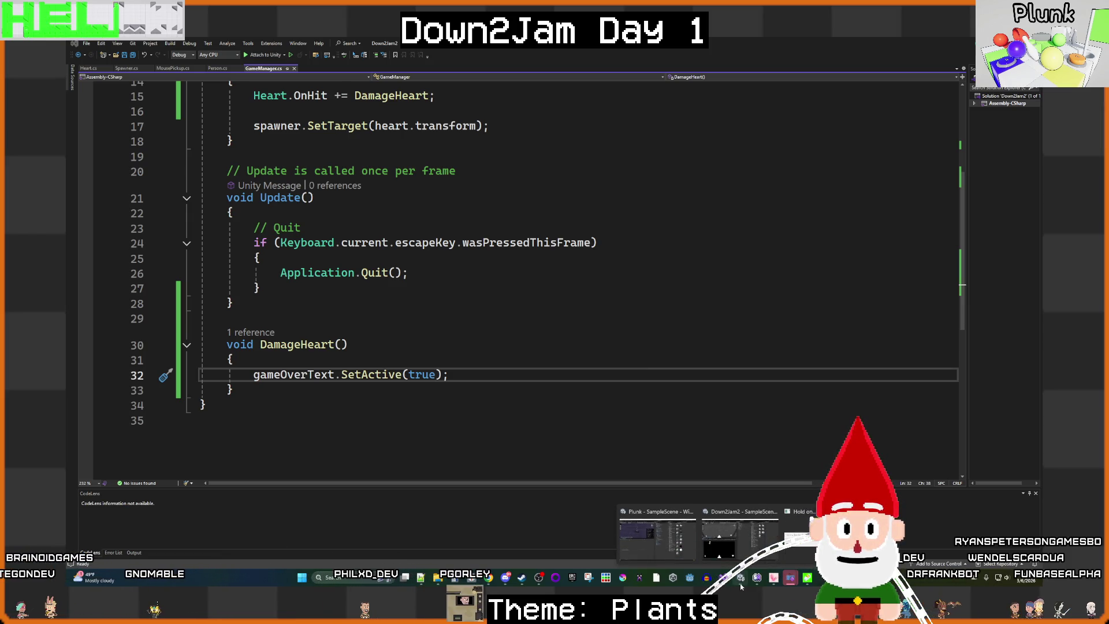
{"action": "left_click", "coordinate": [740, 582]}
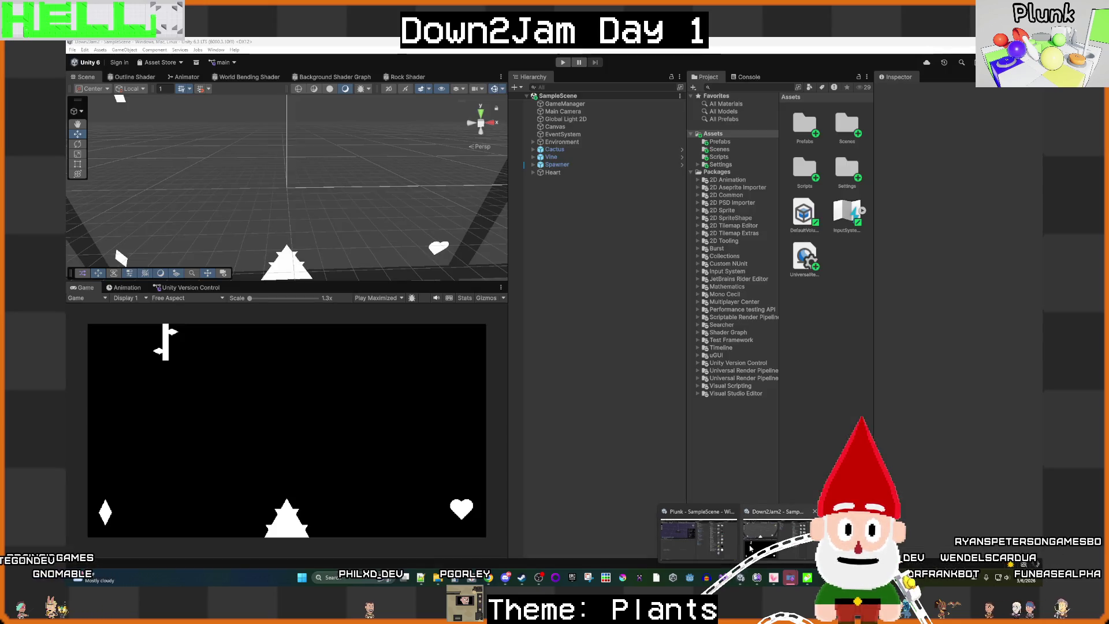
{"action": "key", "text": "alt+Tab"}
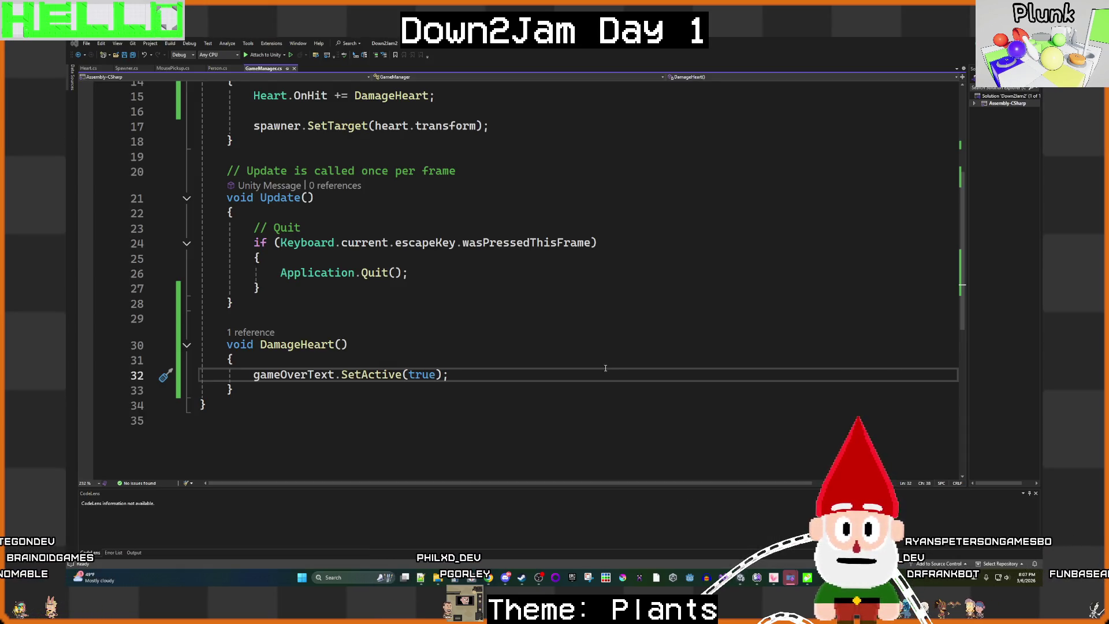
{"action": "left_click", "coordinate": [741, 581]}
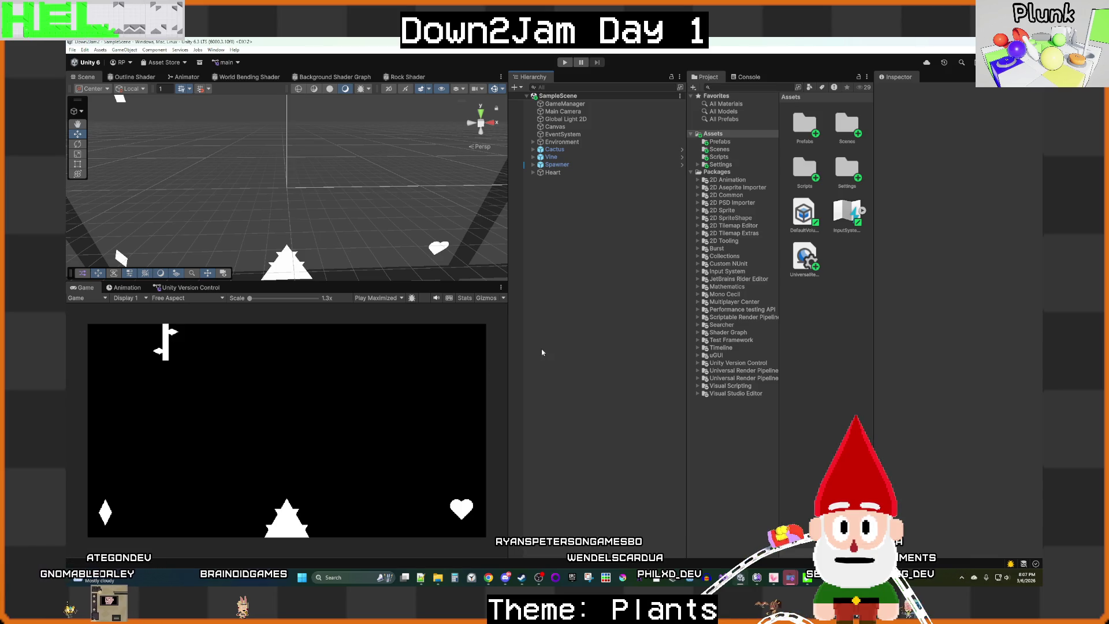
Step: Create a Text - TextMeshPro object under the Canvas and import TMP Essentials
{"action": "right_click", "coordinate": [559, 285]}
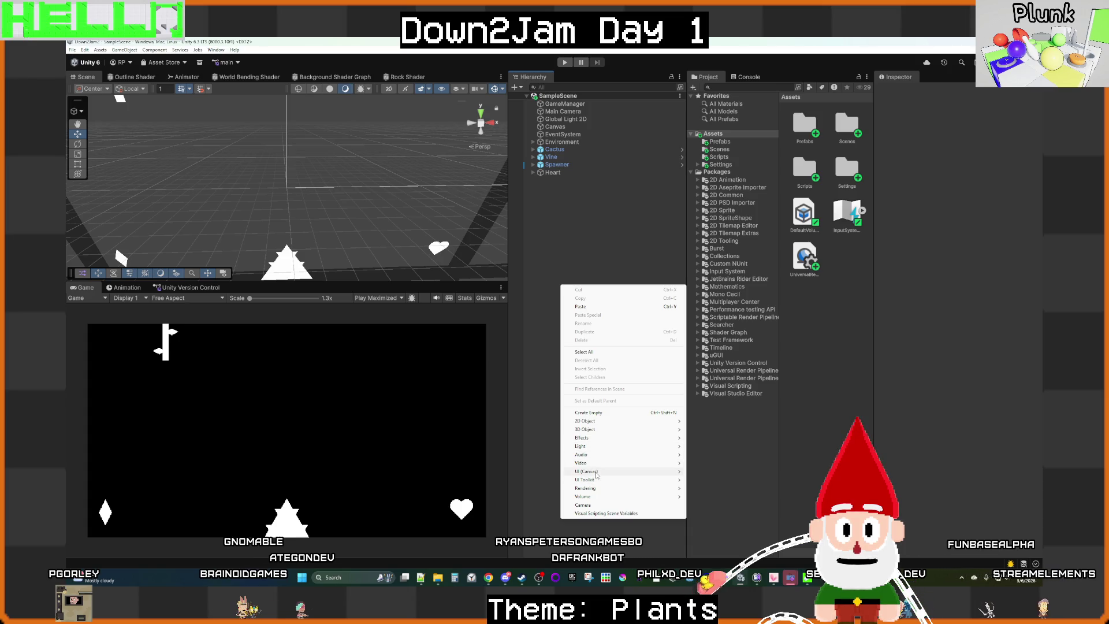
{"action": "mouse_move", "coordinate": [606, 471]}
{"action": "left_click", "coordinate": [735, 375]}
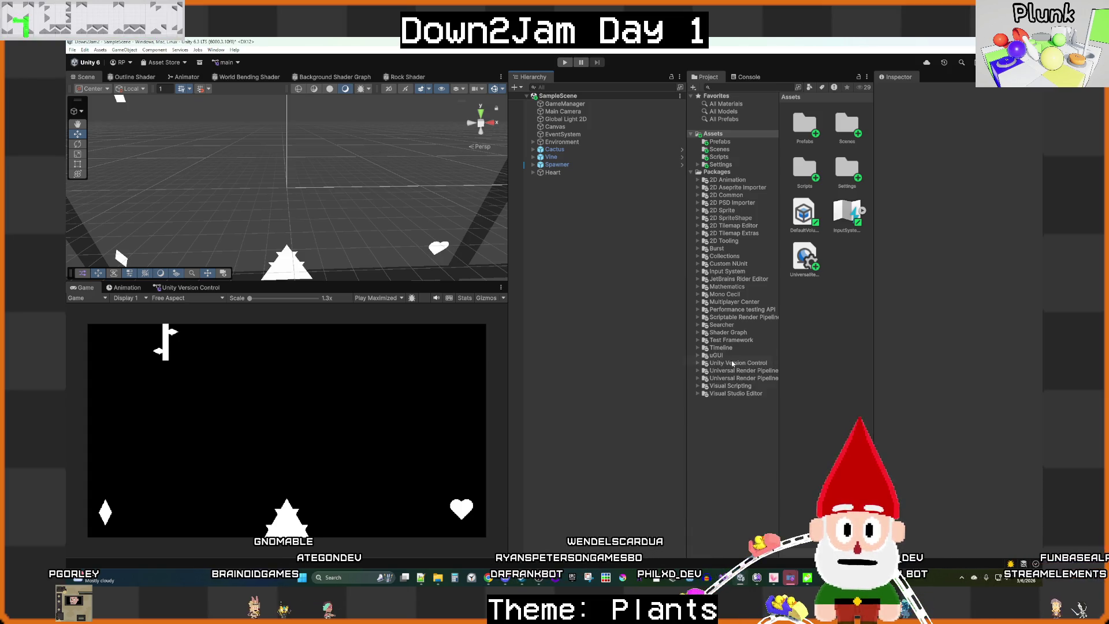
{"action": "left_click", "coordinate": [546, 261]}
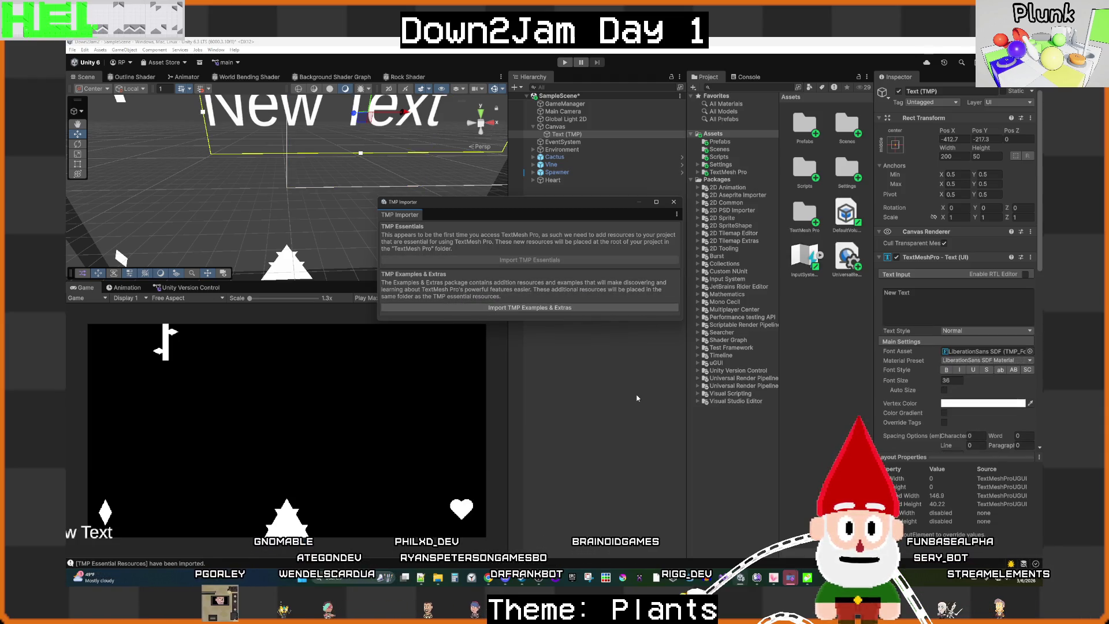
{"action": "left_click", "coordinate": [673, 202]}
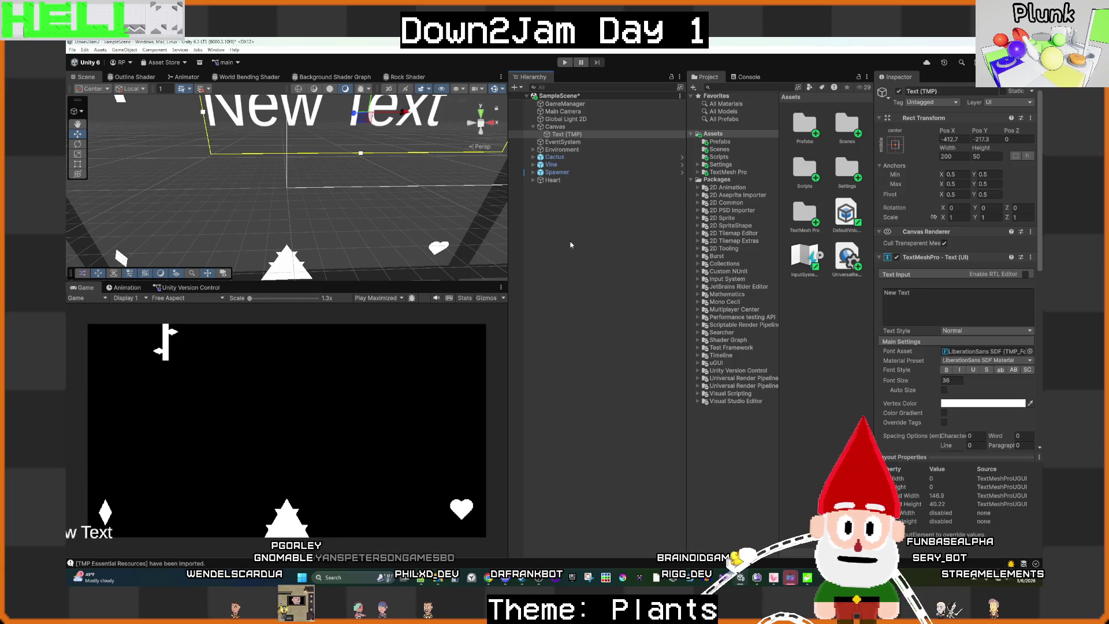
Step: Reset the text's Rect Transform so it sits centred at 0,0
{"action": "scroll", "coordinate": [448, 243], "scroll_direction": "down", "scroll_amount": 3}
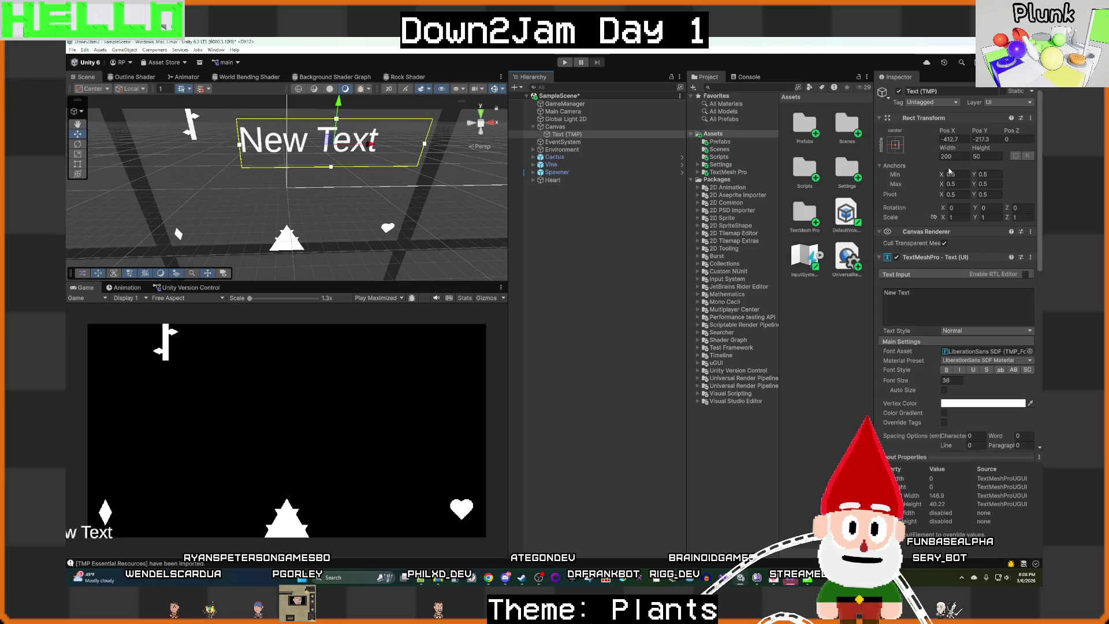
{"action": "left_click", "coordinate": [1030, 118]}
{"action": "left_click", "coordinate": [975, 126]}
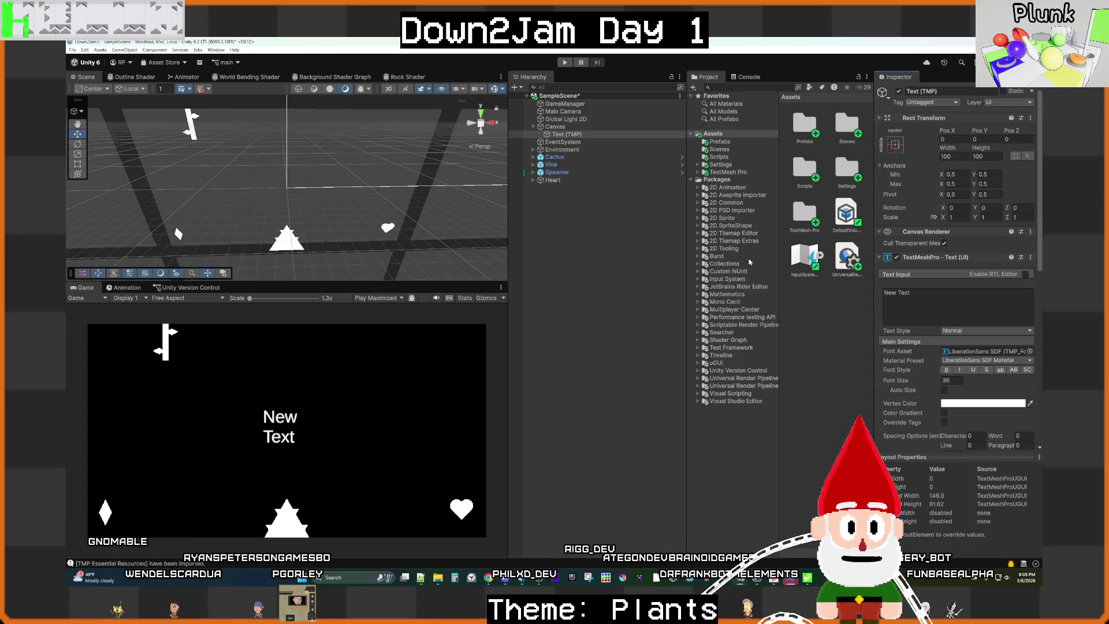
Step: Change the text to 'Game Over' and centre it horizontally and vertically
{"action": "double_click", "coordinate": [567, 135]}
{"action": "left_click", "coordinate": [911, 307]}
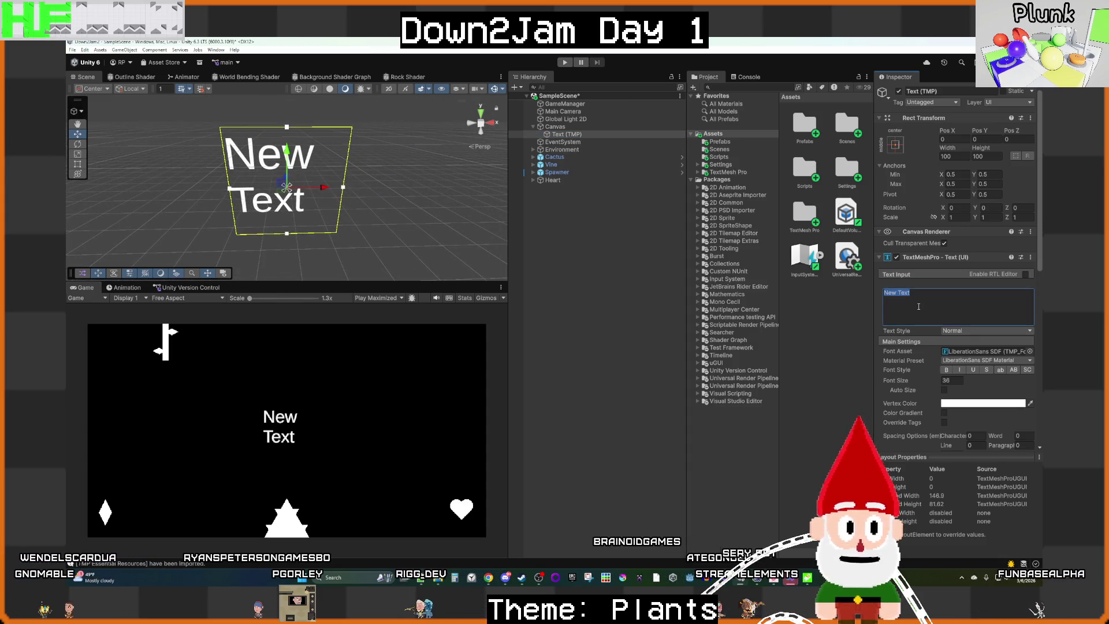
{"action": "key", "text": "ctrl+a"}
{"action": "type", "text": "Game "}
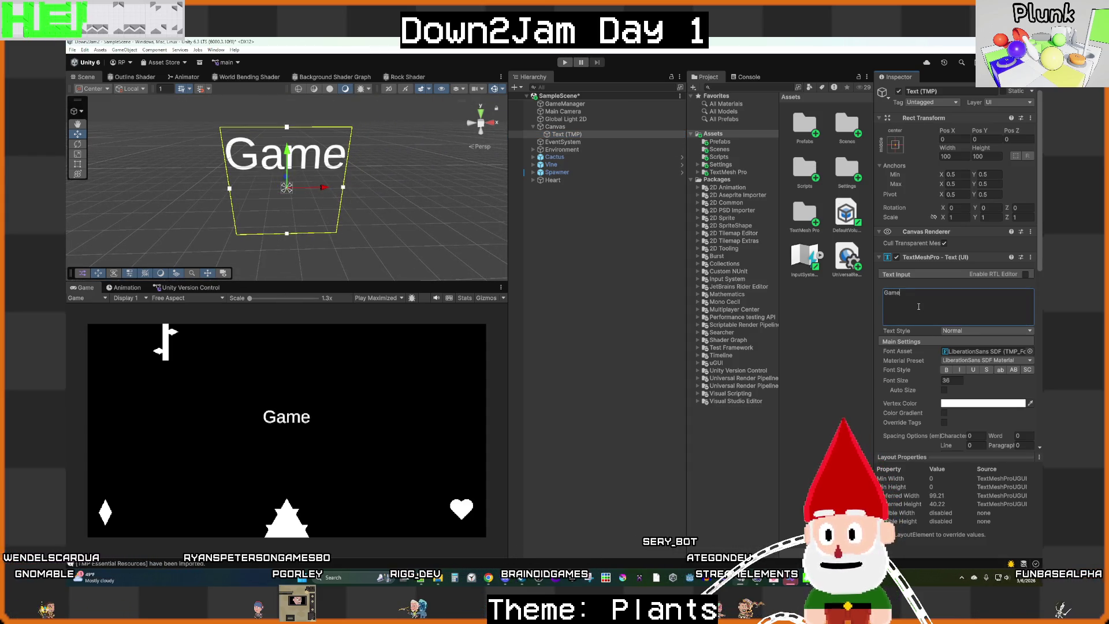
{"action": "type", "text": "Over"}
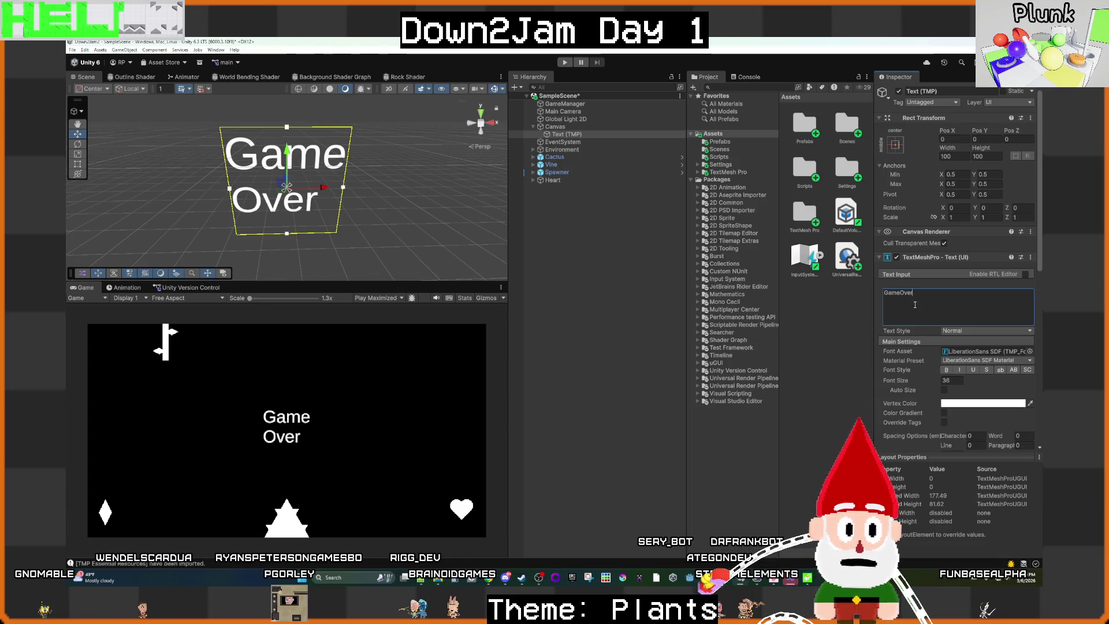
{"action": "scroll", "coordinate": [924, 370], "scroll_direction": "down", "scroll_amount": 2}
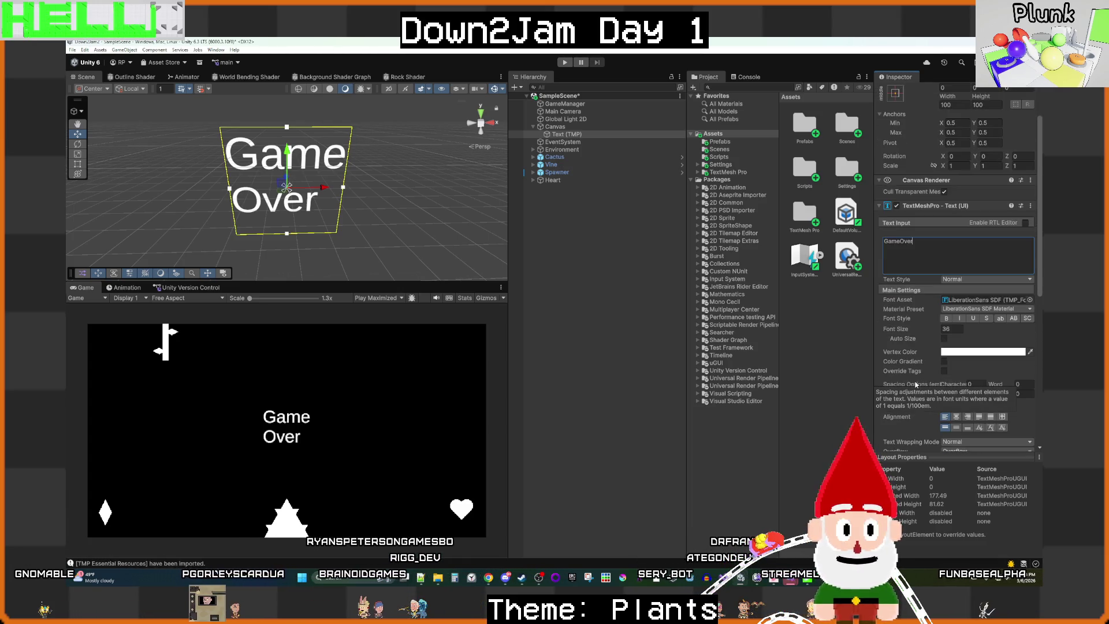
{"action": "left_click", "coordinate": [956, 417]}
{"action": "left_click", "coordinate": [956, 428]}
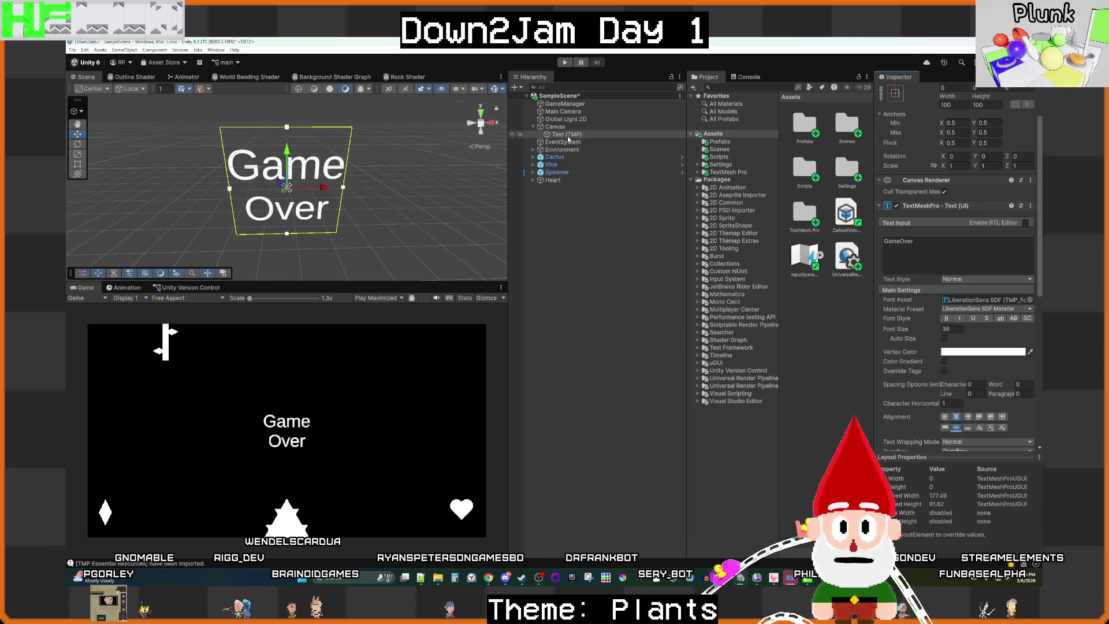
Step: Rename the text object to GameOverText (TMP)
{"action": "scroll", "coordinate": [927, 93], "scroll_direction": "up", "scroll_amount": 3}
{"action": "left_click", "coordinate": [927, 91]}
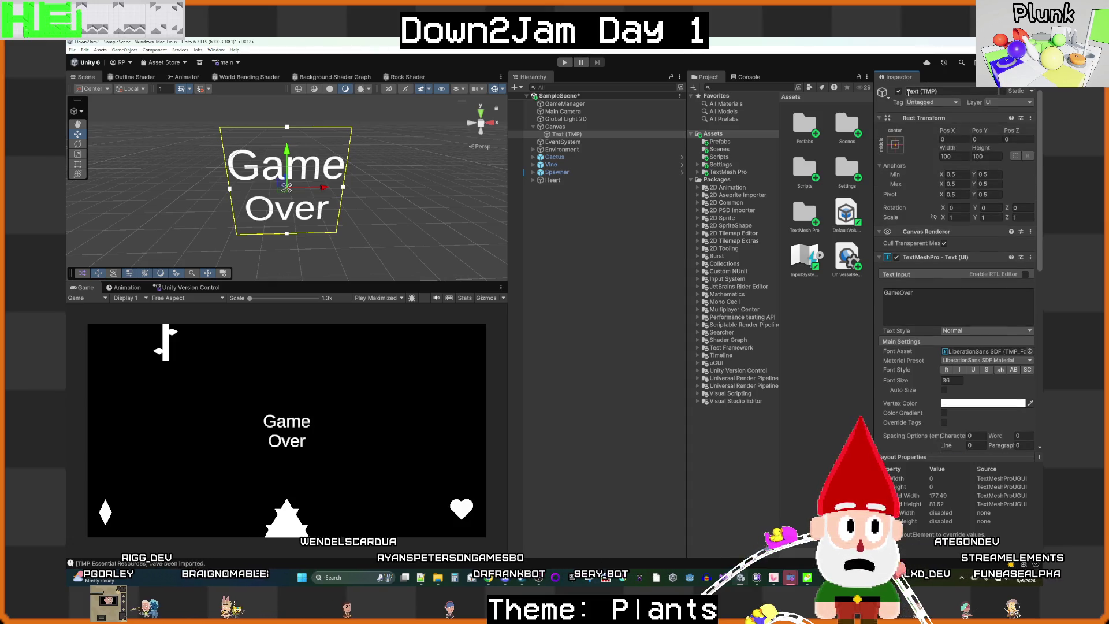
{"action": "key", "text": "Home"}
{"action": "type", "text": "Game"}
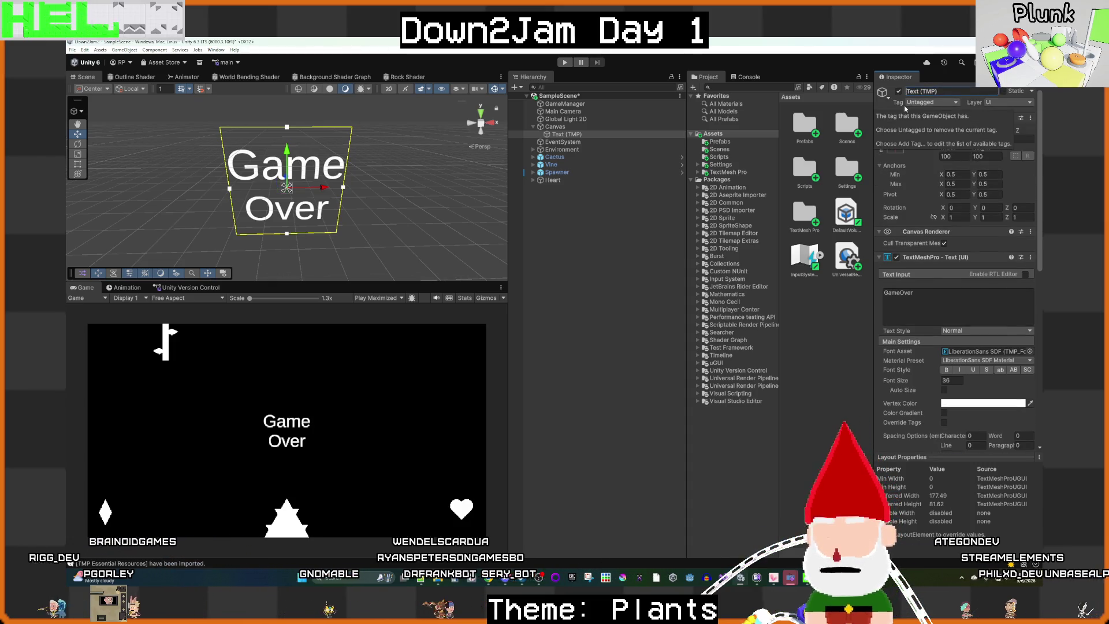
{"action": "type", "text": "Over"}
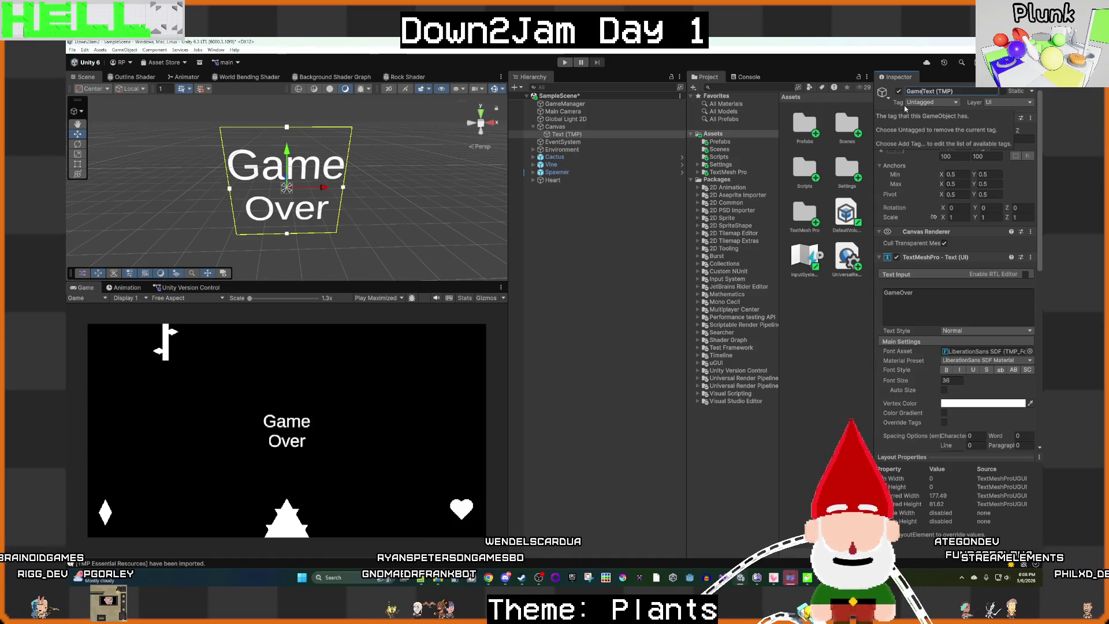
{"action": "key", "text": "BackSpace"}
{"action": "key", "text": "BackSpace"}
{"action": "key", "text": "BackSpace"}
{"action": "type", "text": "ver"}
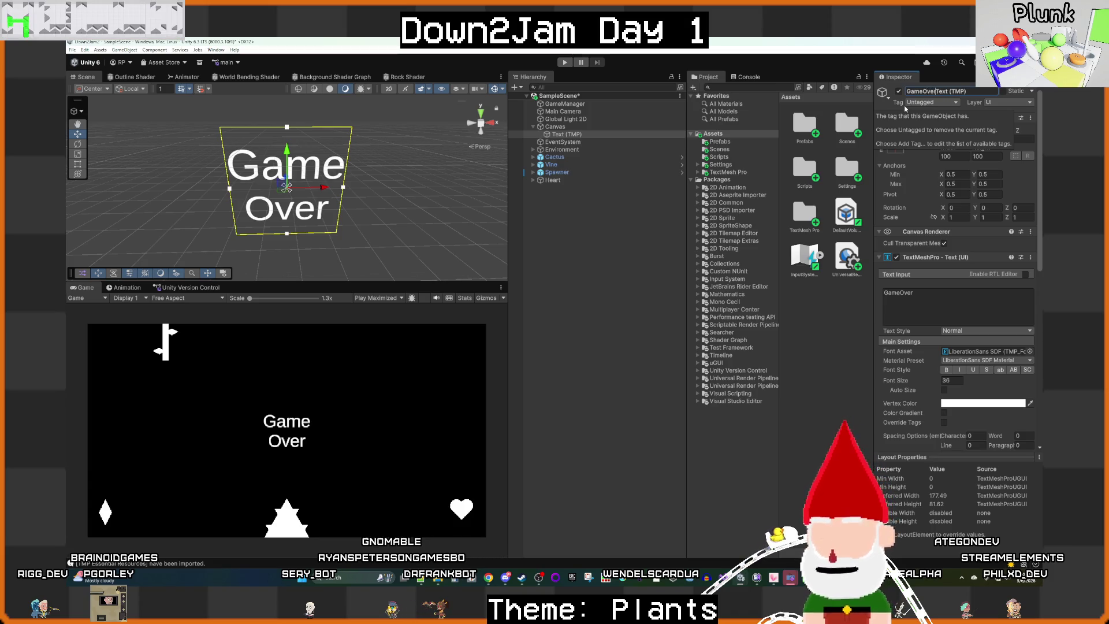
{"action": "left_click", "coordinate": [636, 299]}
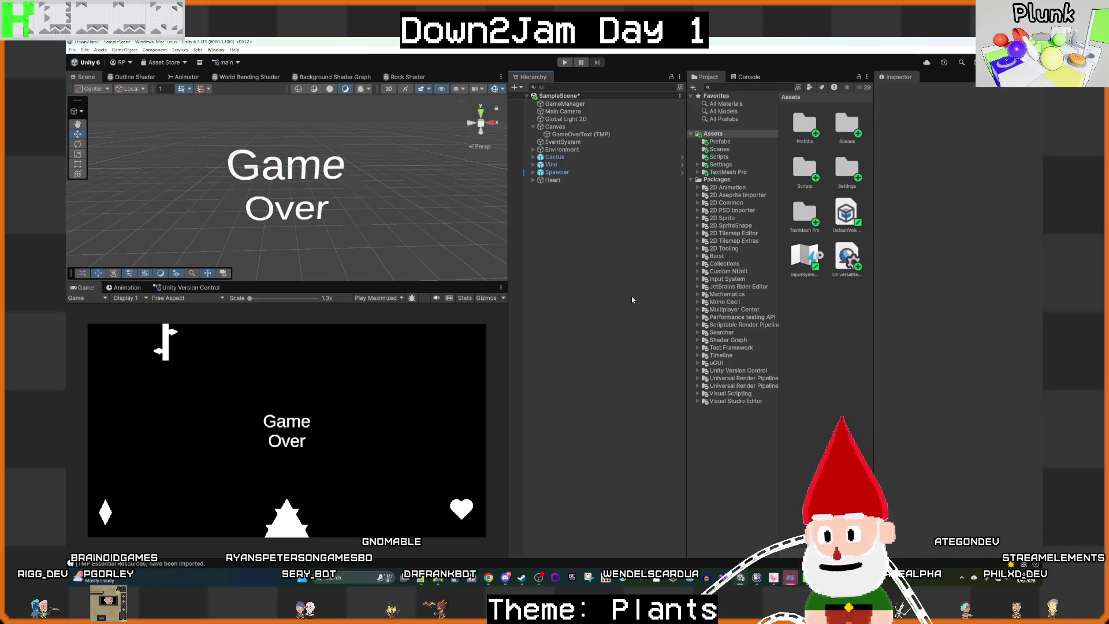
Step: Assign GameOverText (TMP) to GameManager's Game Over Text field and save the scene
{"action": "left_click", "coordinate": [612, 104]}
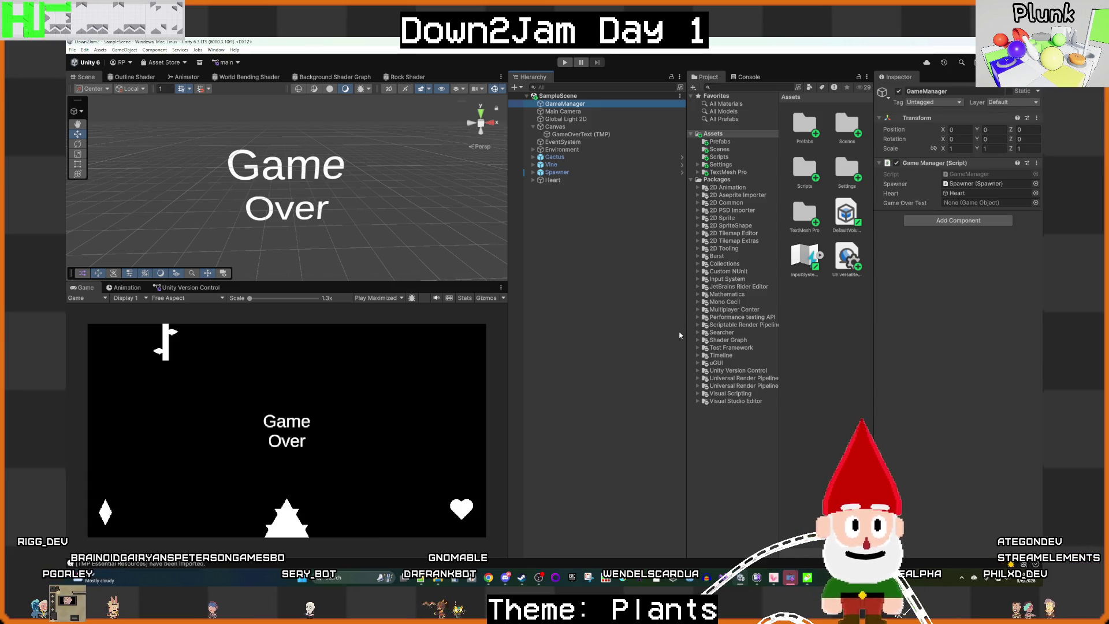
{"action": "mouse_move", "coordinate": [647, 134]}
{"action": "left_mouse_down"}
{"action": "mouse_move", "coordinate": [654, 156]}
{"action": "mouse_move", "coordinate": [987, 202]}
{"action": "left_mouse_up"}
{"action": "left_click", "coordinate": [624, 291]}
{"action": "key", "text": "ctrl+s"}
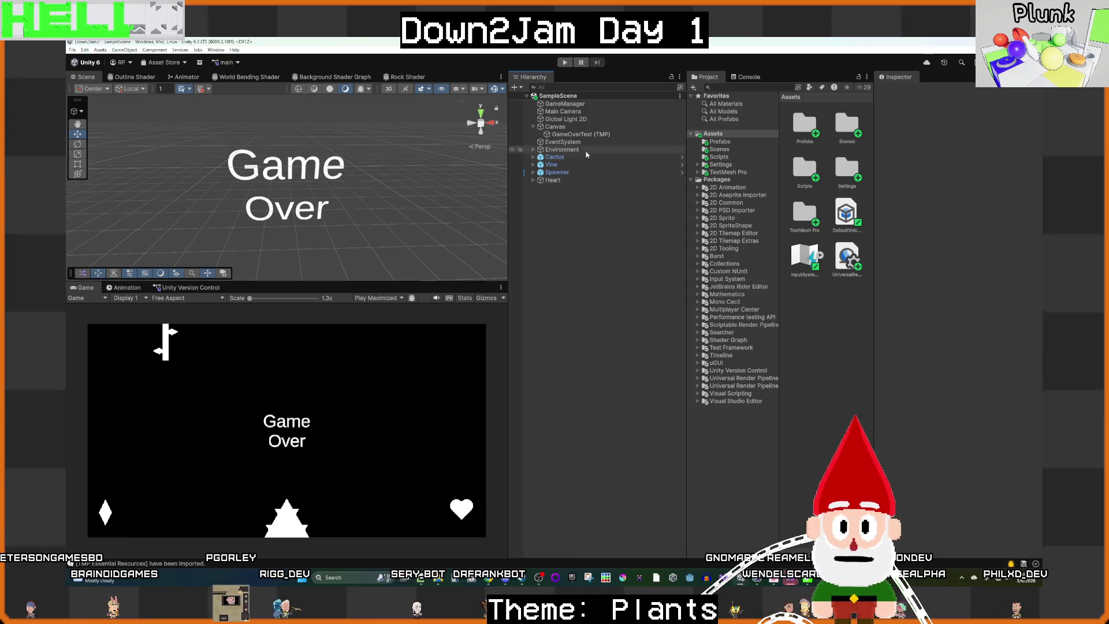
Step: Deactivate the GameOverText object to hide the Game Over text
{"action": "left_click", "coordinate": [607, 135]}
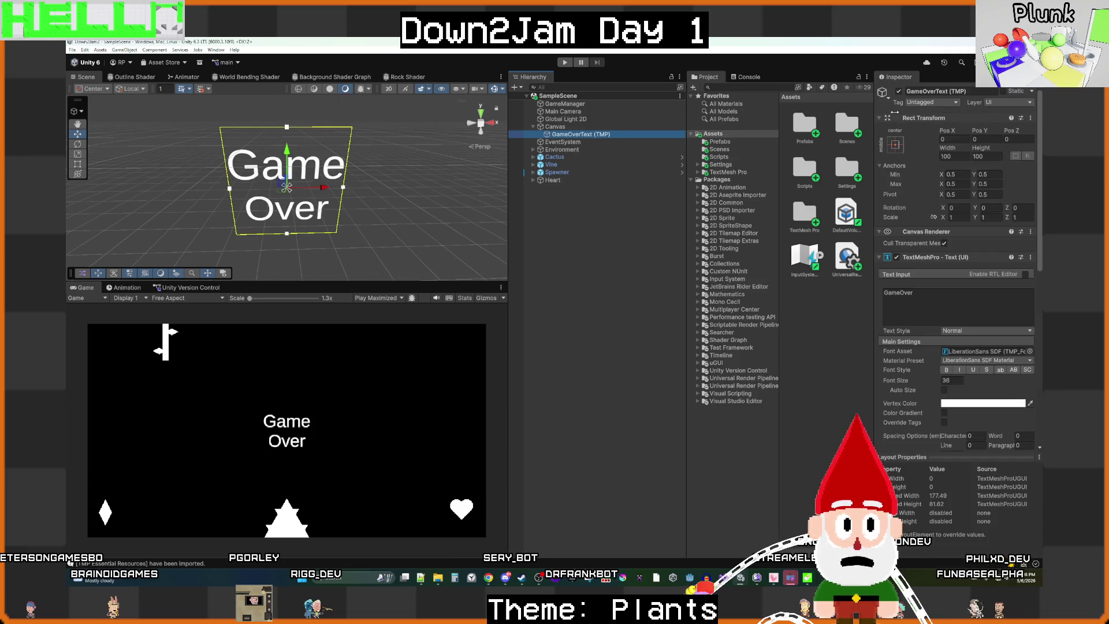
{"action": "left_click", "coordinate": [898, 92]}
{"action": "left_click", "coordinate": [623, 272]}
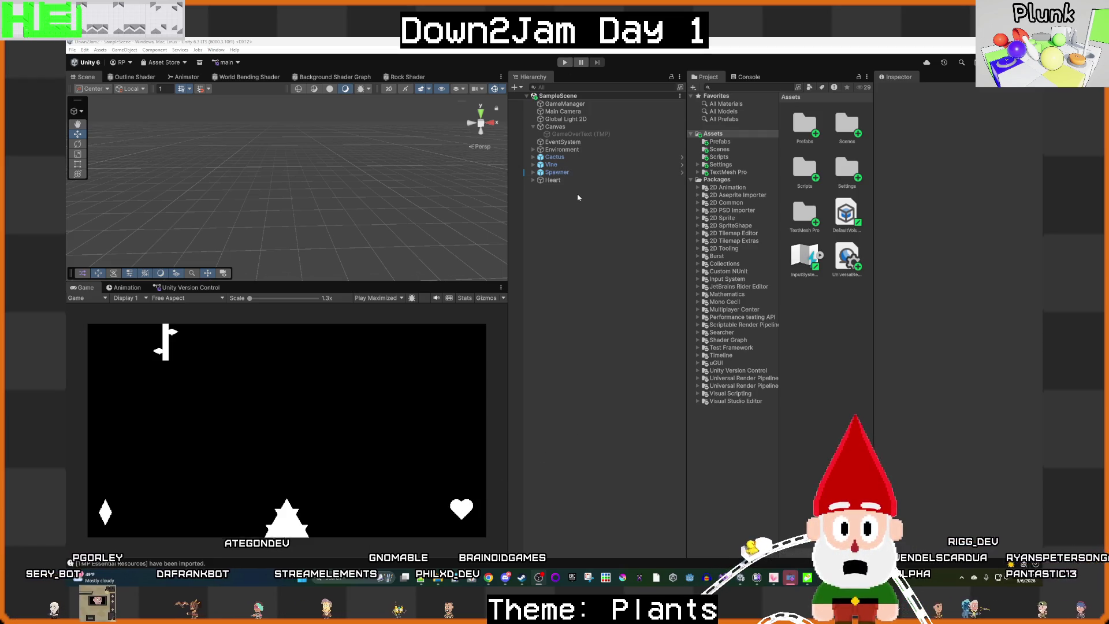
Step: Verify the Game Over Text reference, then play the game and move the stick figure
{"action": "left_click", "coordinate": [569, 103]}
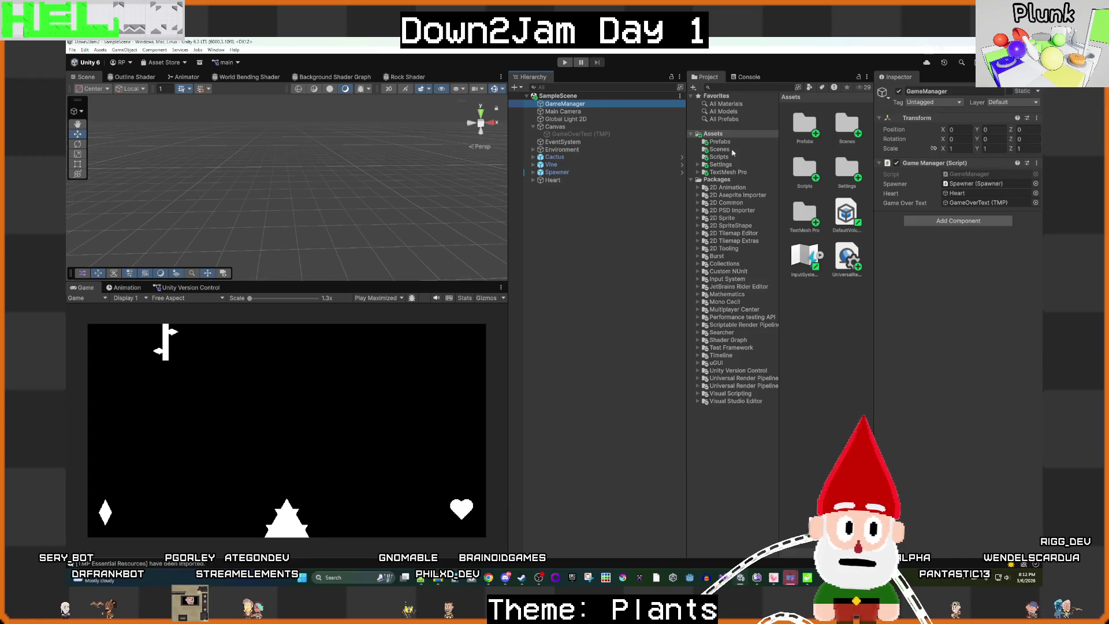
{"action": "left_click", "coordinate": [674, 199]}
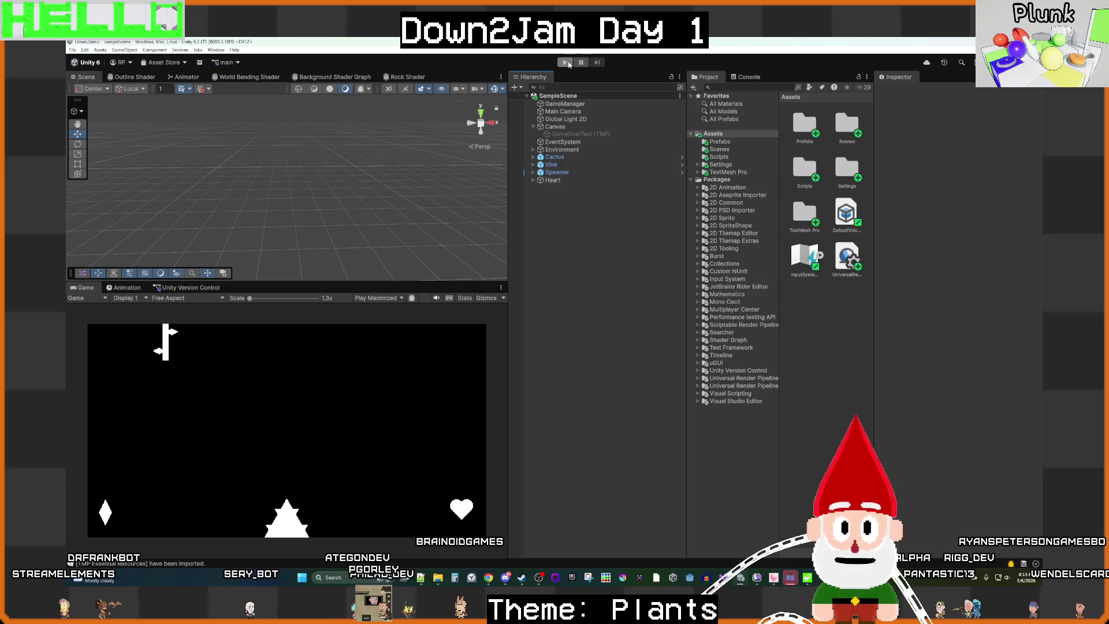
{"action": "key", "text": "ctrl+p"}
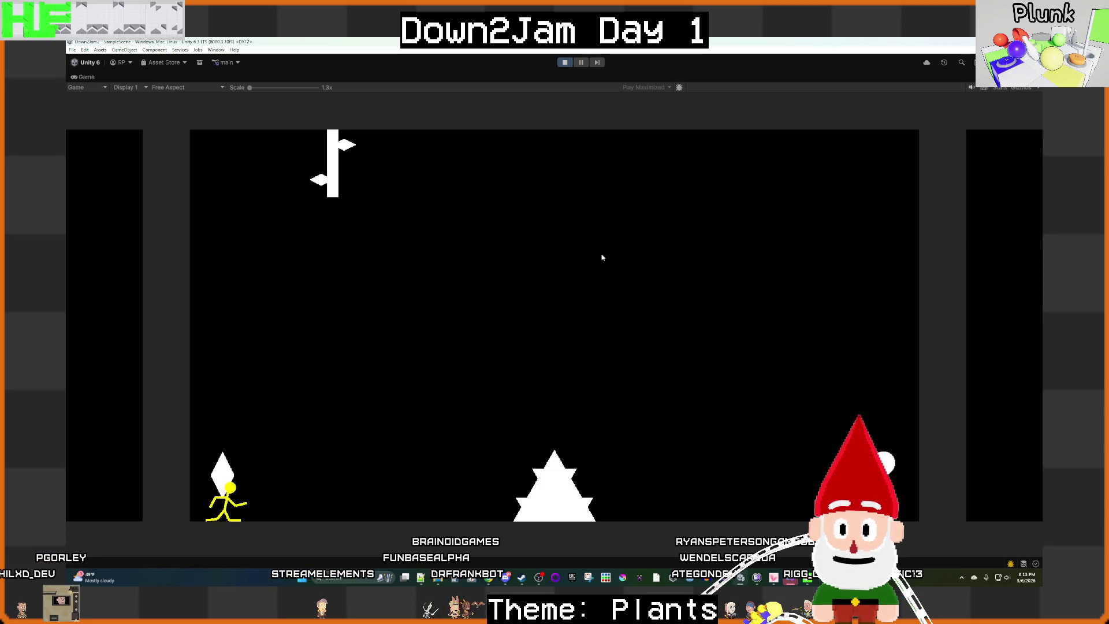
{"action": "key", "text": "d"}
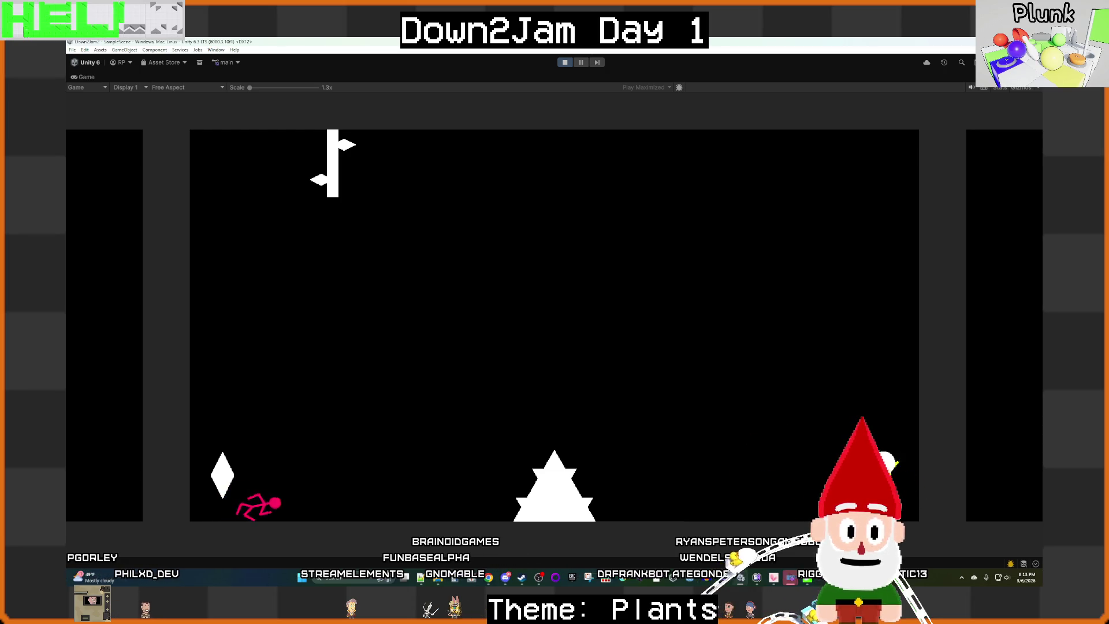
Step: Stop play mode and give Heart a Rigidbody 2D by adding, then removing, a Slider Joint 2D
{"action": "key", "text": "ctrl+p"}
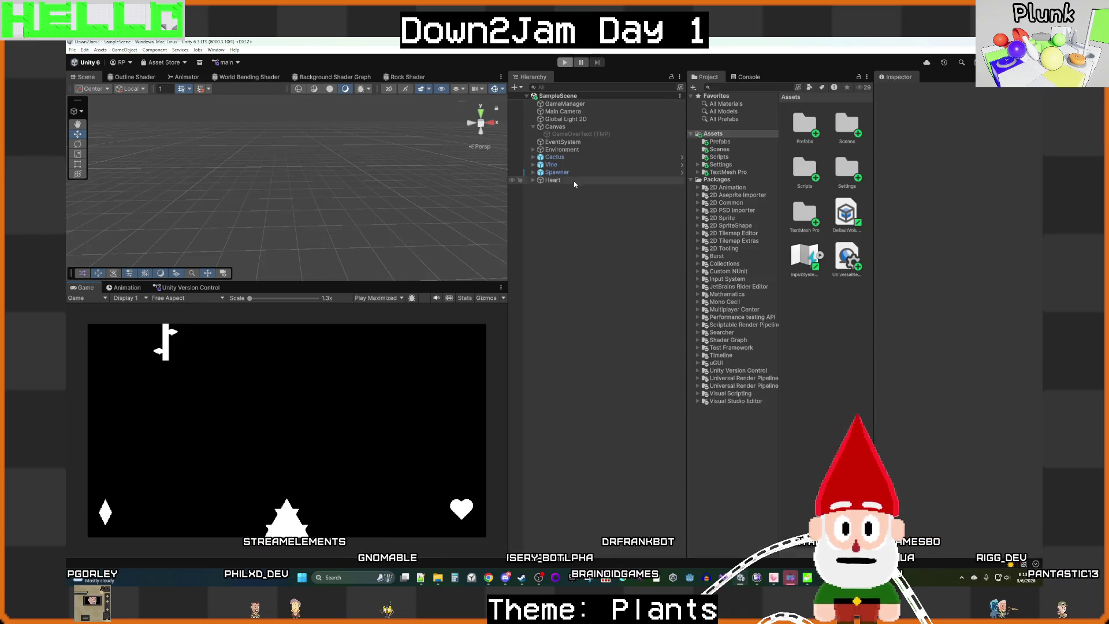
{"action": "left_click", "coordinate": [574, 180]}
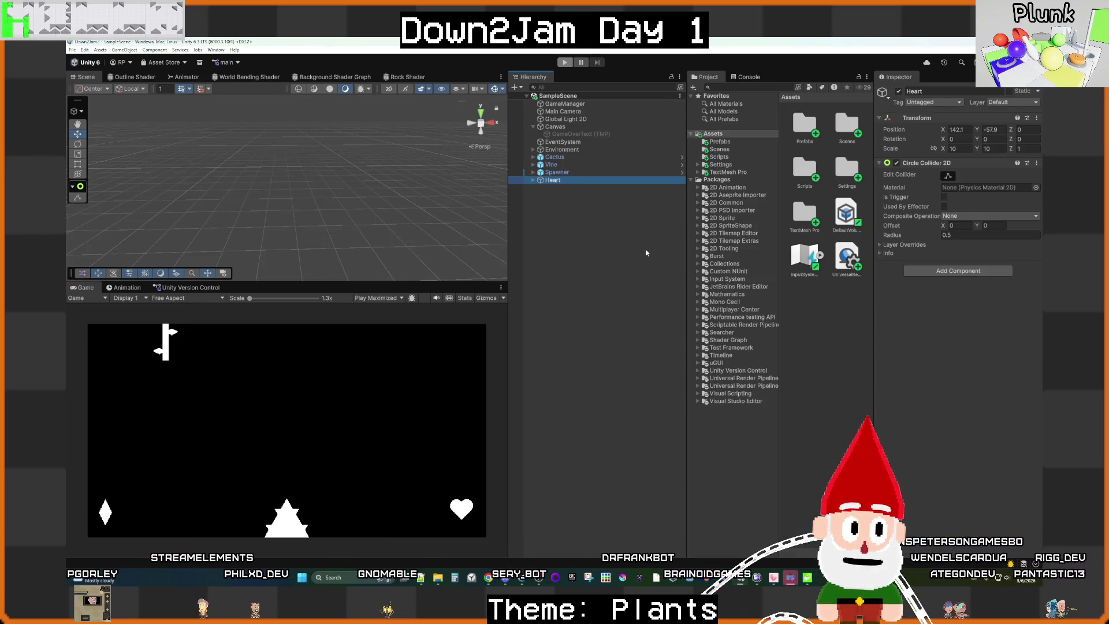
{"action": "left_click", "coordinate": [970, 271]}
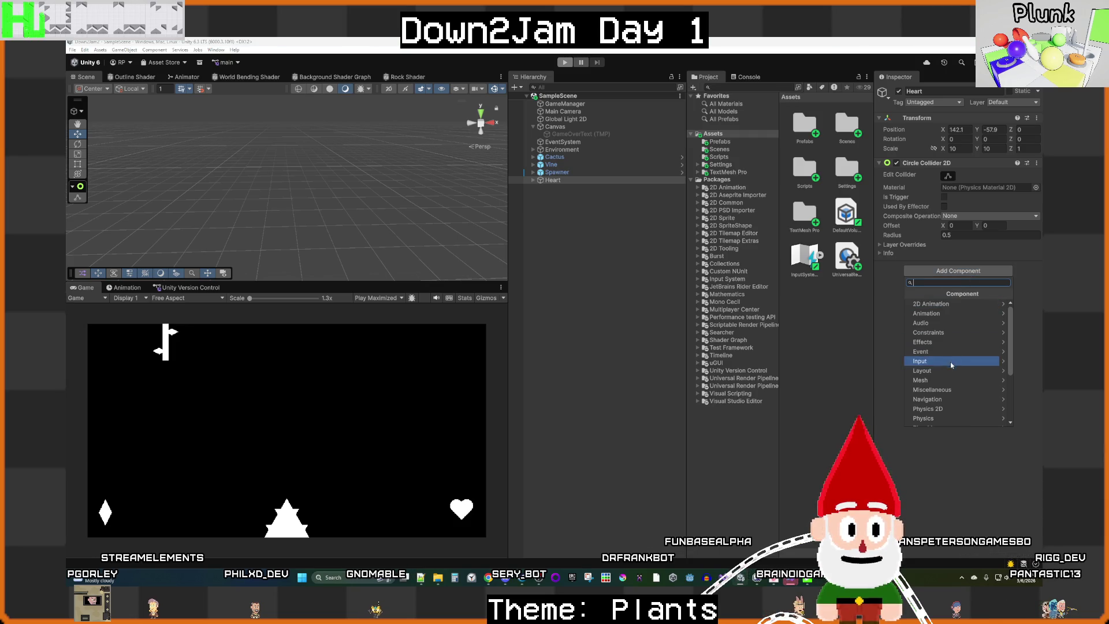
{"action": "left_click", "coordinate": [948, 410]}
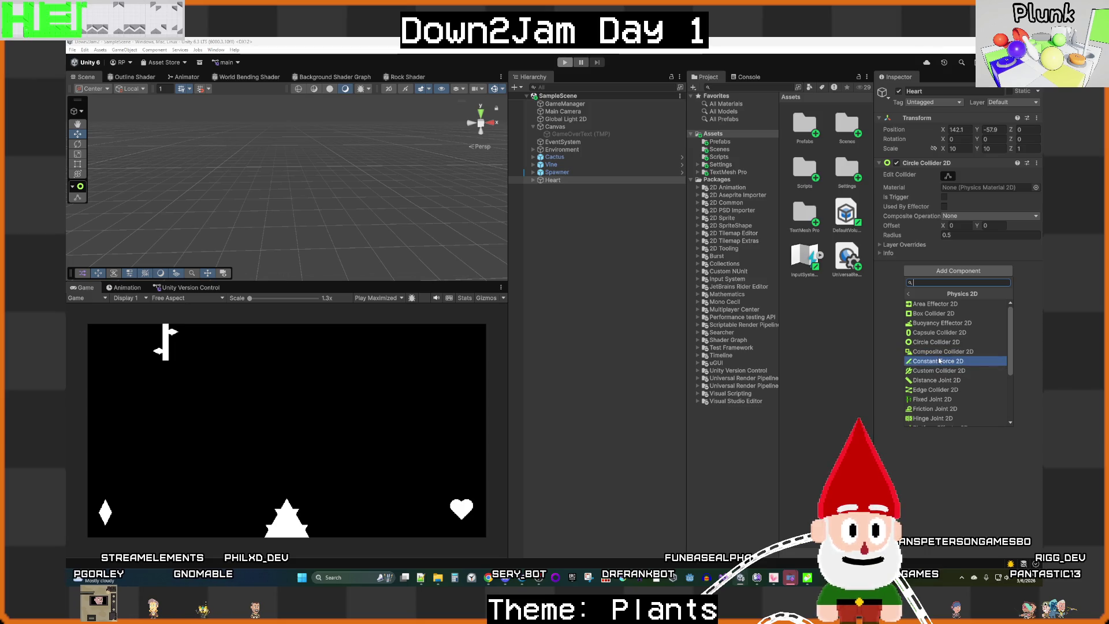
{"action": "scroll", "coordinate": [938, 403], "scroll_direction": "down", "scroll_amount": 3}
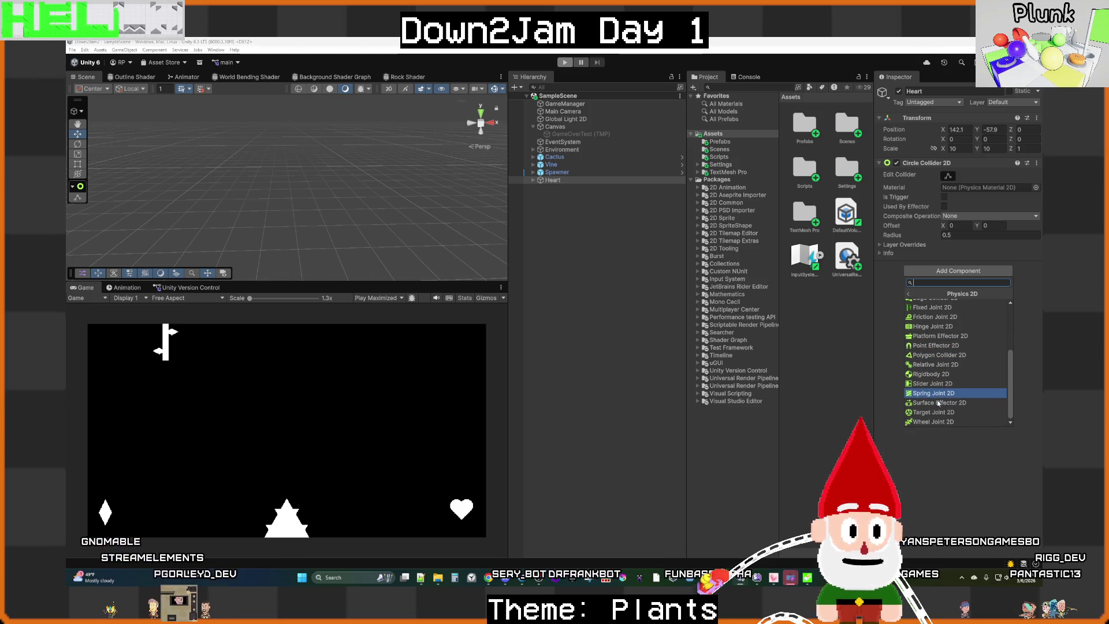
{"action": "left_click", "coordinate": [934, 384]}
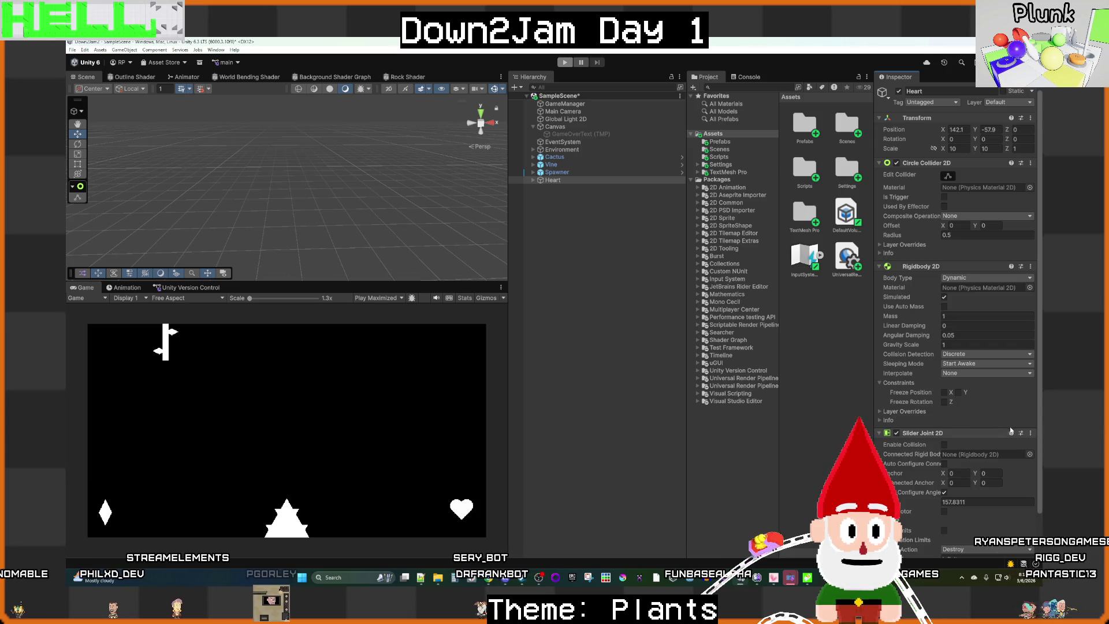
{"action": "left_click", "coordinate": [1030, 432]}
{"action": "left_click", "coordinate": [988, 470]}
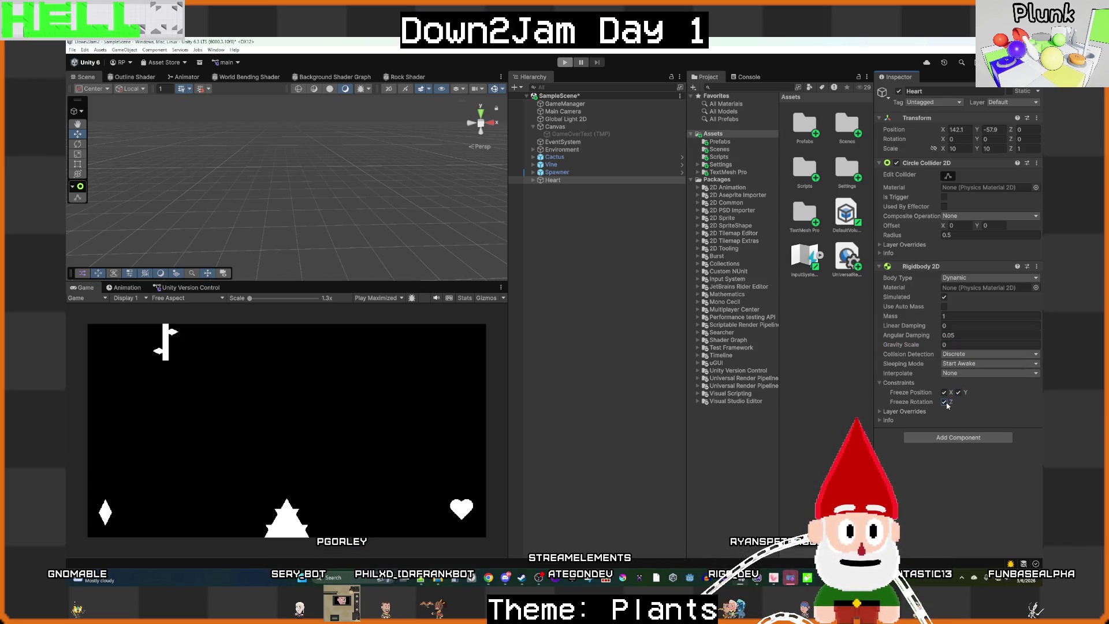
{"action": "left_click", "coordinate": [628, 321]}
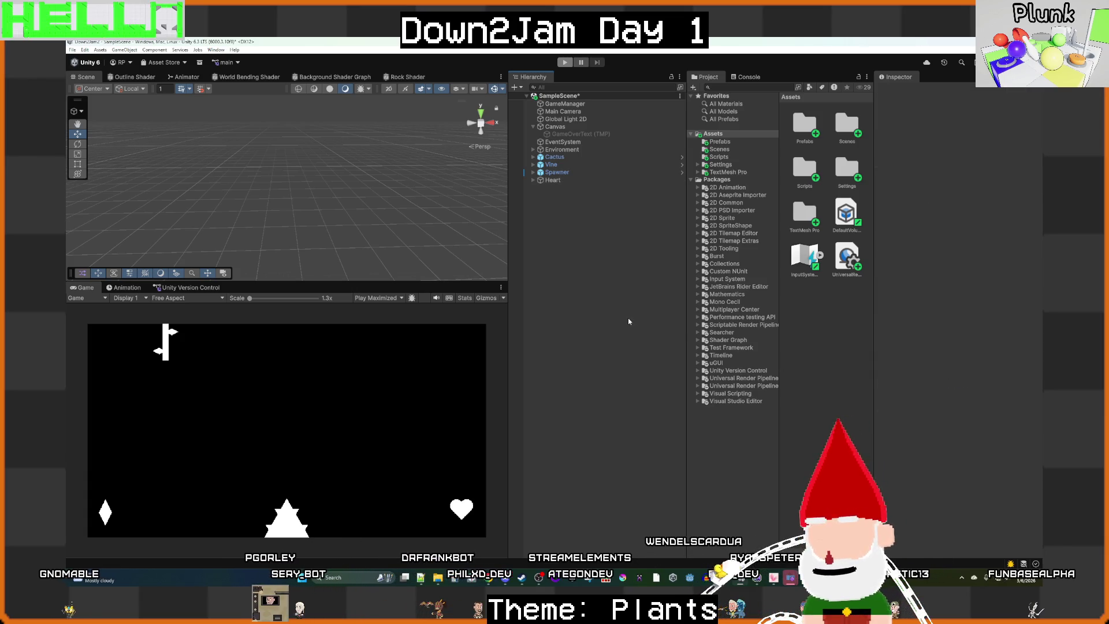
Step: Save the scene and attach the Heart script to the Heart object
{"action": "key", "text": "ctrl+s"}
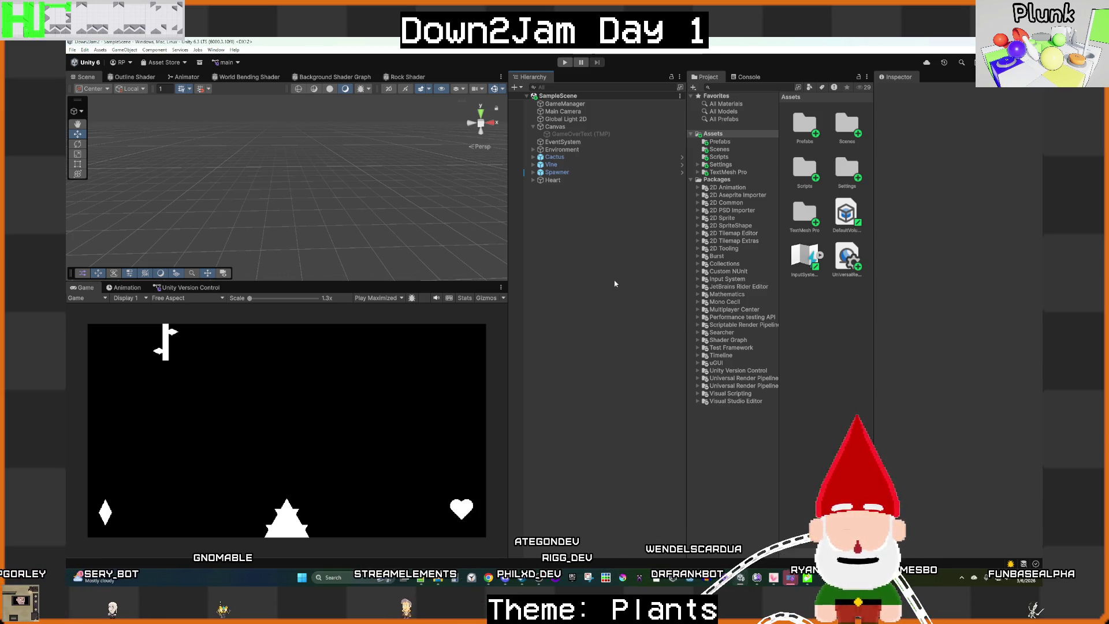
{"action": "left_click", "coordinate": [566, 104]}
{"action": "left_click", "coordinate": [563, 180]}
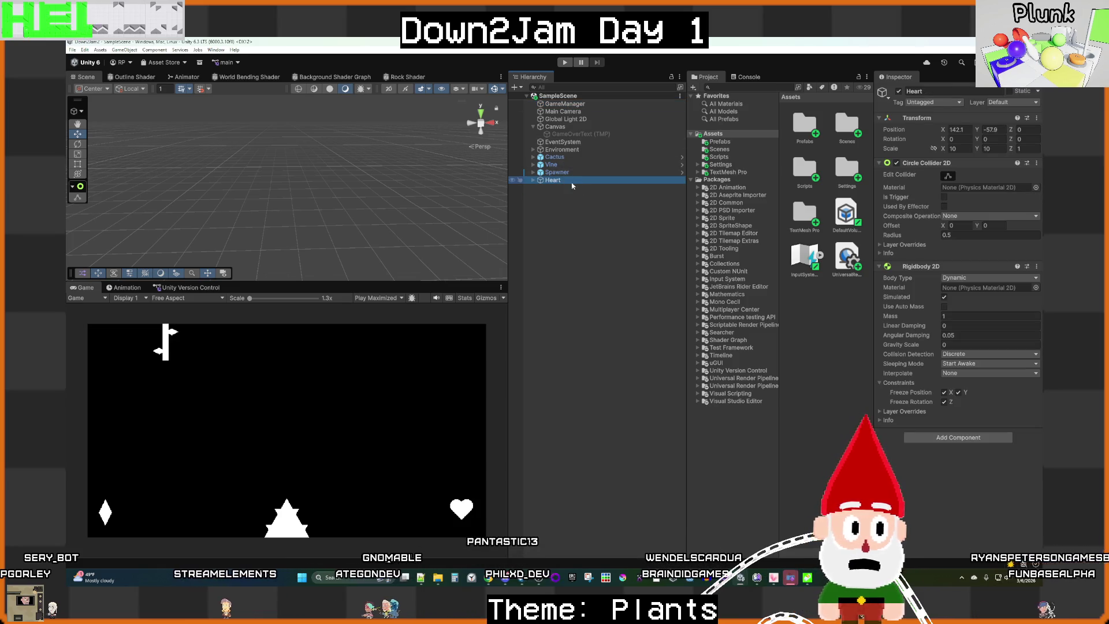
{"action": "left_click", "coordinate": [944, 437]}
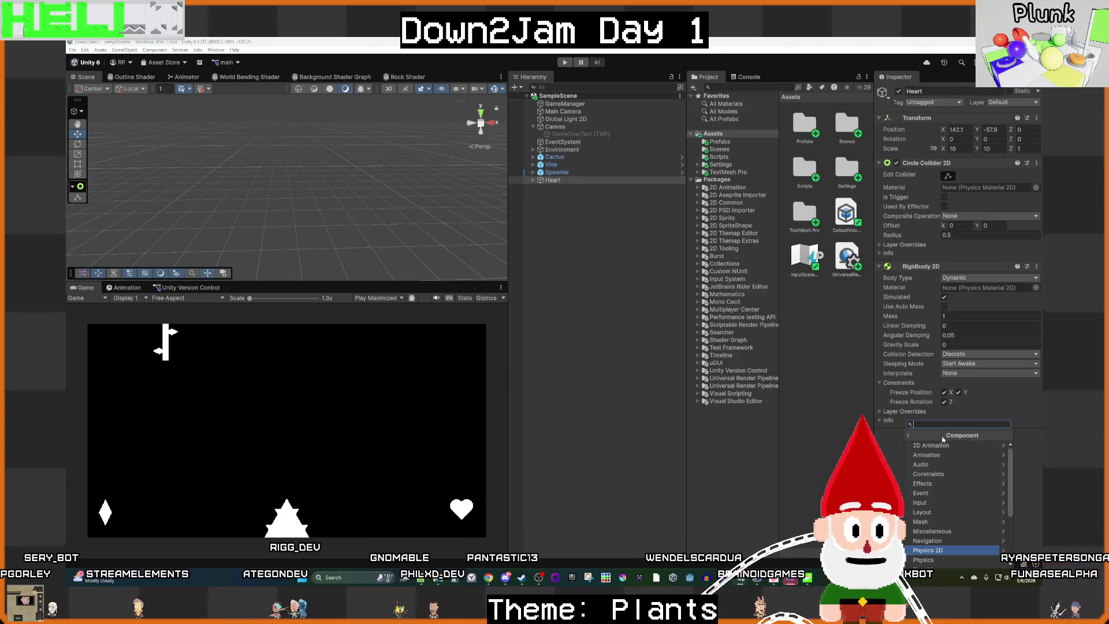
{"action": "scroll", "coordinate": [934, 516], "scroll_direction": "down", "scroll_amount": 3}
{"action": "left_click", "coordinate": [944, 520]}
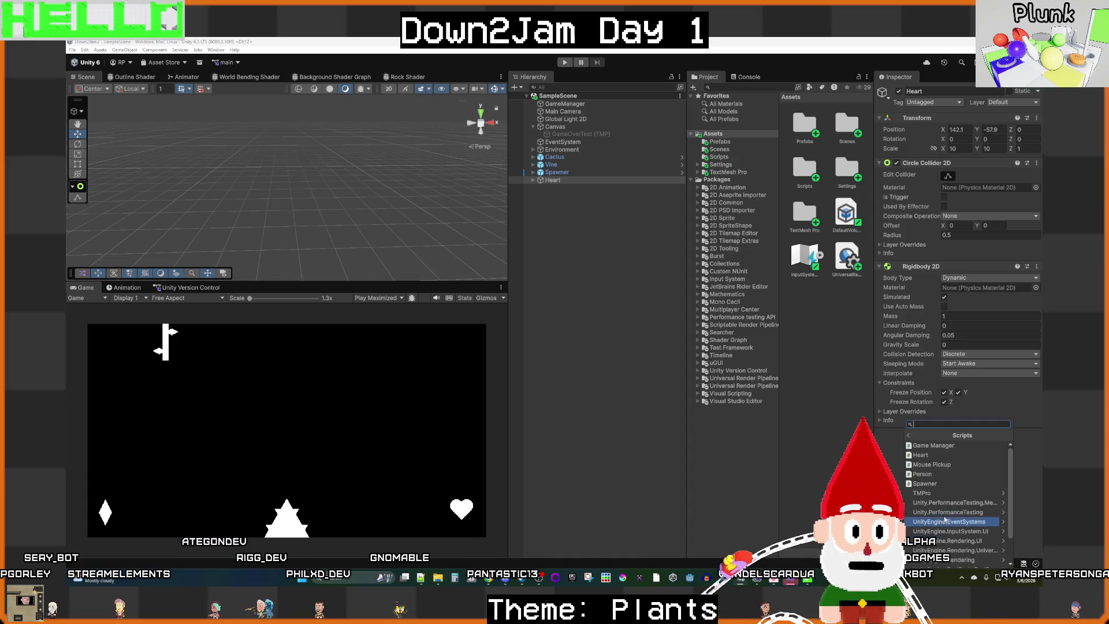
{"action": "left_click", "coordinate": [939, 455]}
Step: Move the Heart script above the Rigidbody 2D, save, and select GameManager
{"action": "left_click", "coordinate": [1036, 433]}
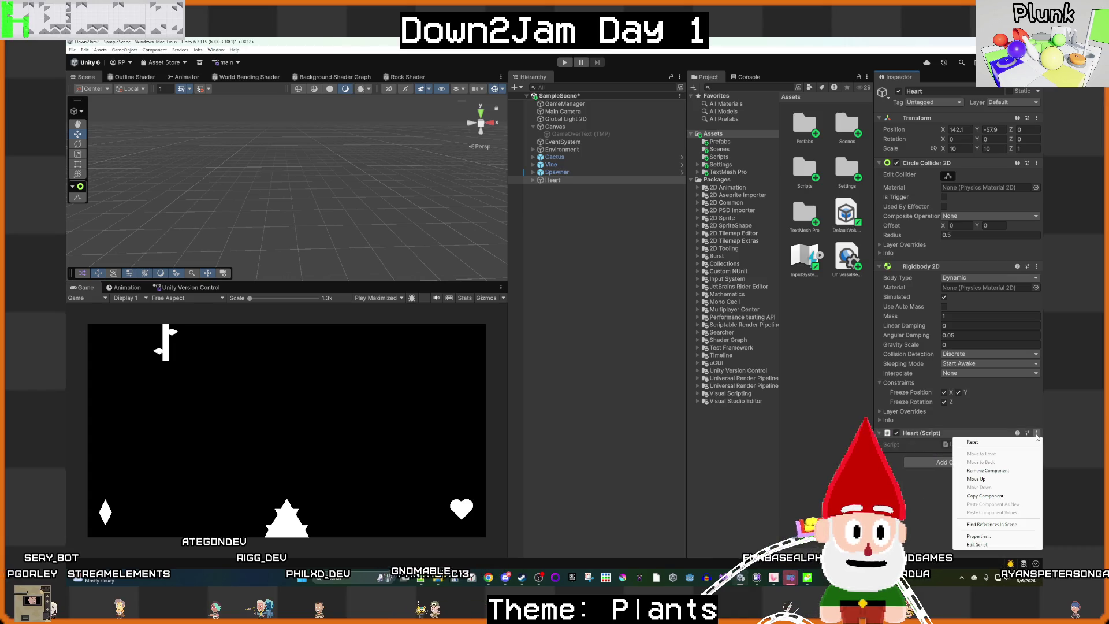
{"action": "left_click", "coordinate": [989, 473]}
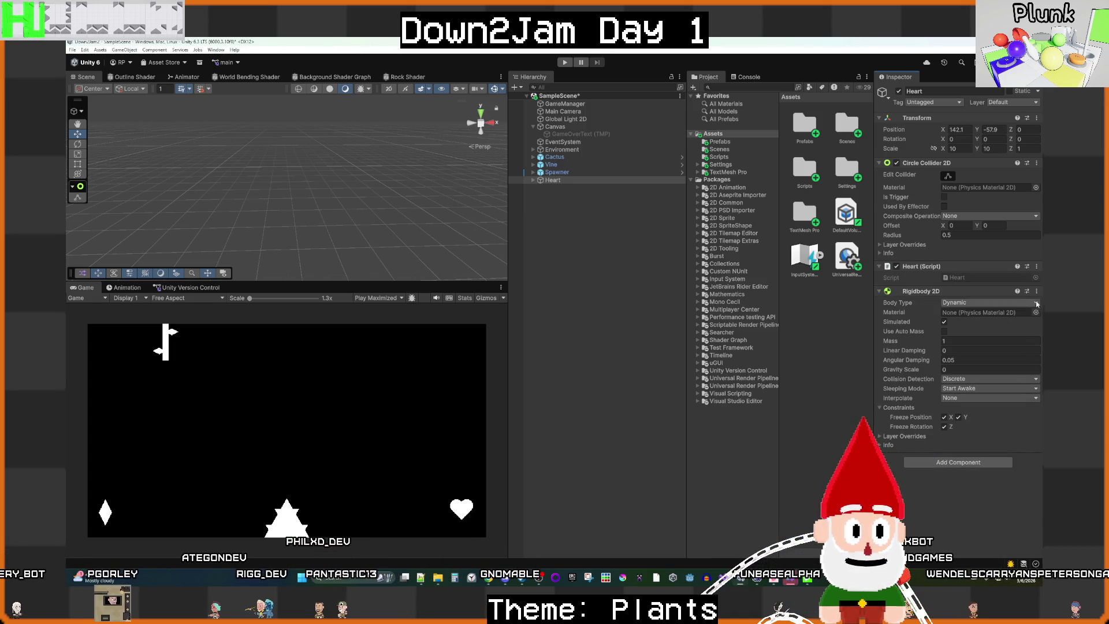
{"action": "left_click", "coordinate": [1036, 266]}
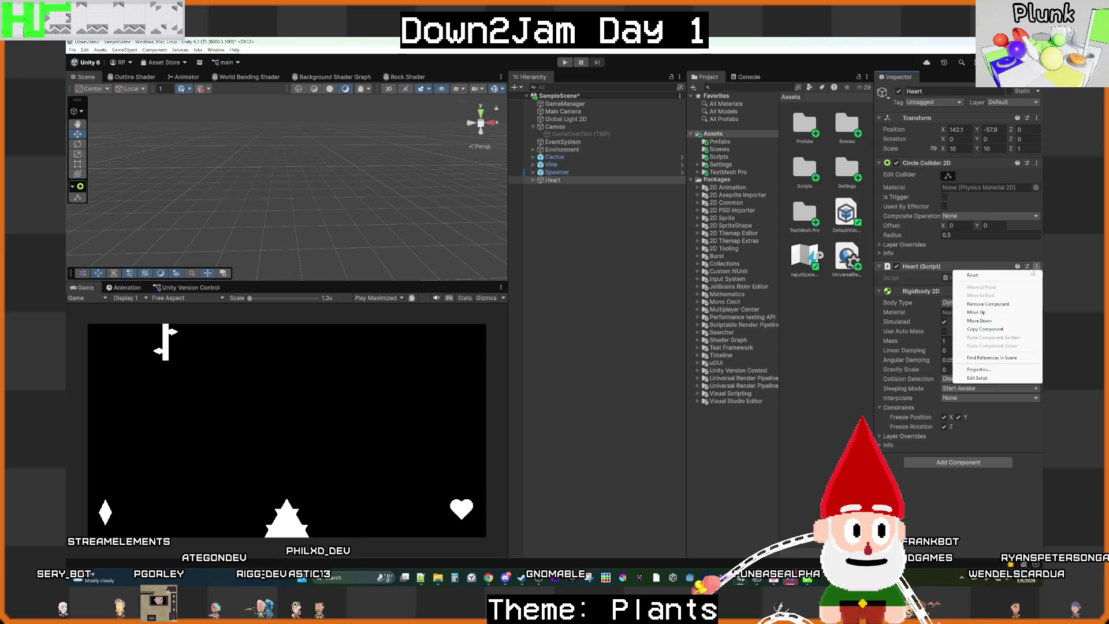
{"action": "left_click", "coordinate": [975, 302]}
{"action": "left_click", "coordinate": [606, 287]}
{"action": "key", "text": "ctrl+s"}
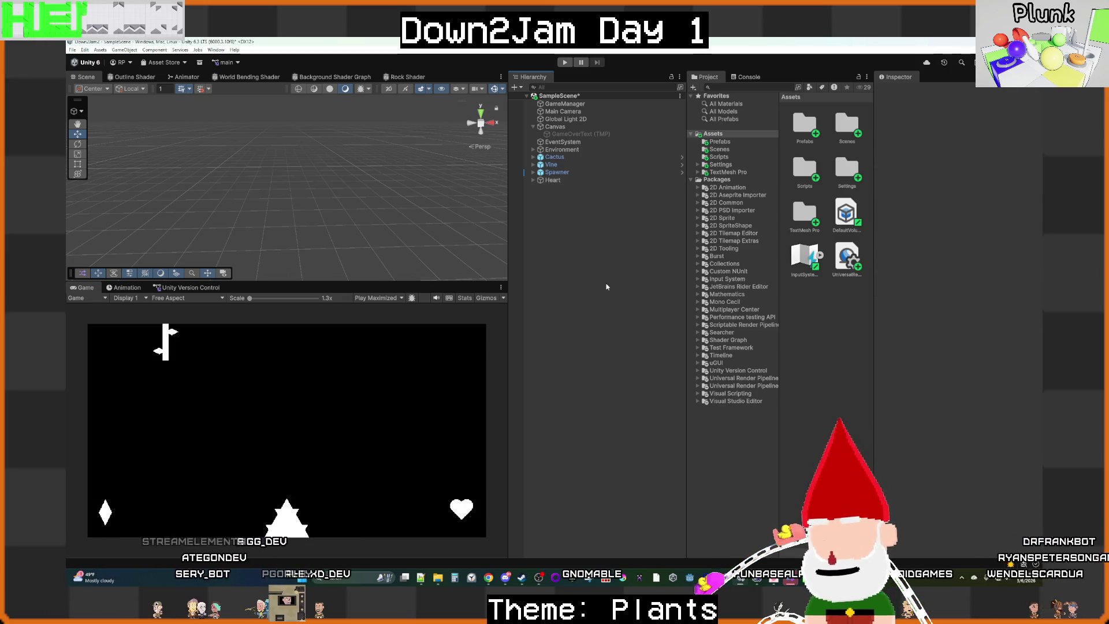
{"action": "left_click", "coordinate": [562, 104]}
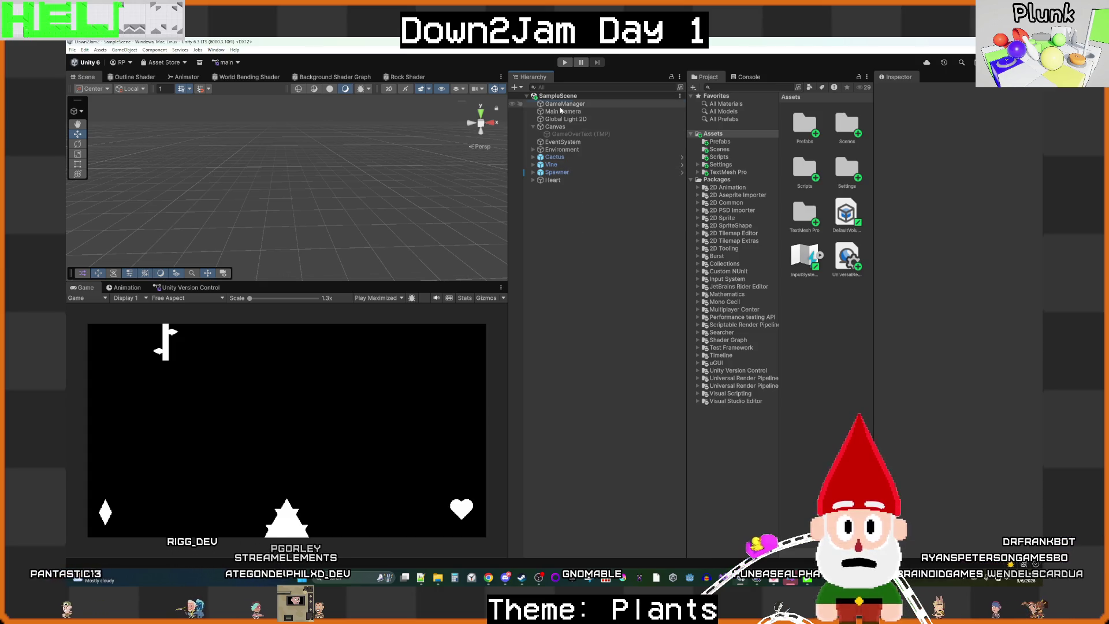
Step: Enter Play mode to test the Heart, then switch to the SoundCloud browser tab
{"action": "left_click", "coordinate": [587, 238]}
{"action": "left_click", "coordinate": [564, 62]}
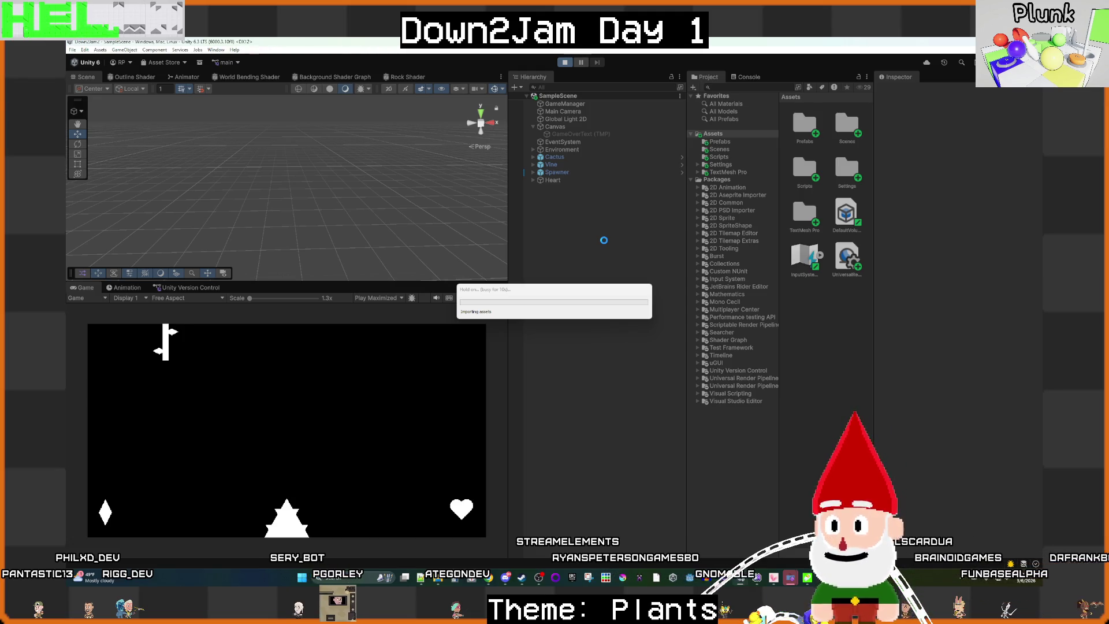
{"action": "left_click", "coordinate": [485, 580]}
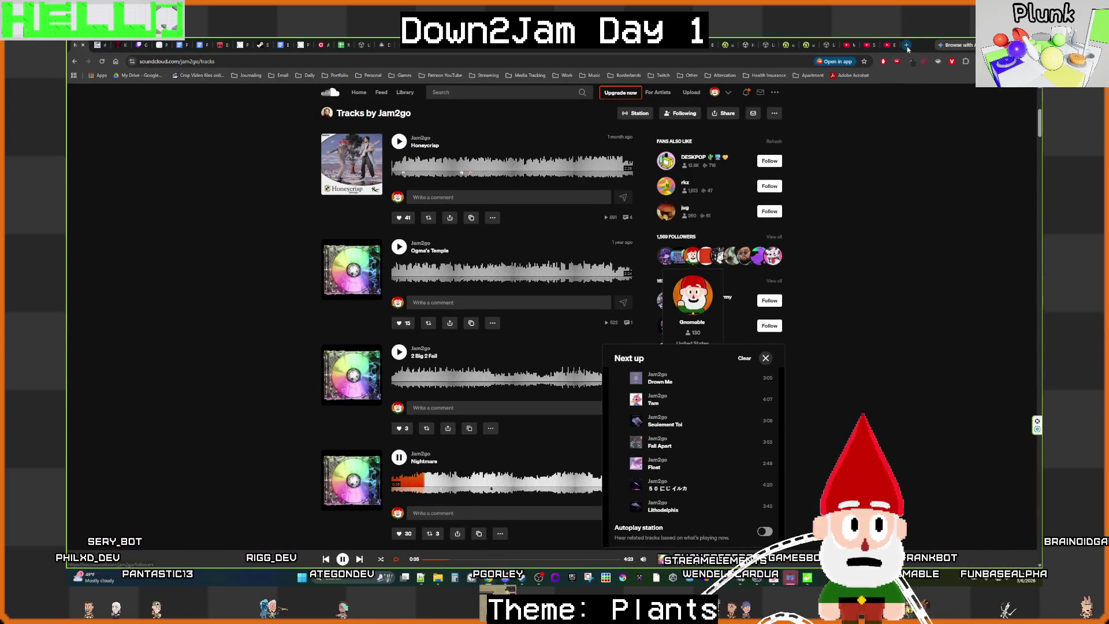
Step: Search Ecosia for 'flowey undertale' images
{"action": "left_click", "coordinate": [907, 45]}
{"action": "type", "text": "flowy under"}
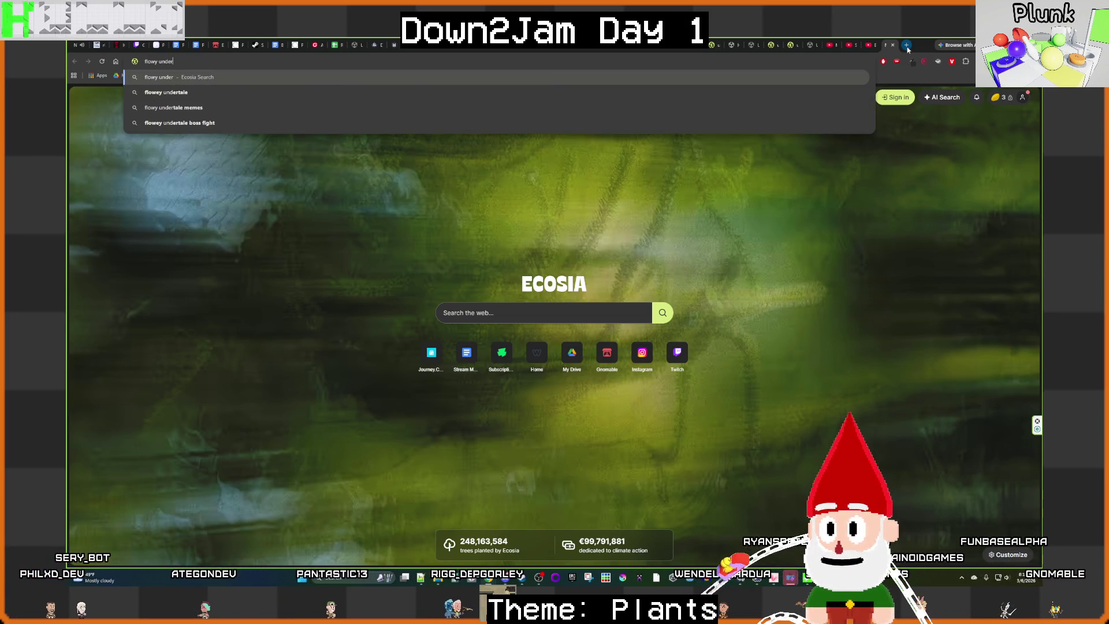
{"action": "left_click", "coordinate": [197, 97]}
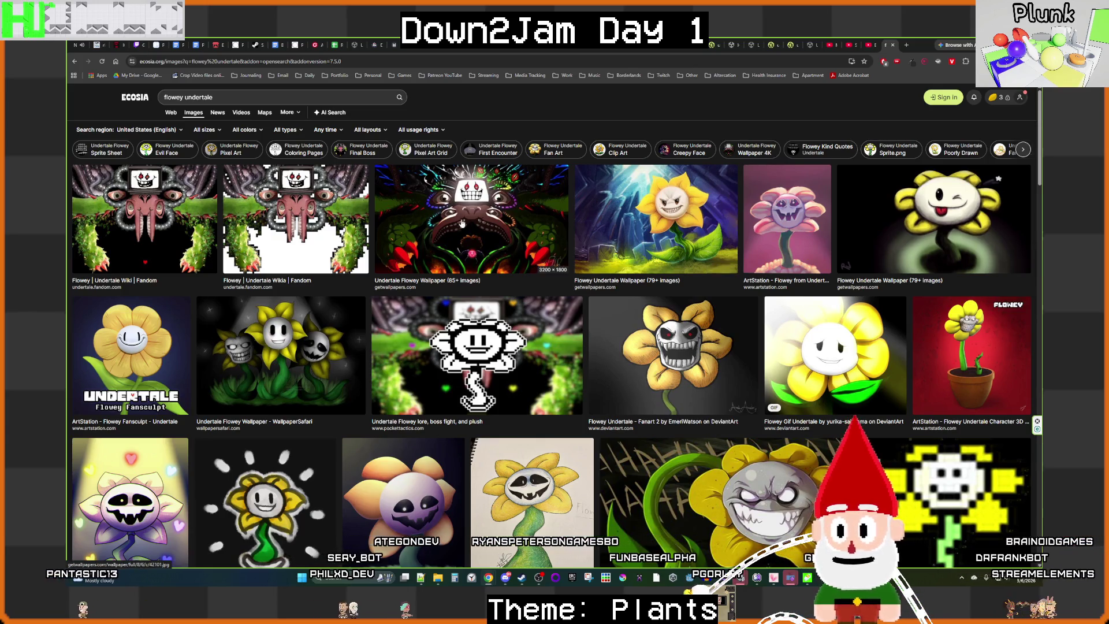
Step: Scroll through the Flowey image results and back up to the search box
{"action": "scroll", "coordinate": [462, 223], "scroll_direction": "down", "scroll_amount": 3}
{"action": "scroll", "coordinate": [427, 217], "scroll_direction": "down", "scroll_amount": 3}
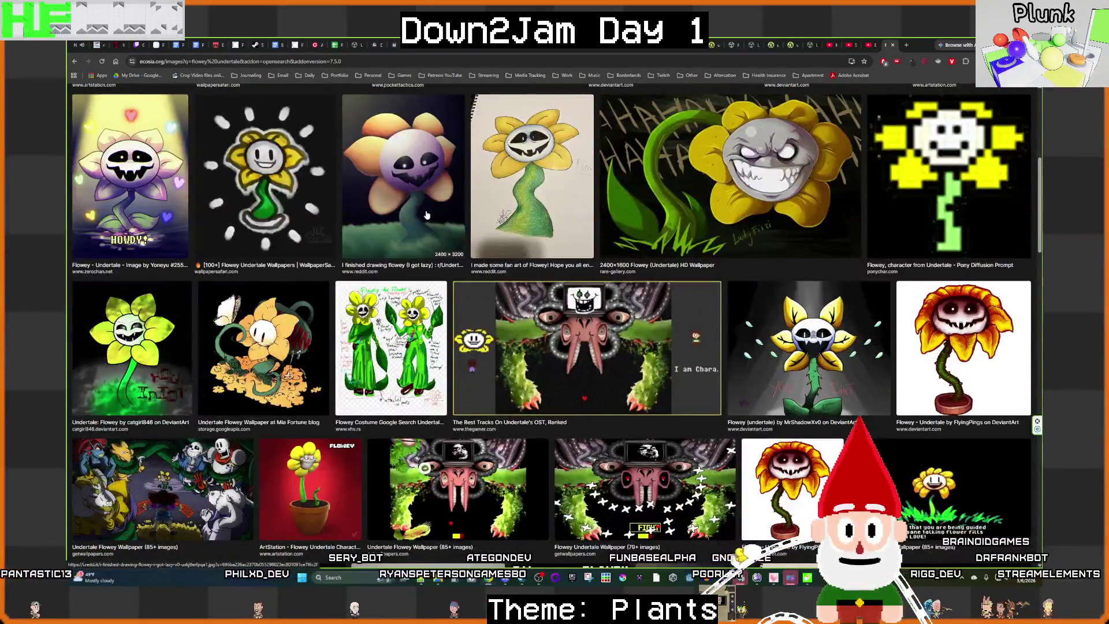
{"action": "scroll", "coordinate": [427, 215], "scroll_direction": "down", "scroll_amount": 3}
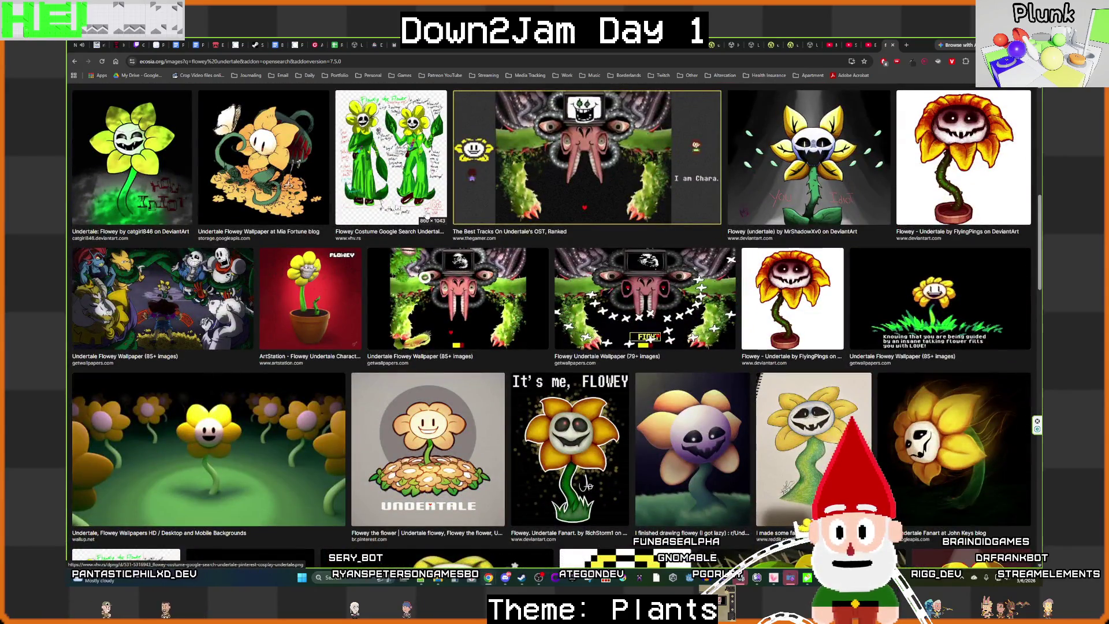
{"action": "scroll", "coordinate": [426, 215], "scroll_direction": "down", "scroll_amount": 3}
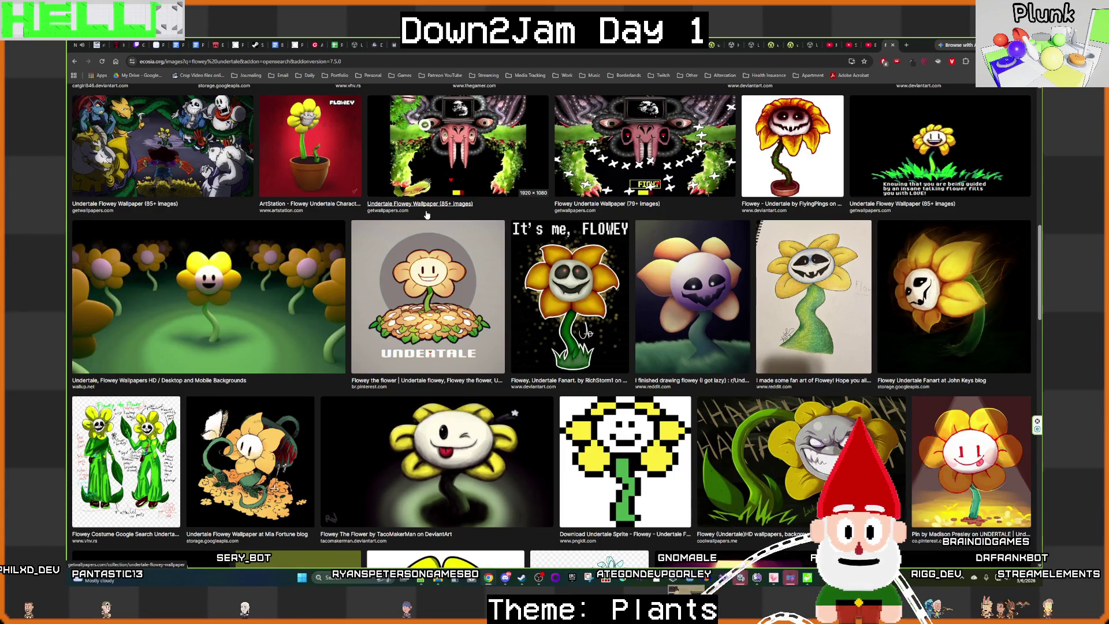
{"action": "scroll", "coordinate": [426, 215], "scroll_direction": "down", "scroll_amount": 4}
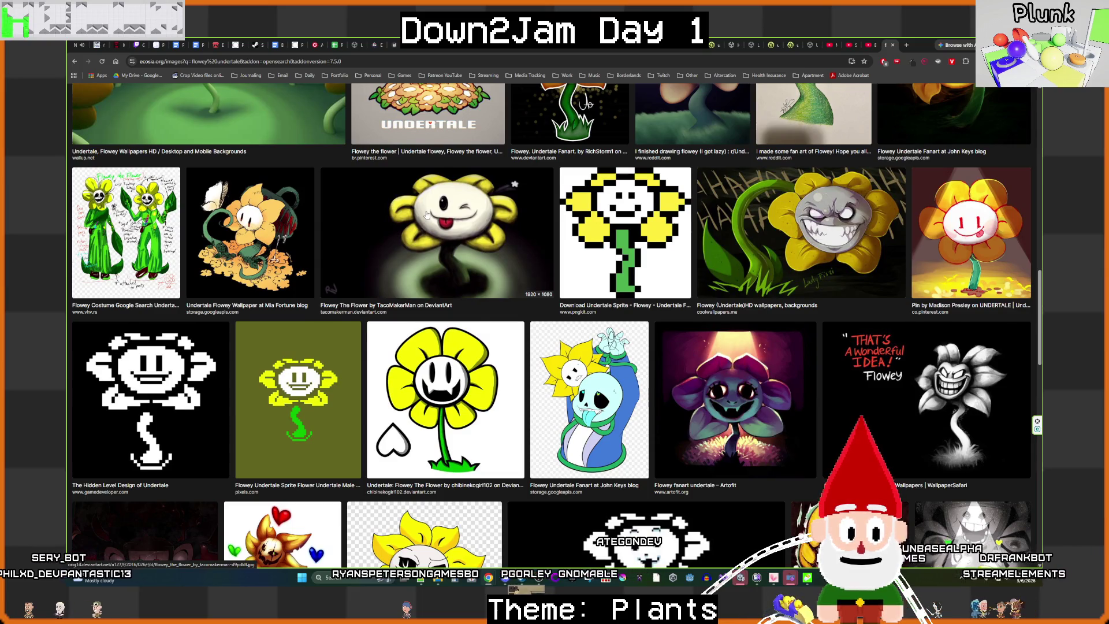
{"action": "scroll", "coordinate": [426, 215], "scroll_direction": "down", "scroll_amount": 4}
{"action": "scroll", "coordinate": [426, 215], "scroll_direction": "down", "scroll_amount": 4}
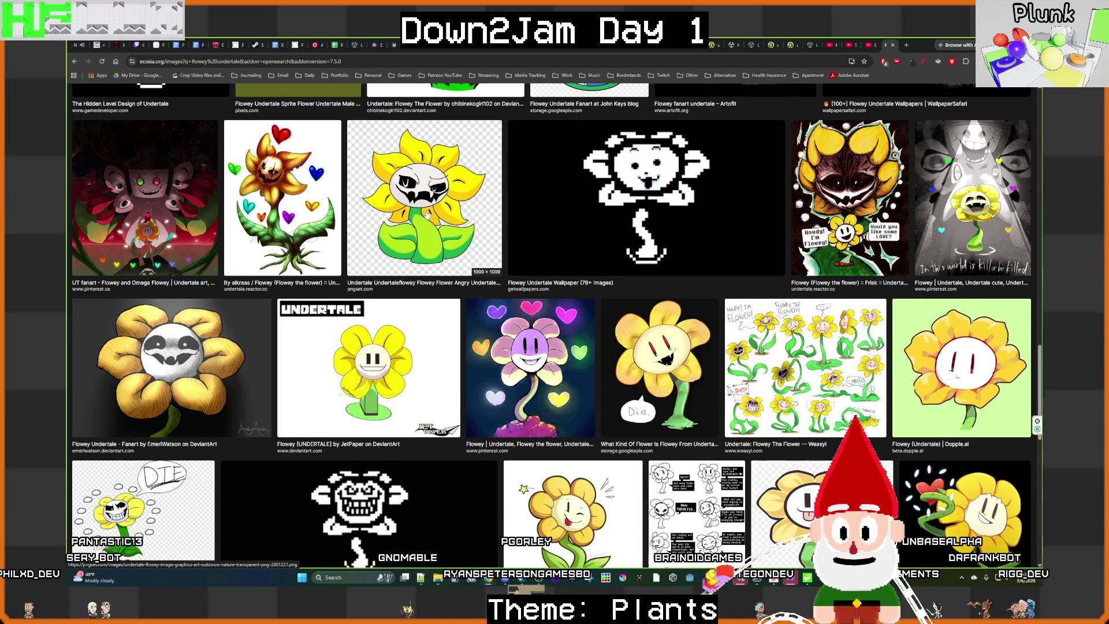
{"action": "scroll", "coordinate": [426, 215], "scroll_direction": "down", "scroll_amount": 9}
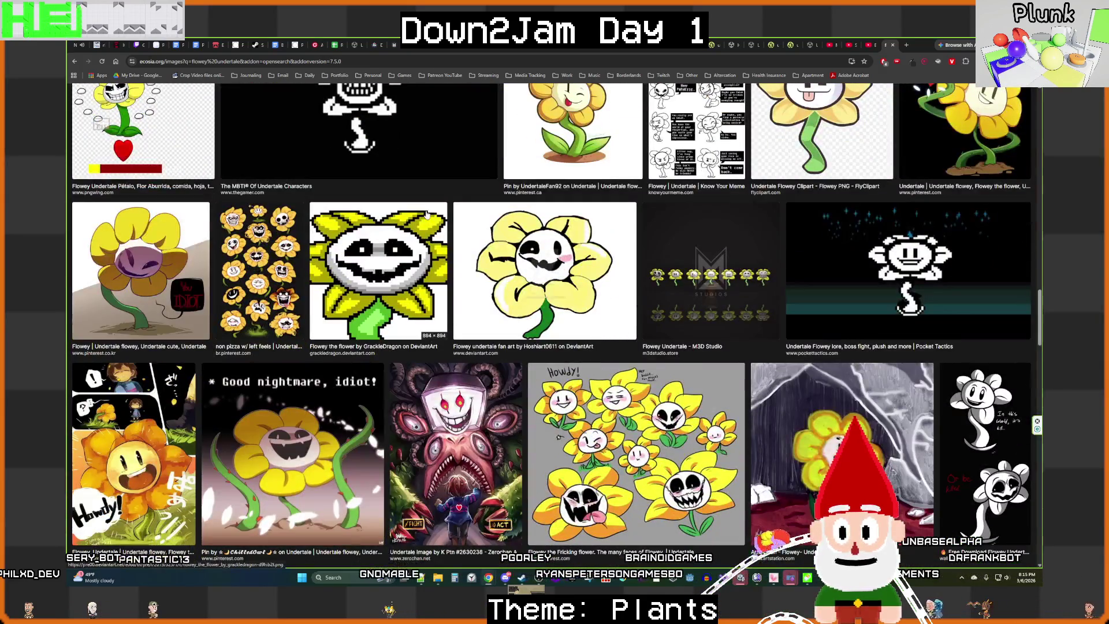
{"action": "scroll", "coordinate": [426, 214], "scroll_direction": "down", "scroll_amount": 4}
{"action": "scroll", "coordinate": [426, 214], "scroll_direction": "down", "scroll_amount": 5}
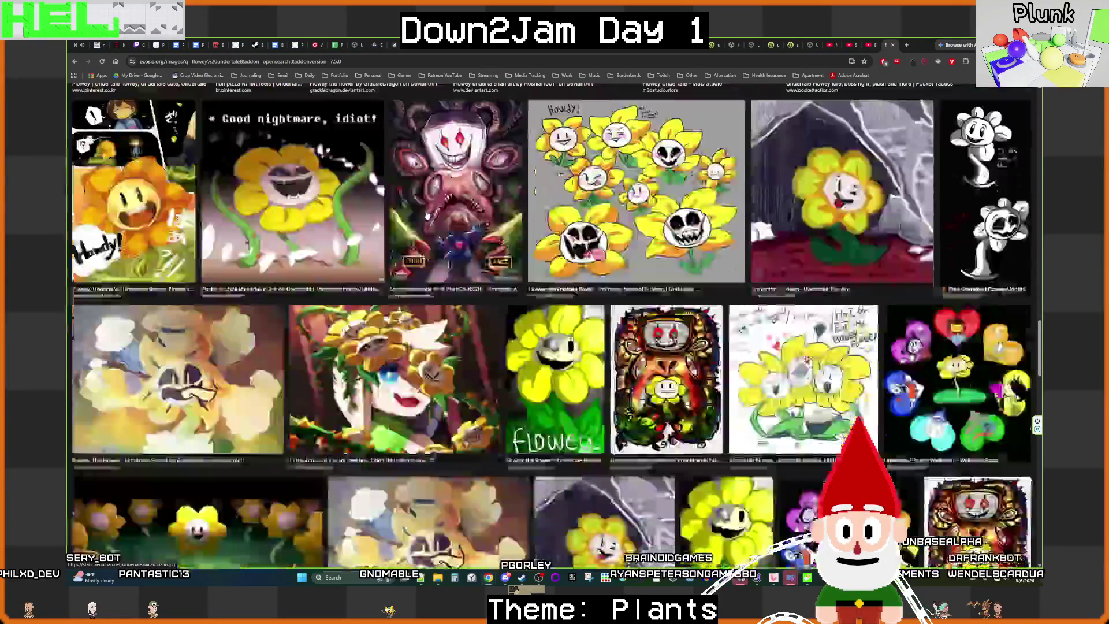
{"action": "scroll", "coordinate": [427, 215], "scroll_direction": "up", "scroll_amount": 10}
{"action": "scroll", "coordinate": [426, 215], "scroll_direction": "up", "scroll_amount": 20}
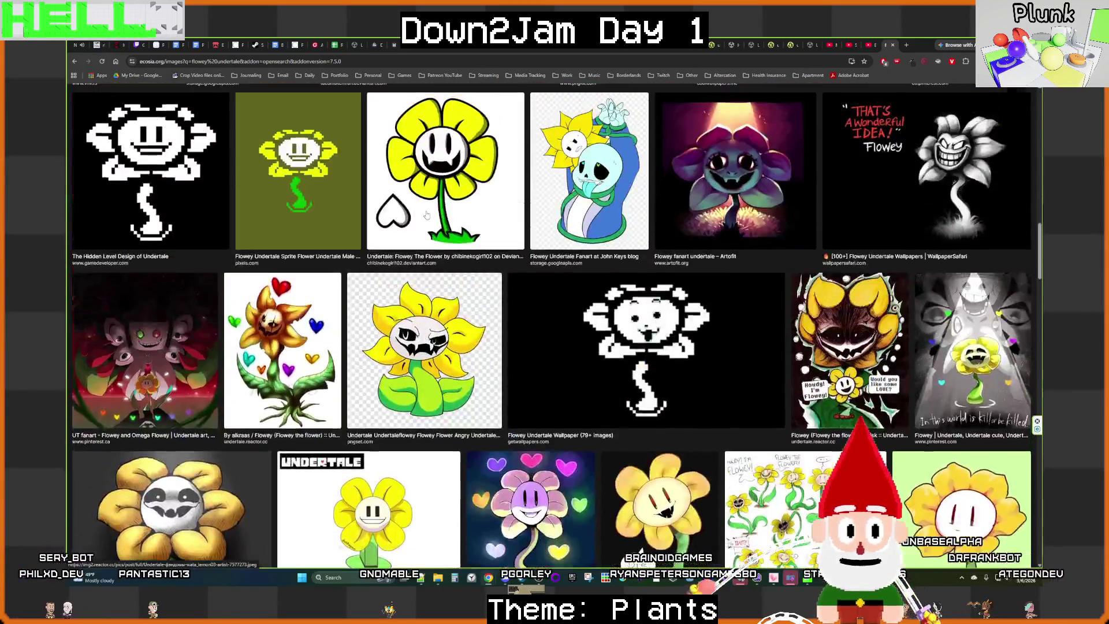
{"action": "scroll", "coordinate": [426, 215], "scroll_direction": "up", "scroll_amount": 3}
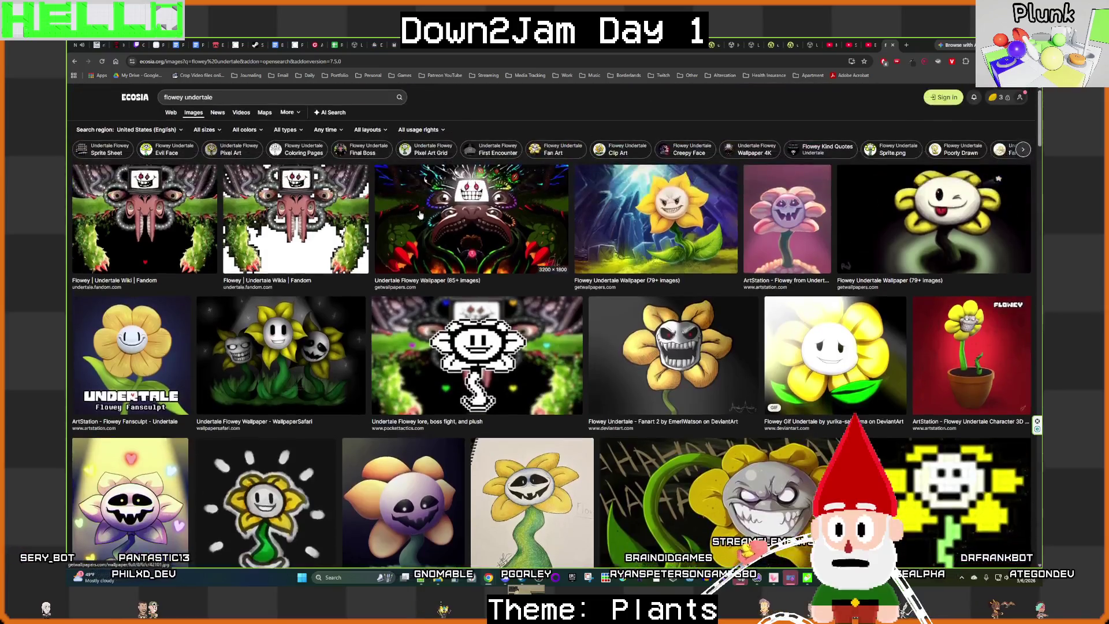
{"action": "left_click", "coordinate": [233, 97]}
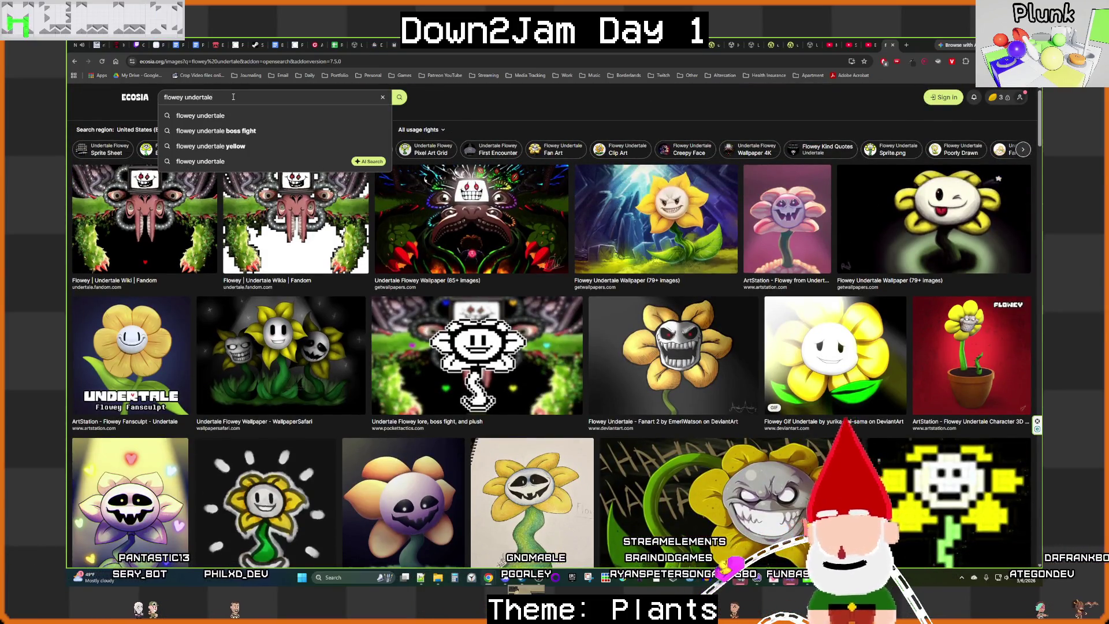
Step: Search Ecosia images for 'flowey undertale battle' and skim the results
{"action": "type", "text": "battle"}
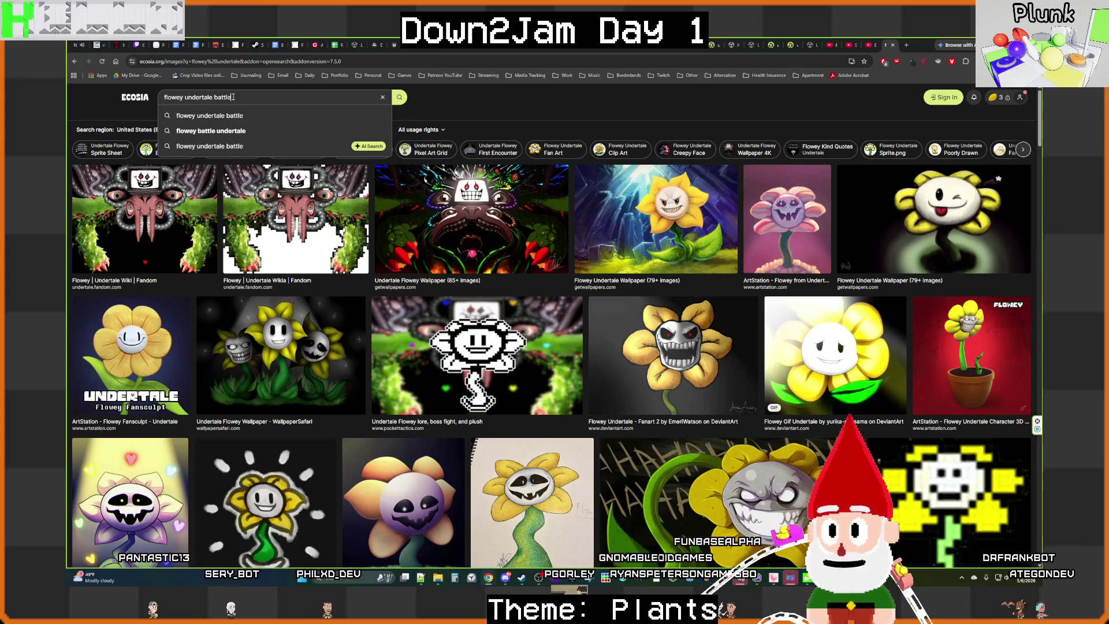
{"action": "left_click", "coordinate": [230, 116]}
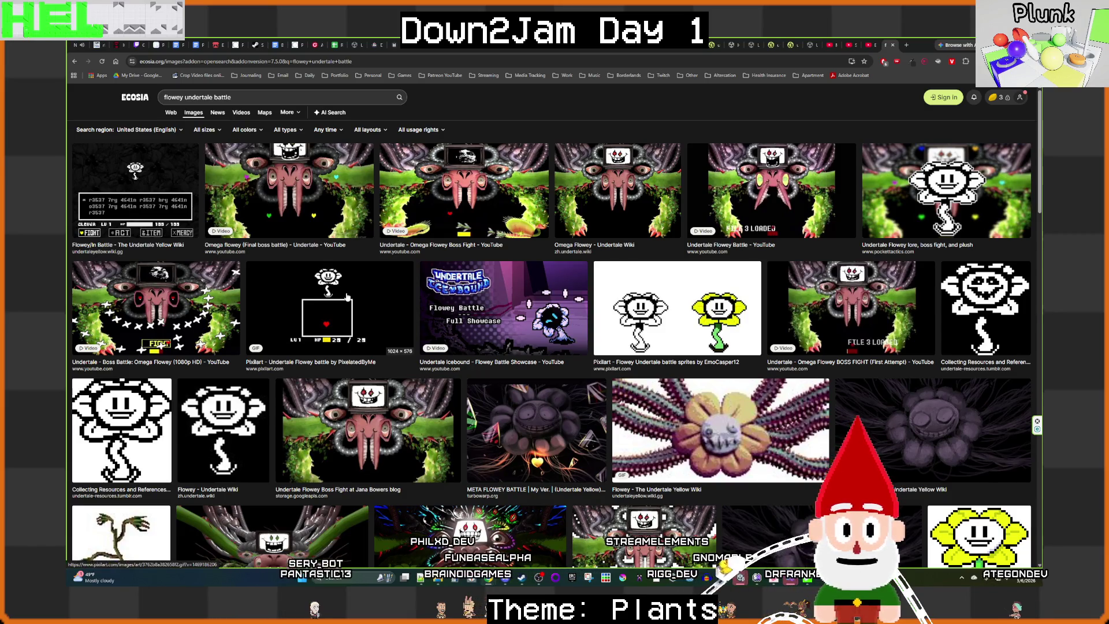
{"action": "scroll", "coordinate": [347, 296], "scroll_direction": "down", "scroll_amount": 3}
{"action": "scroll", "coordinate": [347, 297], "scroll_direction": "down", "scroll_amount": 4}
{"action": "scroll", "coordinate": [347, 297], "scroll_direction": "up", "scroll_amount": 5}
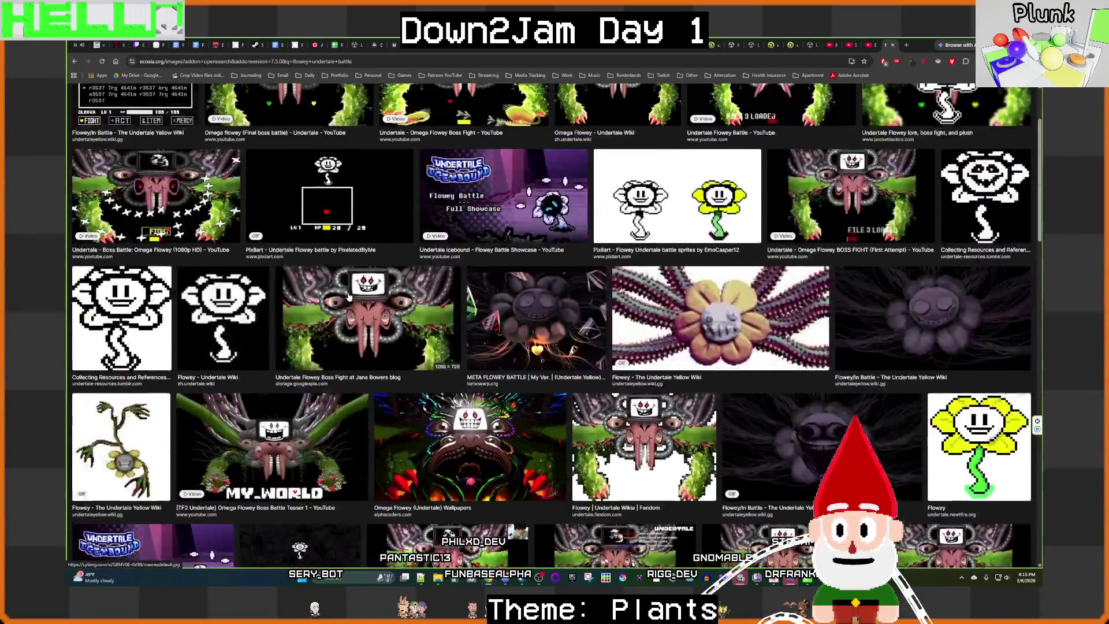
Step: Refine the search to 'flowey undertale battle screenshot', browse the images, then return to Unity
{"action": "left_click", "coordinate": [253, 100]}
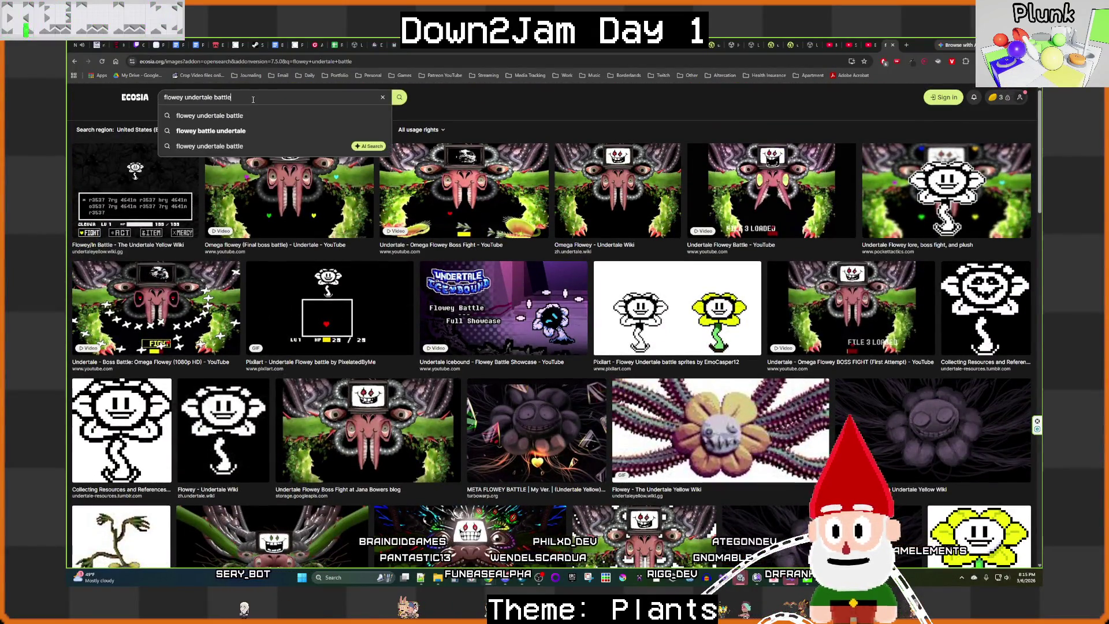
{"action": "type", "text": " screenshp"}
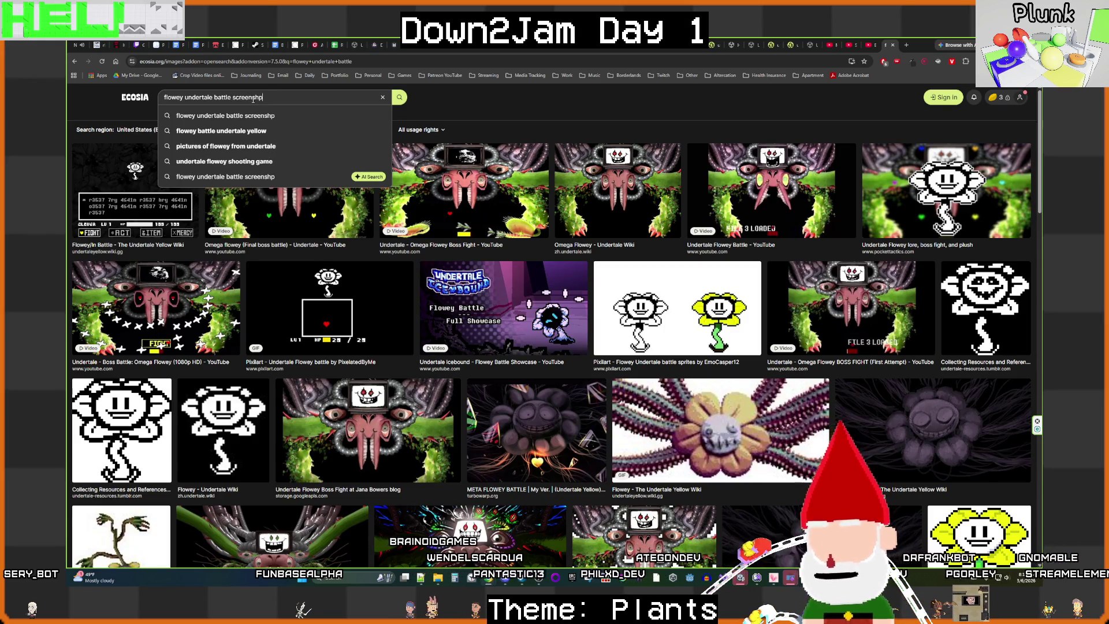
{"action": "key", "text": "BackSpace"}
{"action": "type", "text": "ot"}
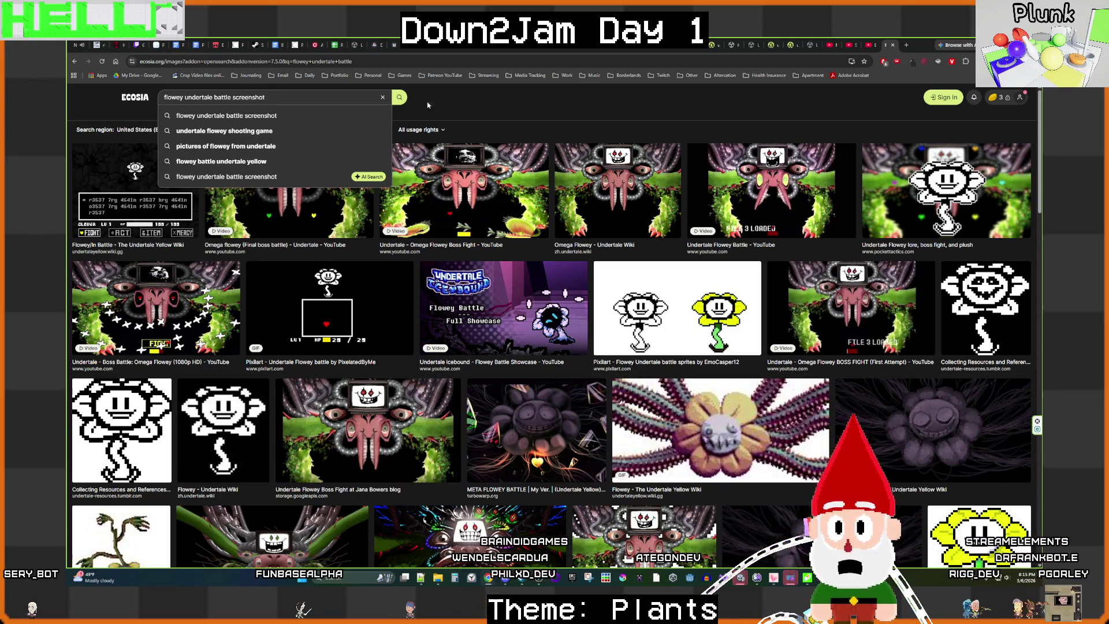
{"action": "key", "text": "Return"}
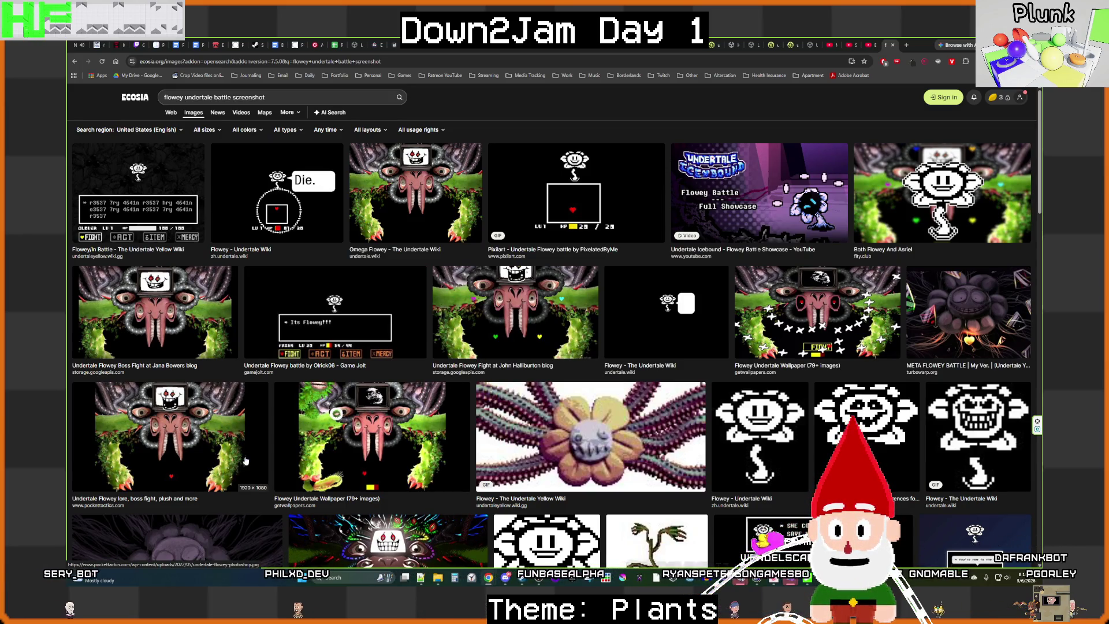
{"action": "scroll", "coordinate": [246, 461], "scroll_direction": "down", "scroll_amount": 3}
{"action": "scroll", "coordinate": [371, 391], "scroll_direction": "down", "scroll_amount": 1}
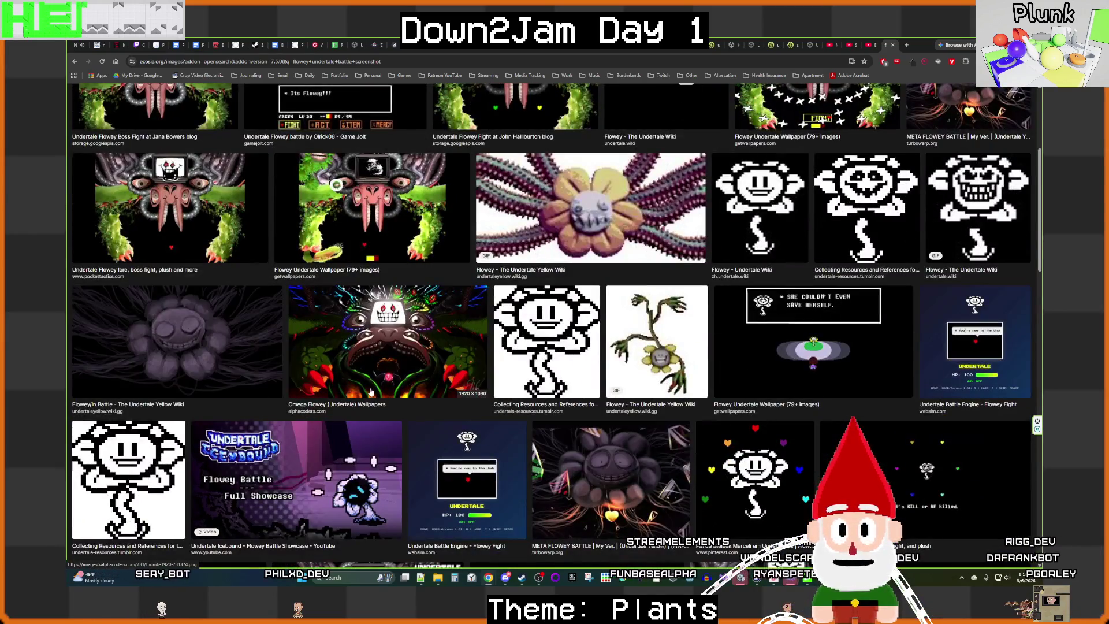
{"action": "scroll", "coordinate": [370, 391], "scroll_direction": "down", "scroll_amount": 3}
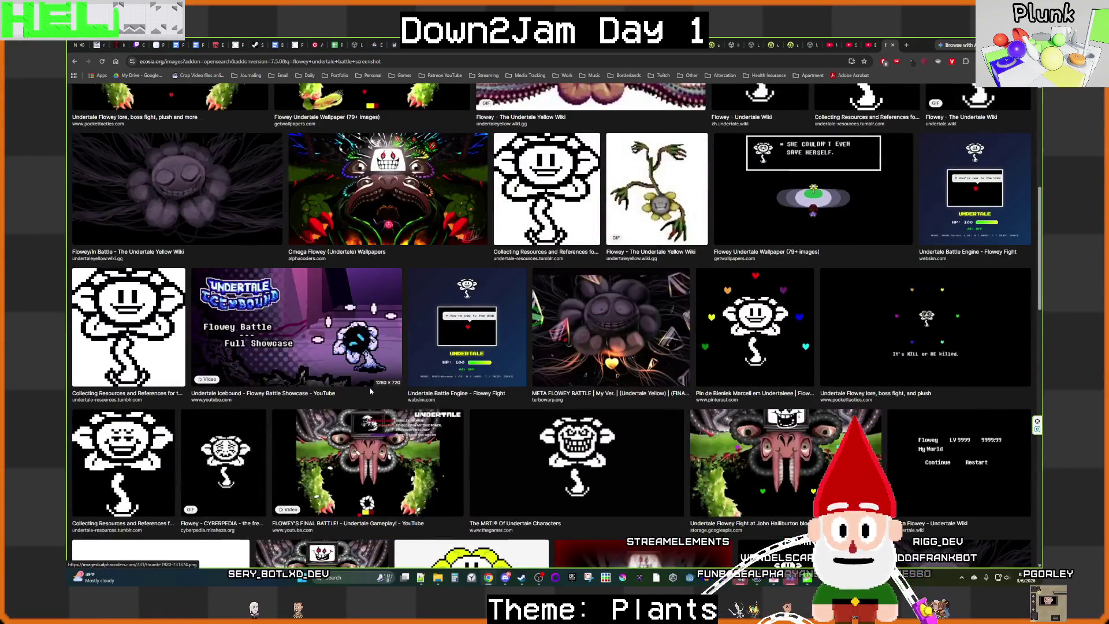
{"action": "scroll", "coordinate": [370, 391], "scroll_direction": "down", "scroll_amount": 3}
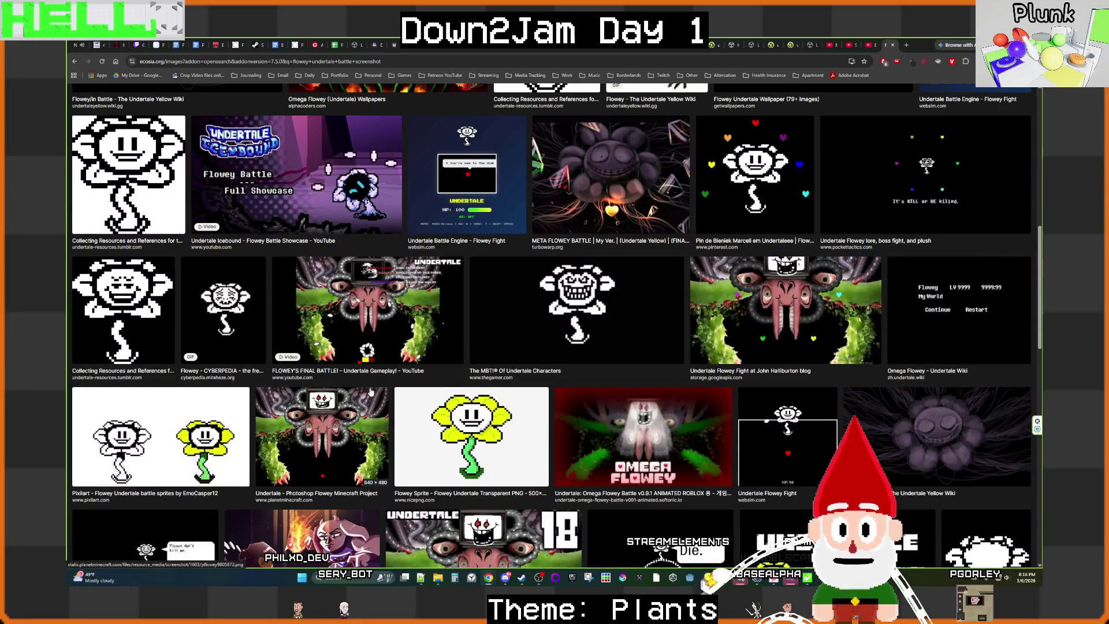
{"action": "scroll", "coordinate": [370, 391], "scroll_direction": "down", "scroll_amount": 2}
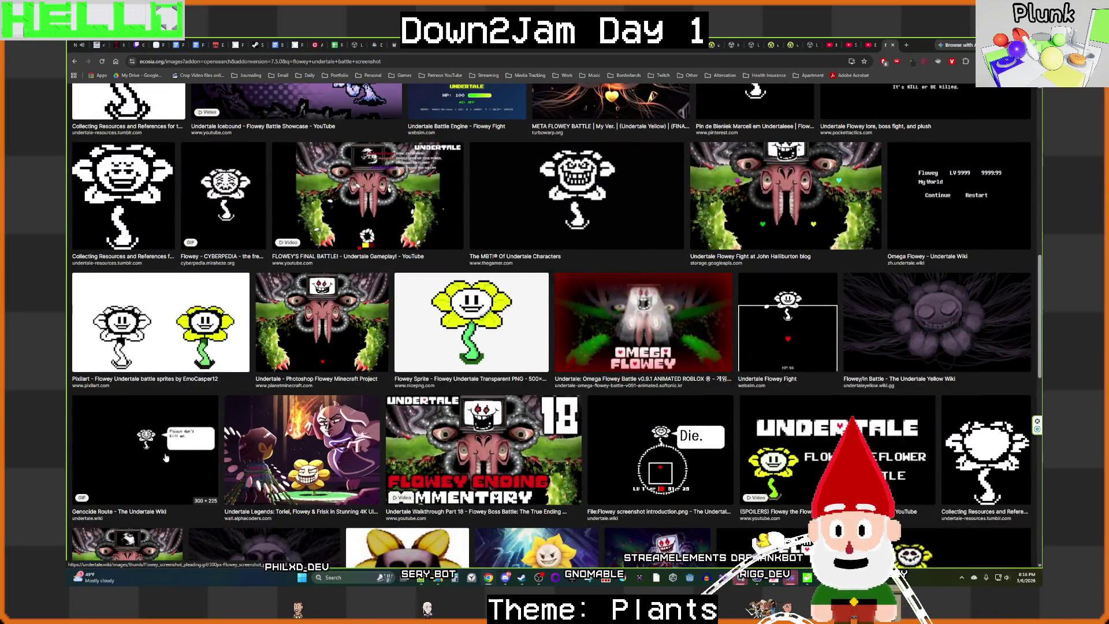
{"action": "scroll", "coordinate": [275, 445], "scroll_direction": "down", "scroll_amount": 3}
{"action": "scroll", "coordinate": [285, 441], "scroll_direction": "down", "scroll_amount": 2}
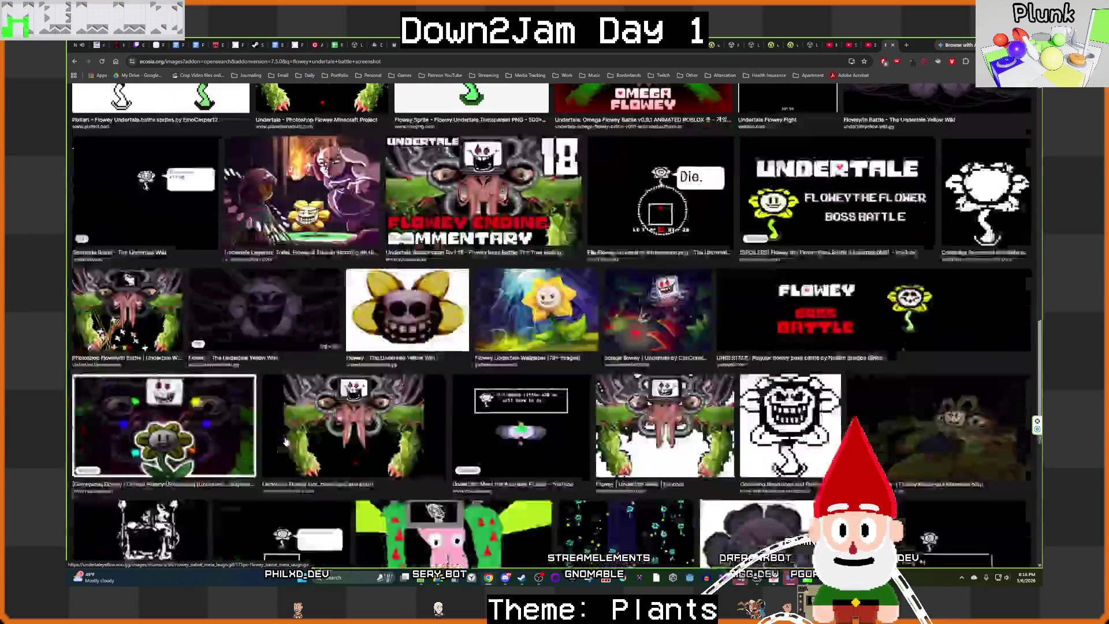
{"action": "scroll", "coordinate": [285, 442], "scroll_direction": "down", "scroll_amount": 3}
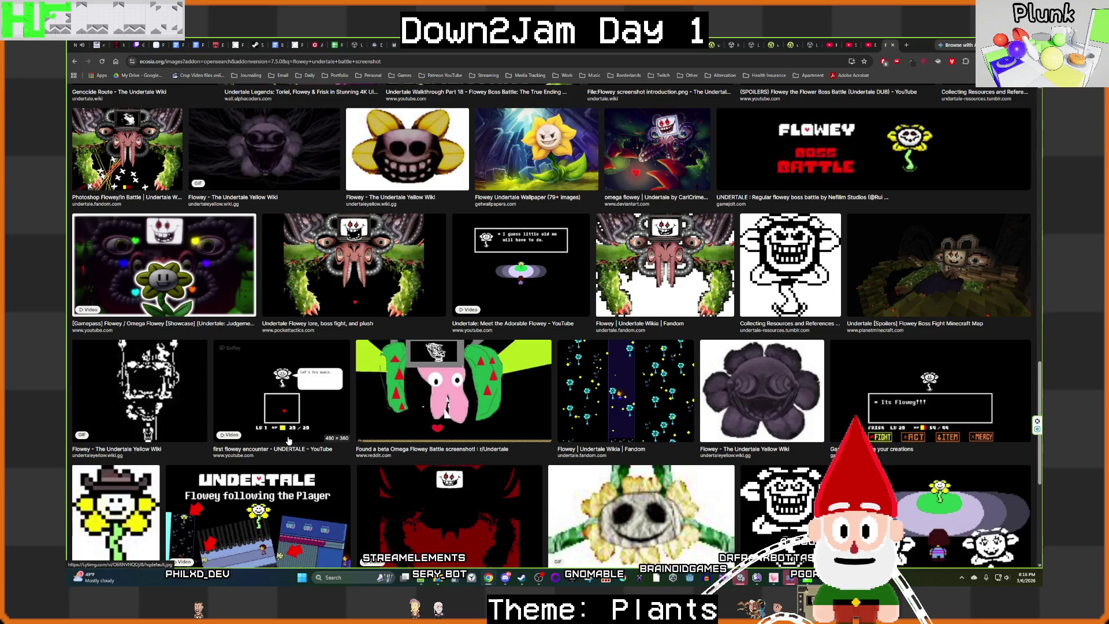
{"action": "scroll", "coordinate": [289, 440], "scroll_direction": "down", "scroll_amount": 3}
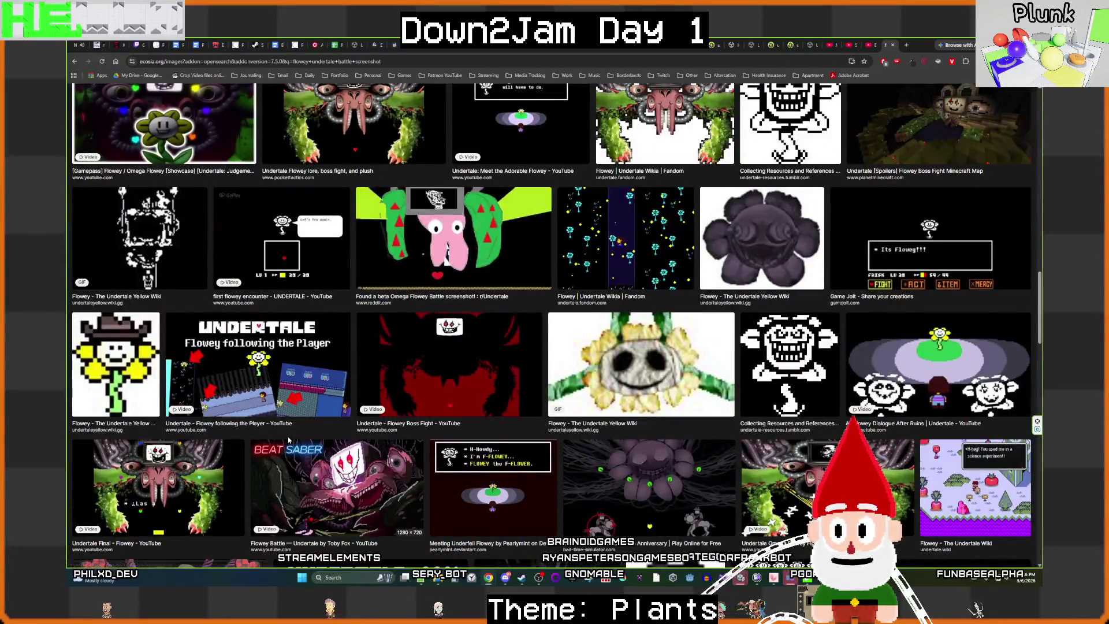
{"action": "scroll", "coordinate": [289, 440], "scroll_direction": "up", "scroll_amount": 15}
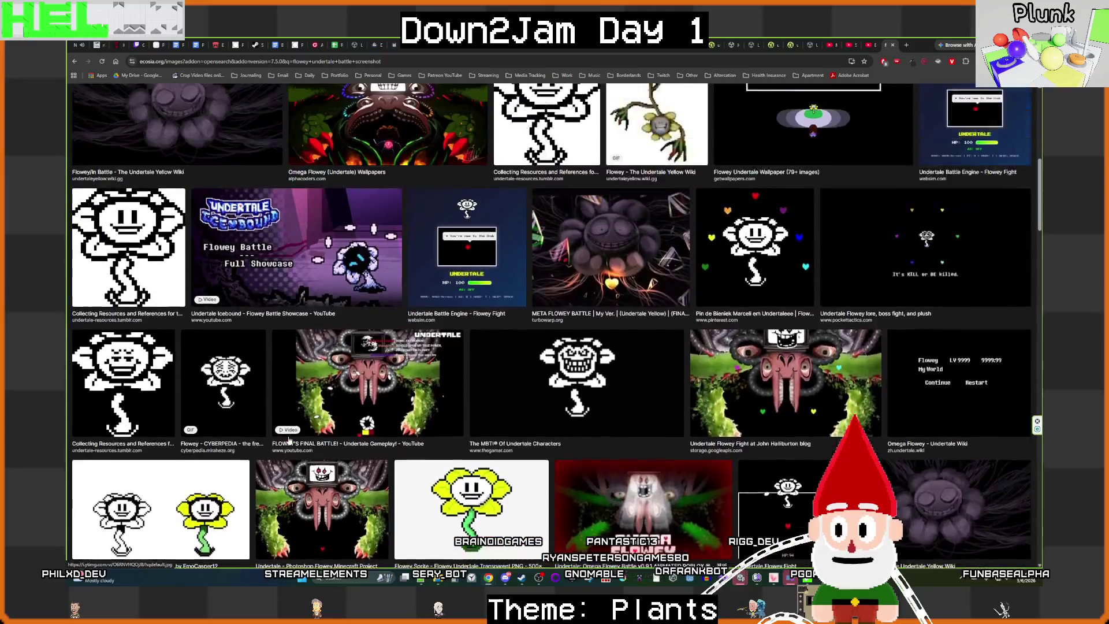
{"action": "scroll", "coordinate": [289, 440], "scroll_direction": "up", "scroll_amount": 5}
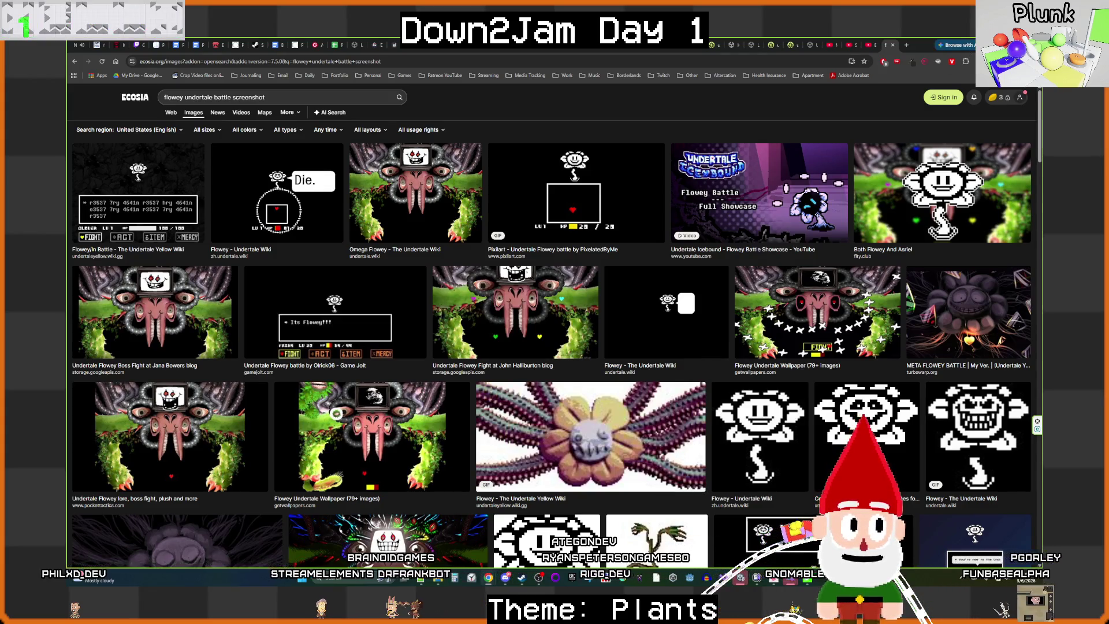
{"action": "key", "text": "alt+Tab"}
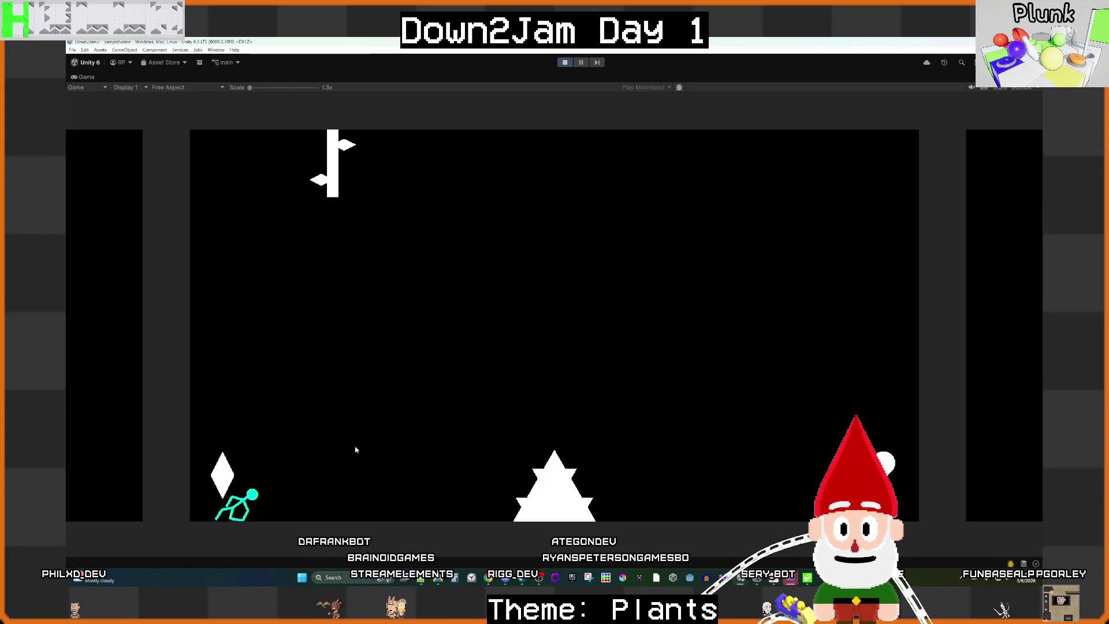
Step: Fling the cyan ragdoll right, stop play mode, and select the Heart object
{"action": "mouse_move", "coordinate": [293, 510]}
{"action": "left_mouse_down"}
{"action": "mouse_move", "coordinate": [545, 416]}
{"action": "mouse_move", "coordinate": [711, 499]}
{"action": "left_mouse_up"}
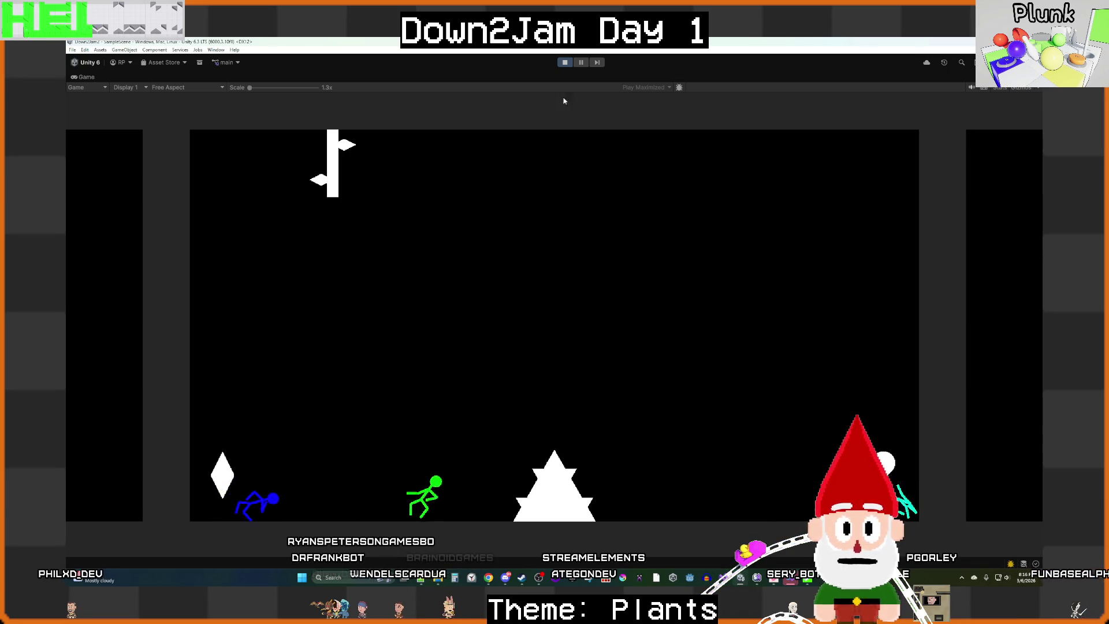
{"action": "key", "text": "ctrl+p"}
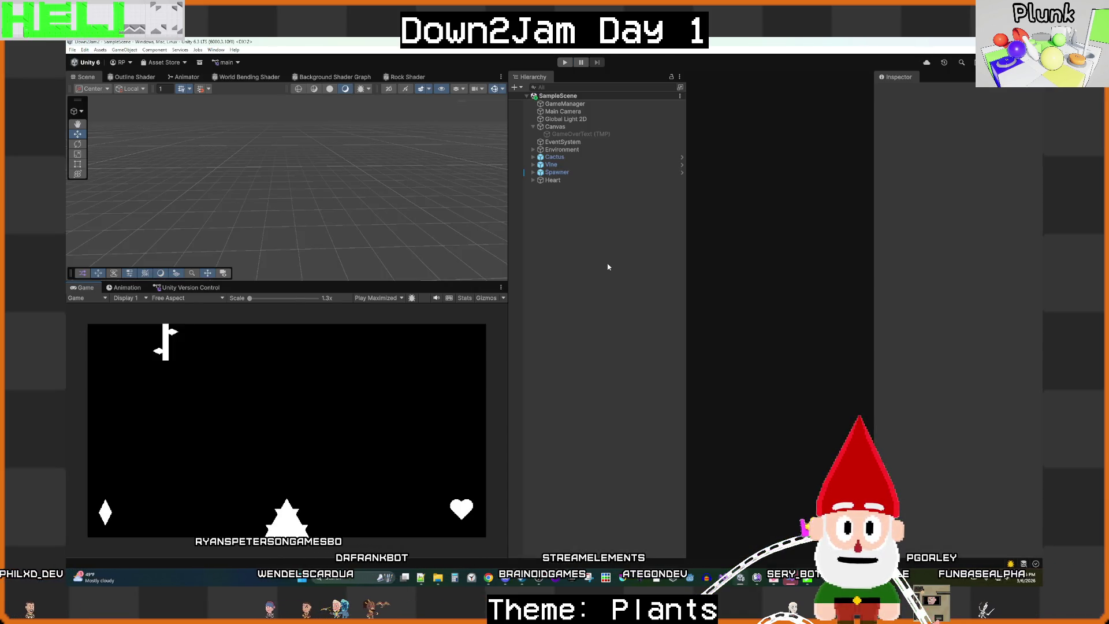
{"action": "left_click", "coordinate": [583, 183]}
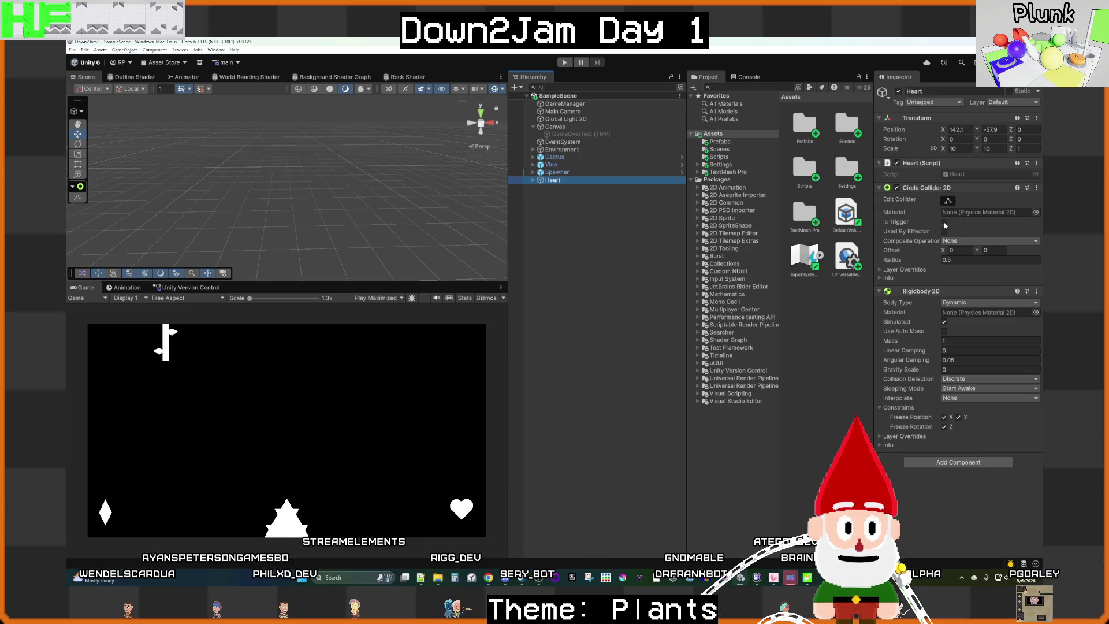
Step: Frame the Heart and set its Circle Collider 2D offset to (-0.5, -0.25) and radius 1
{"action": "double_click", "coordinate": [570, 180]}
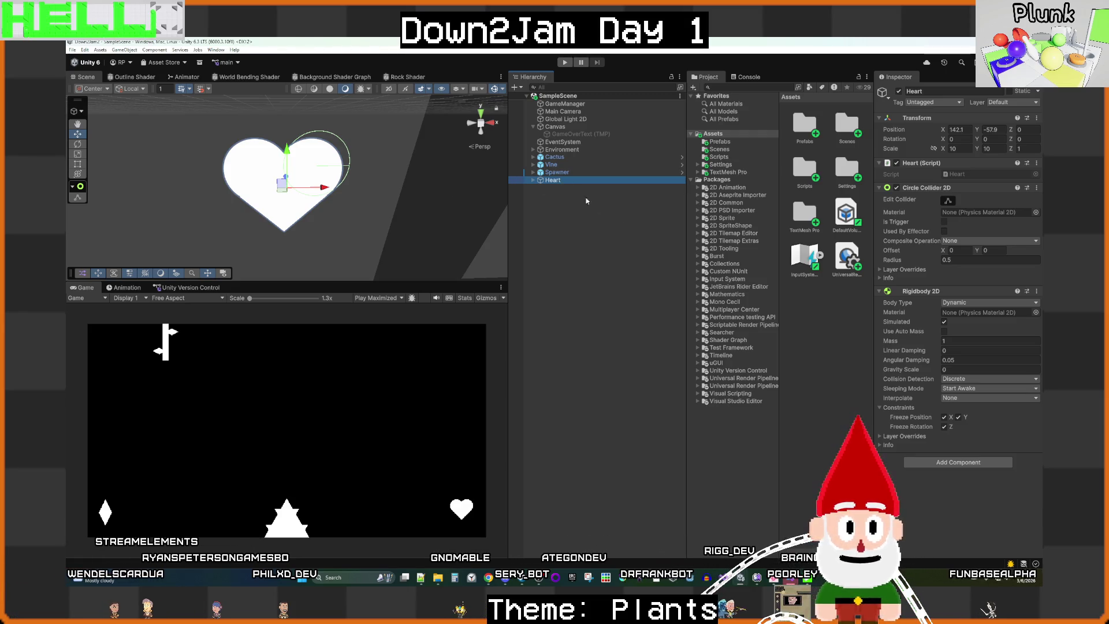
{"action": "left_click", "coordinate": [533, 180]}
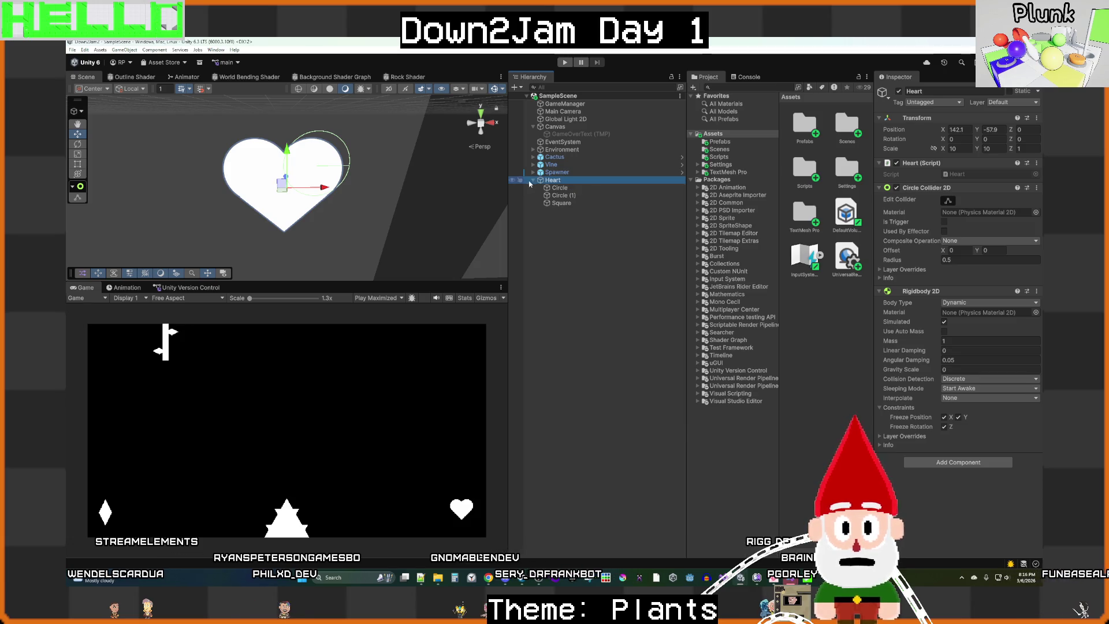
{"action": "left_click", "coordinate": [534, 180]}
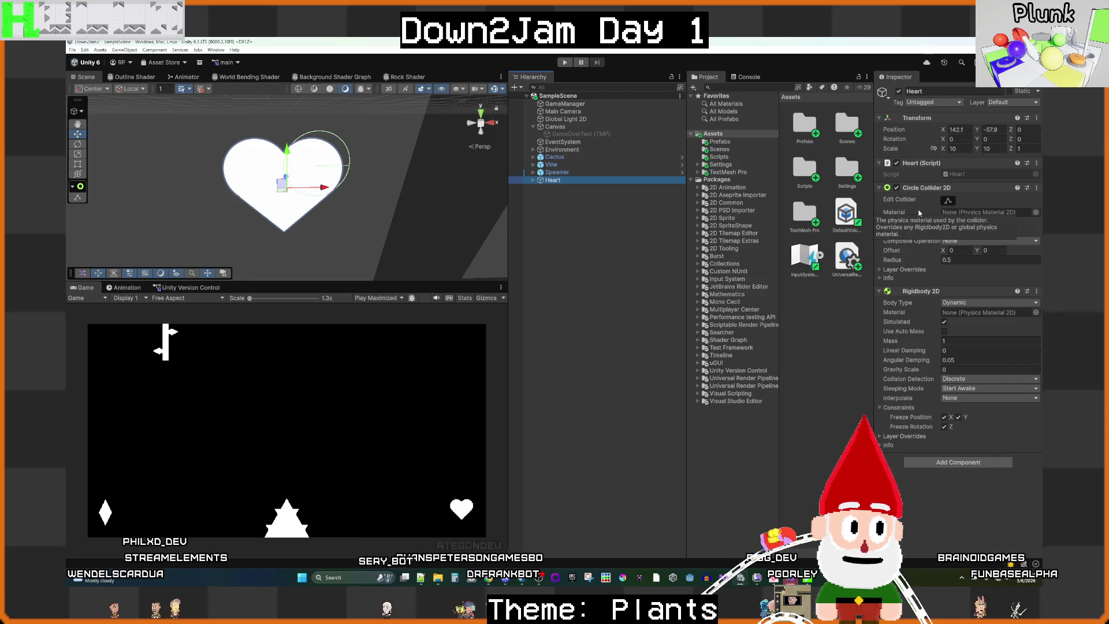
{"action": "left_click", "coordinate": [965, 252]}
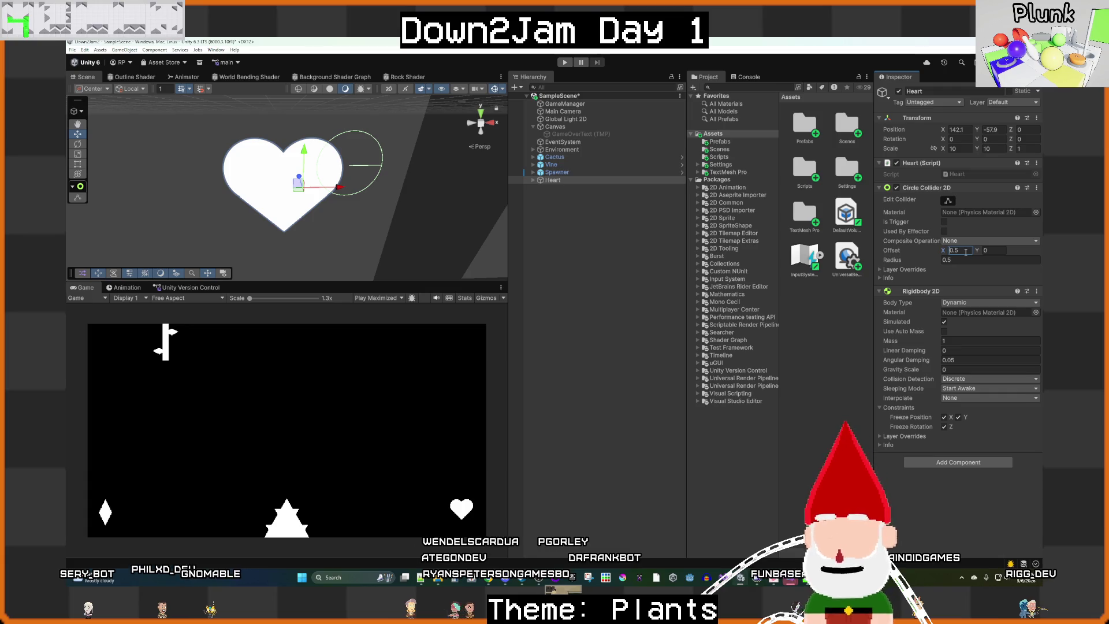
{"action": "type", "text": "-"}
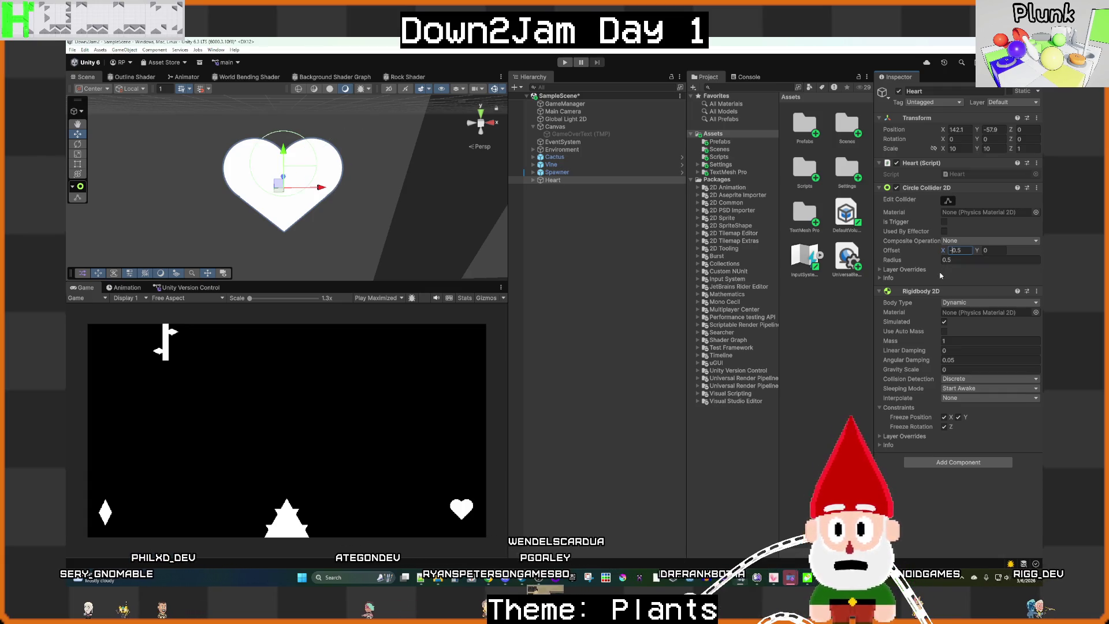
{"action": "left_click", "coordinate": [1006, 252]}
{"action": "type", "text": ".25"}
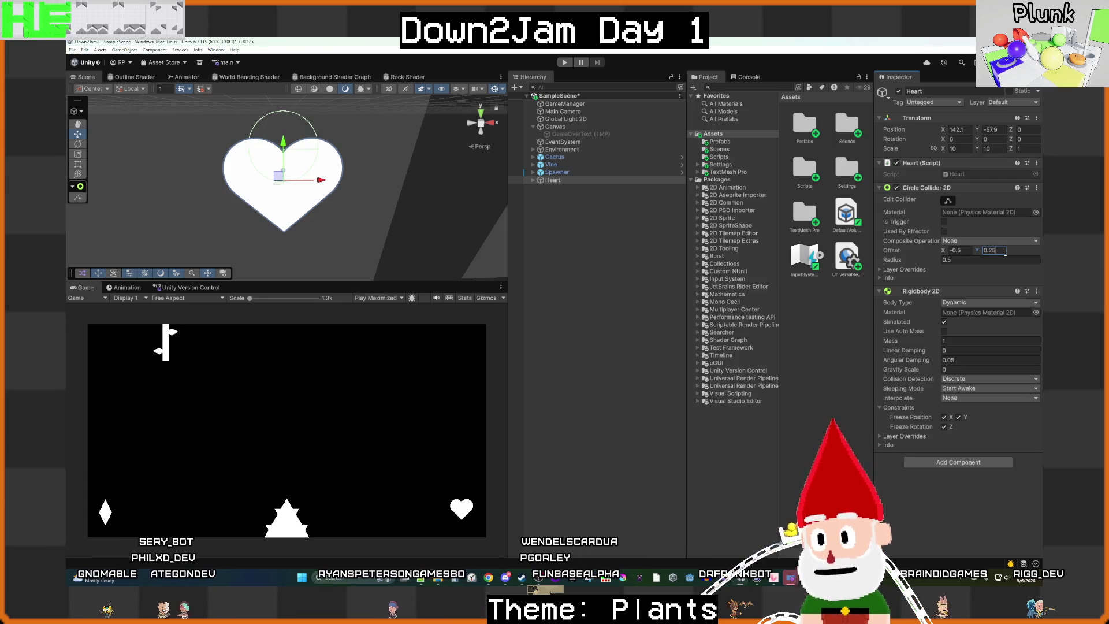
{"action": "left_click_drag", "start_coordinate": [1005, 252], "coordinate": [985, 252]}
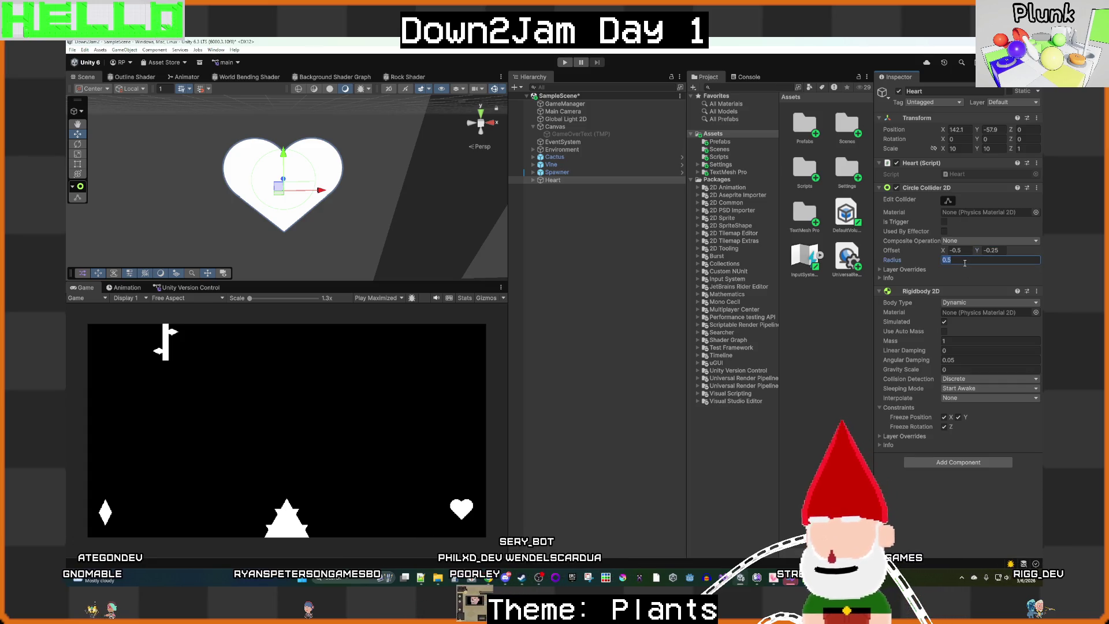
{"action": "type", "text": "2"}
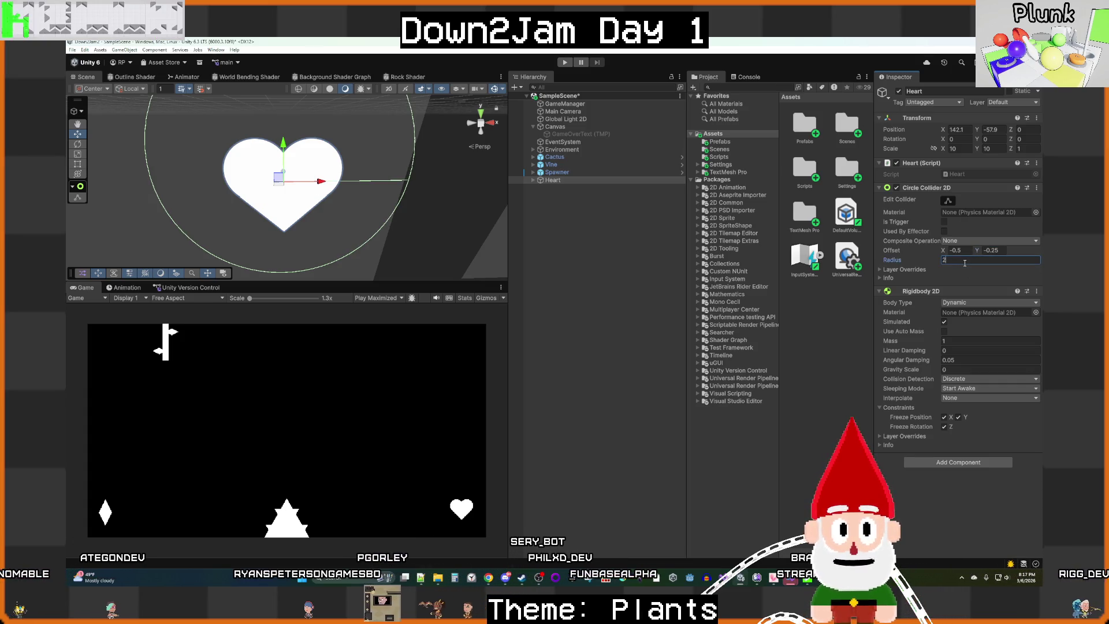
{"action": "key", "text": "BackSpace"}
{"action": "type", "text": "1"}
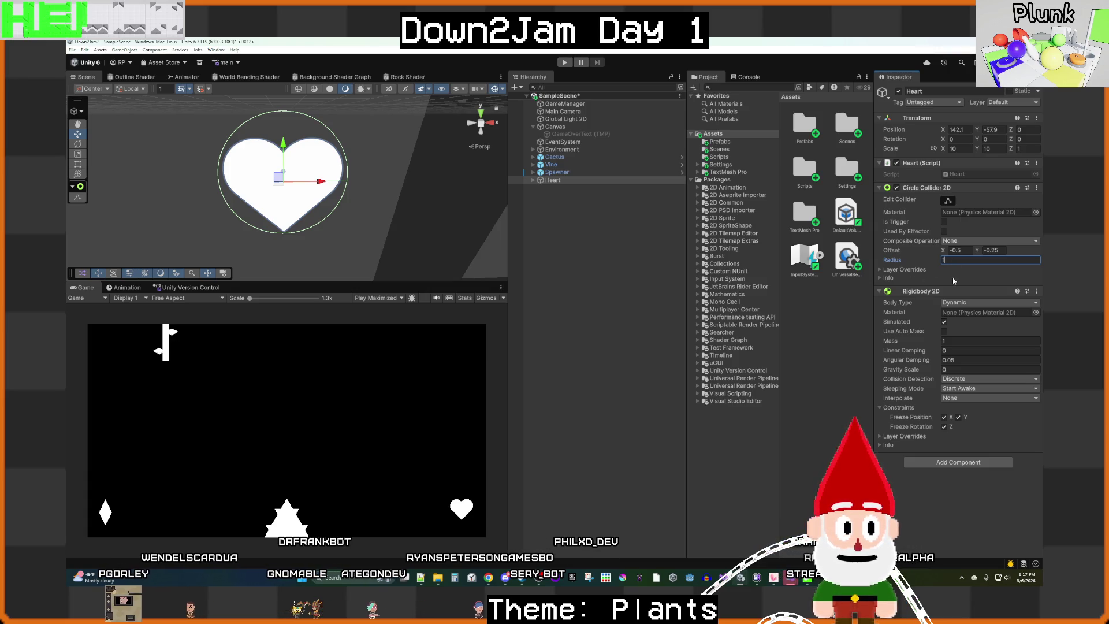
{"action": "left_click", "coordinate": [636, 273]}
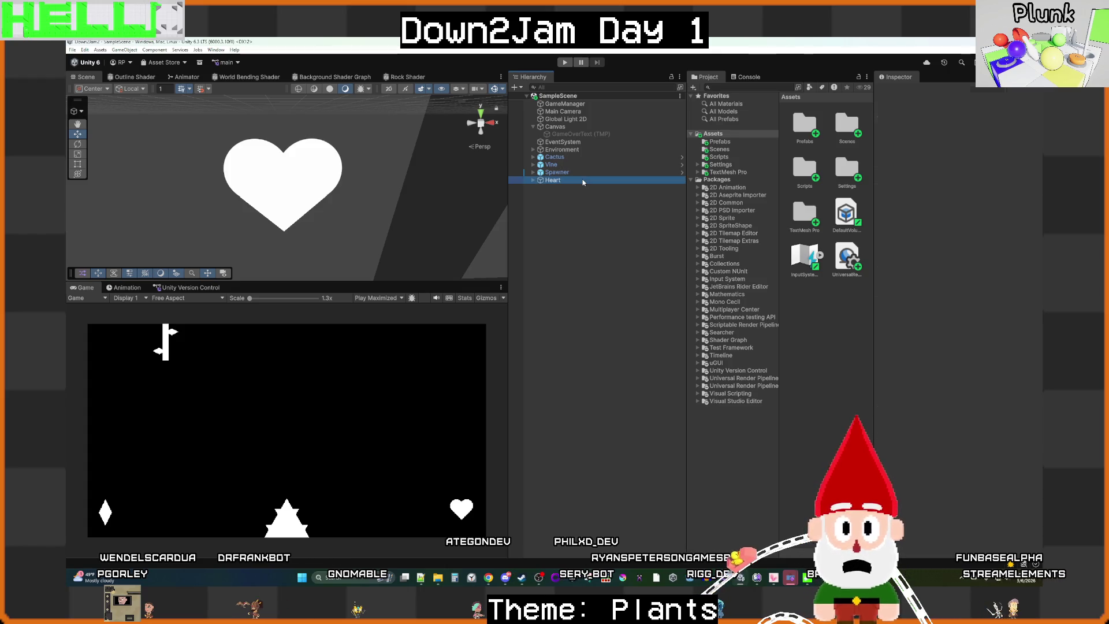
Step: Open the Heart script in Visual Studio, placing the cursor inside the Person collision check
{"action": "double_click", "coordinate": [958, 175]}
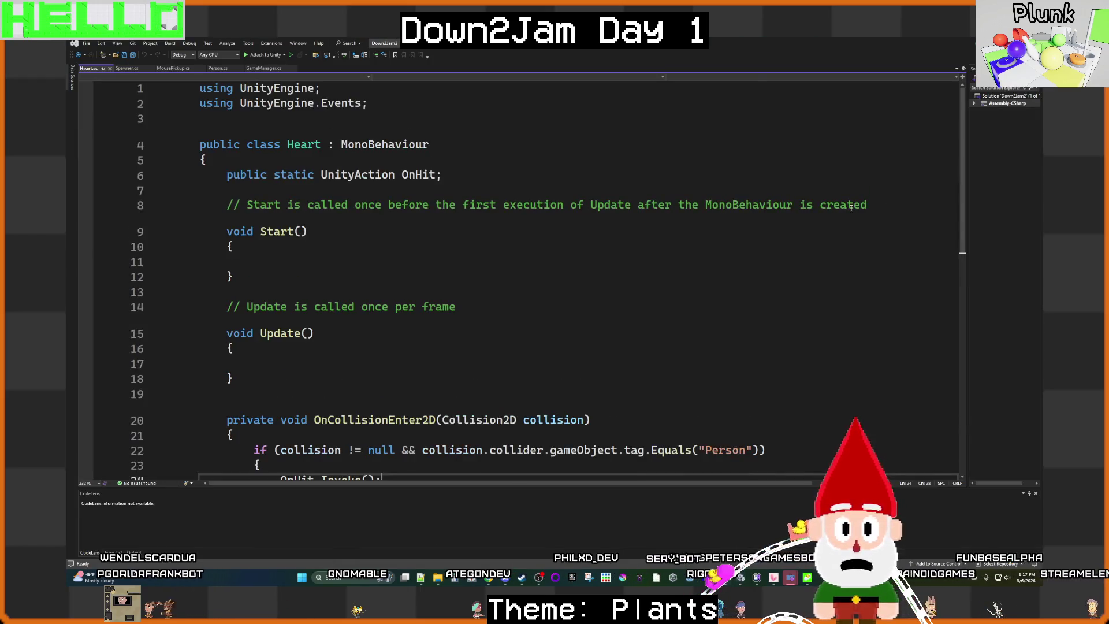
{"action": "scroll", "coordinate": [562, 274], "scroll_direction": "down", "scroll_amount": 5}
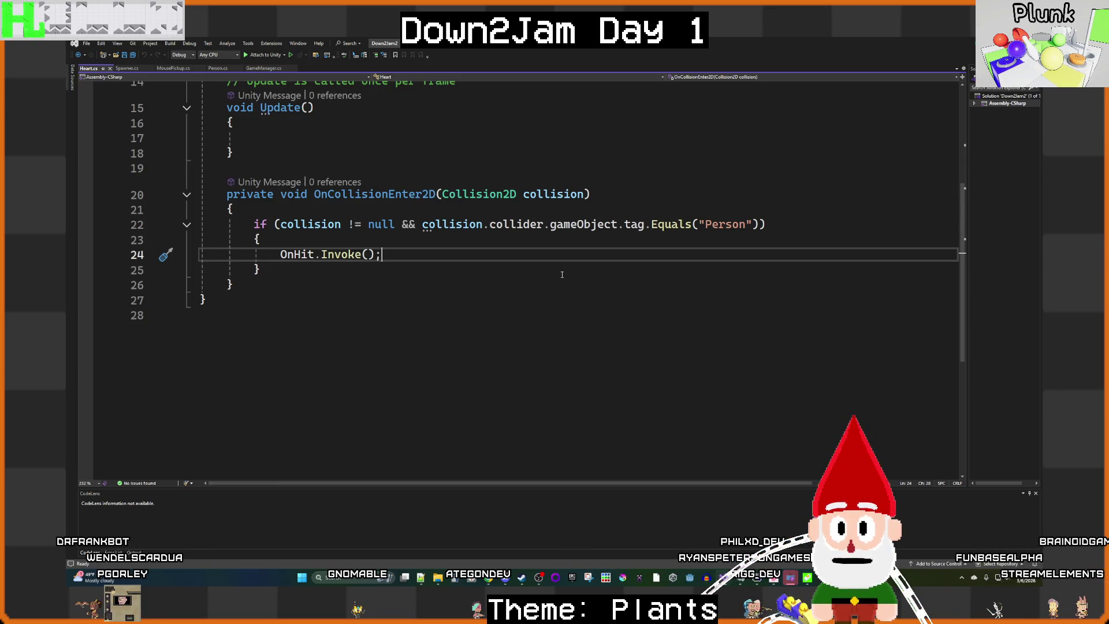
{"action": "left_click", "coordinate": [322, 246]}
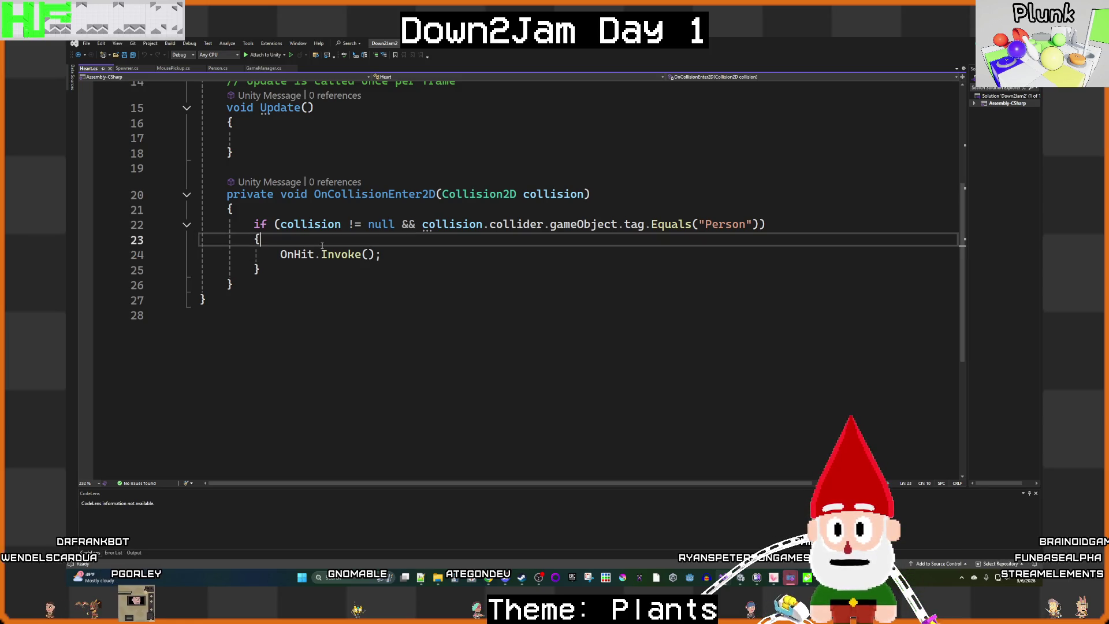
{"action": "type", "text": "\\"}
{"action": "key", "text": "ctrl+shift+b"}
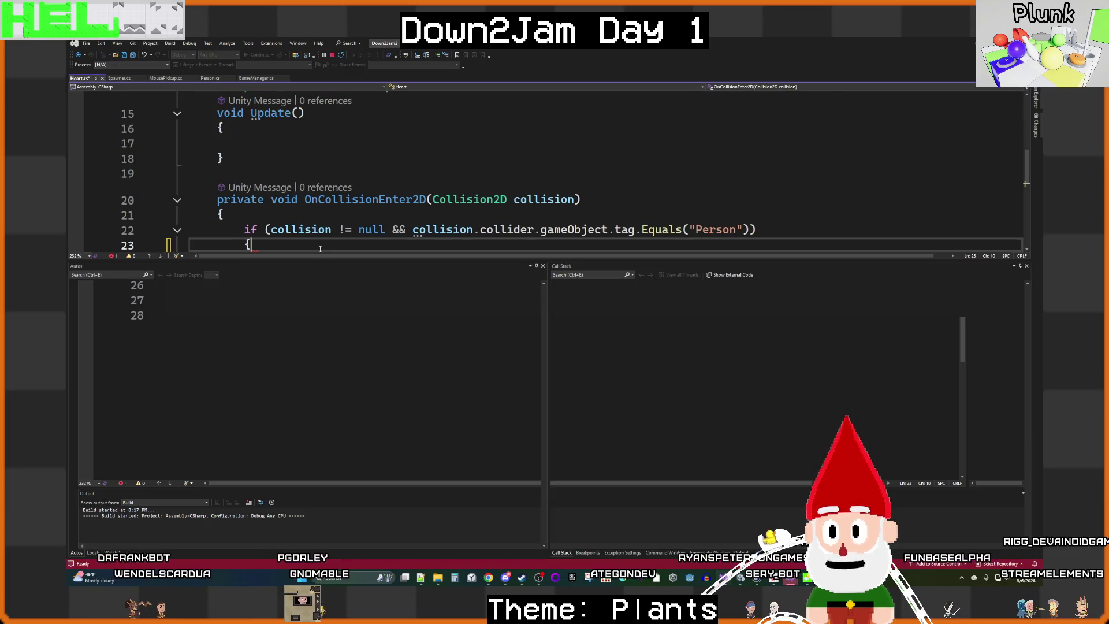
{"action": "left_click", "coordinate": [333, 56]}
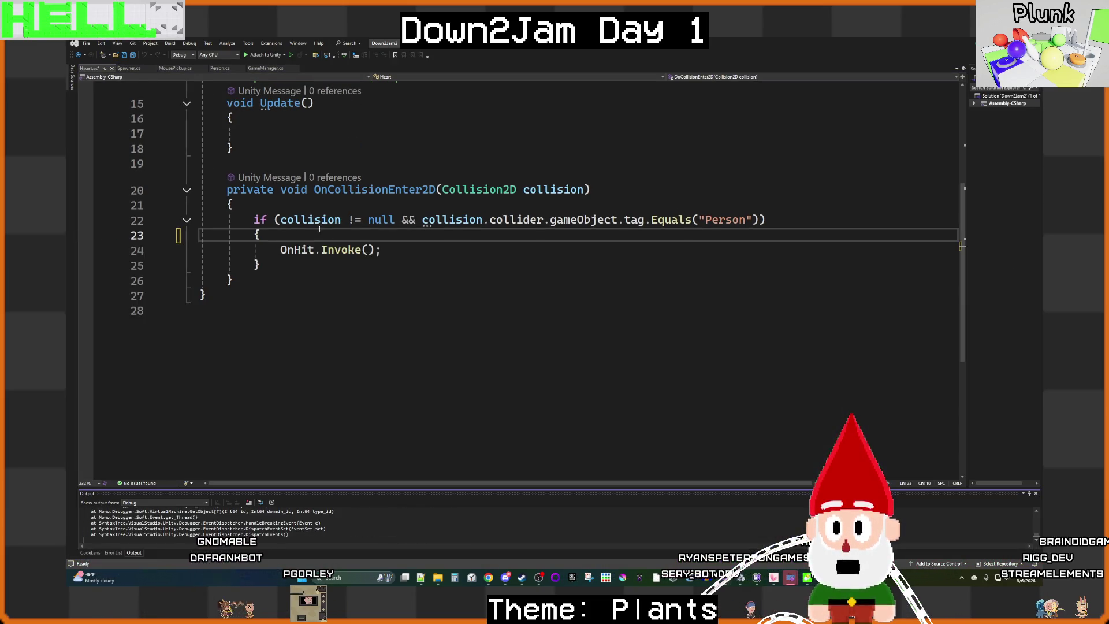
Step: Add Debug.Log("Game Over"); above OnHit.Invoke() and save Heart.cs
{"action": "key", "text": "Return"}
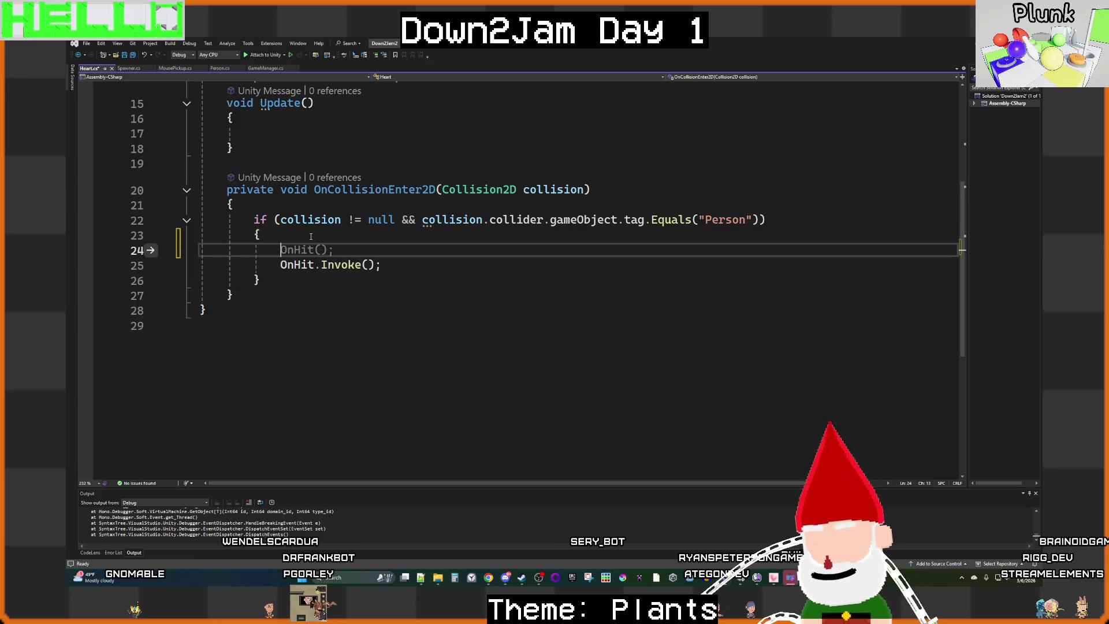
{"action": "type", "text": "Deb"}
{"action": "key", "text": "Tab"}
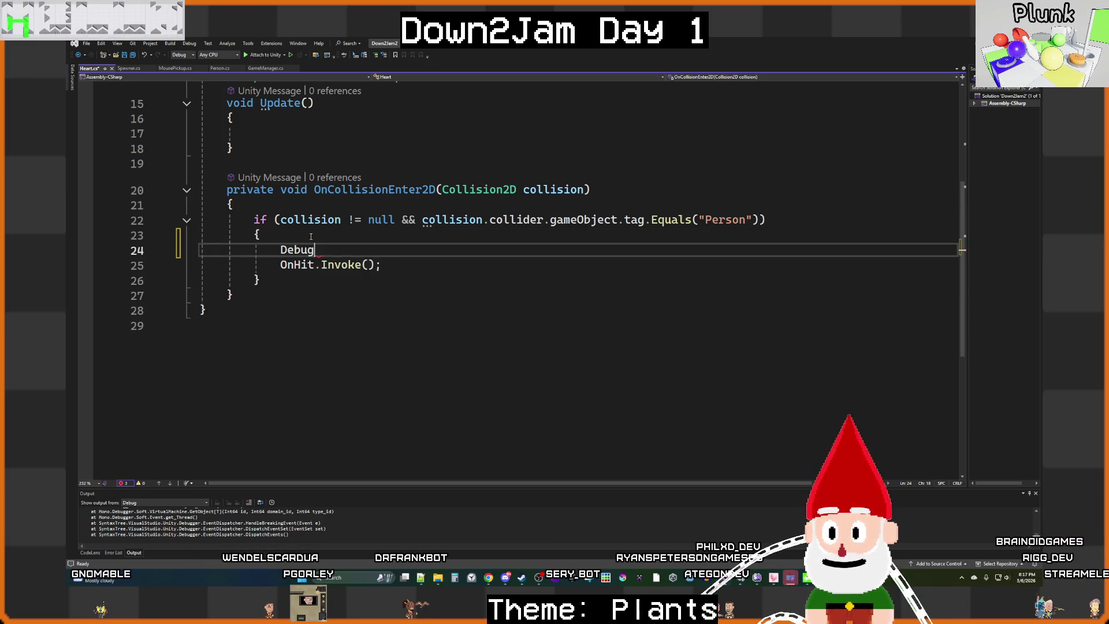
{"action": "type", "text": ".Log("}
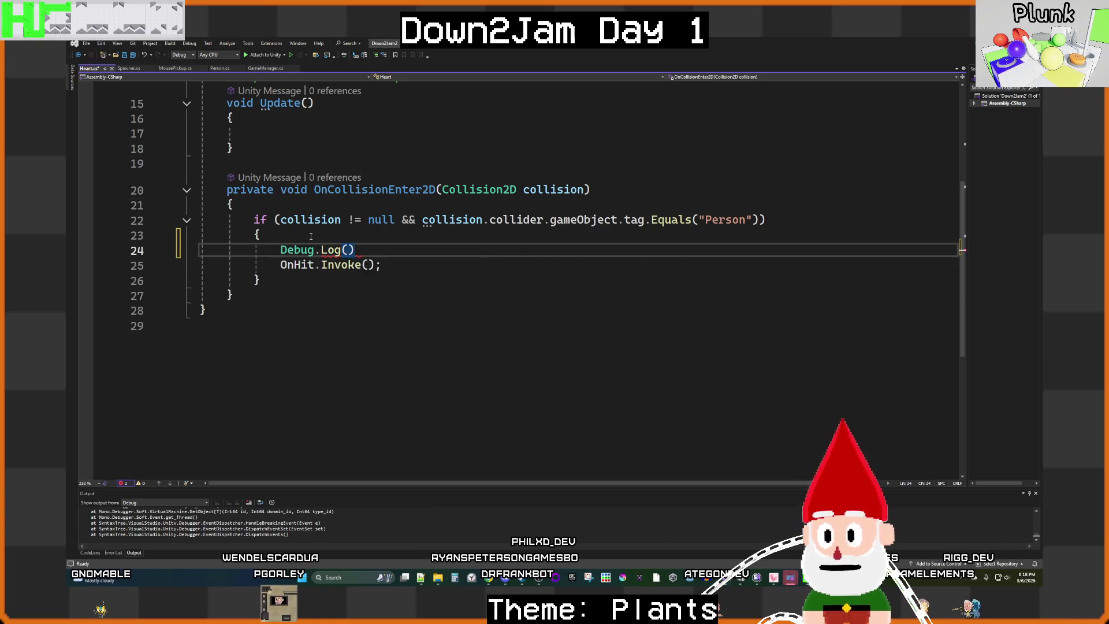
{"action": "type", "text": "\"\""}
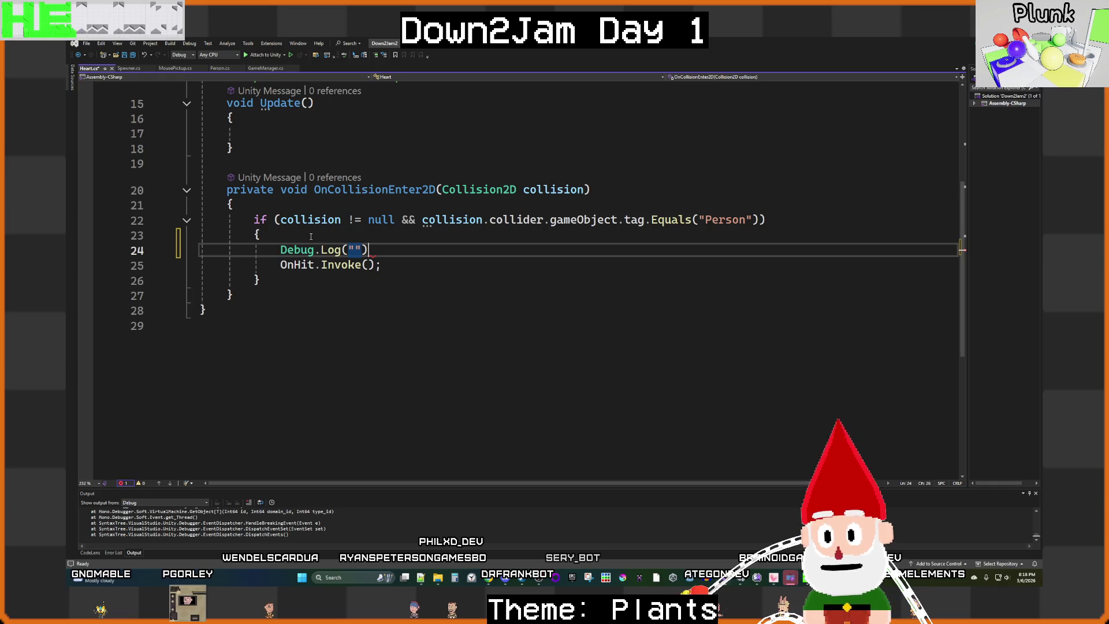
{"action": "type", "text": ");"}
{"action": "key", "text": "Left"}
{"action": "key", "text": "Left"}
{"action": "key", "text": "Left"}
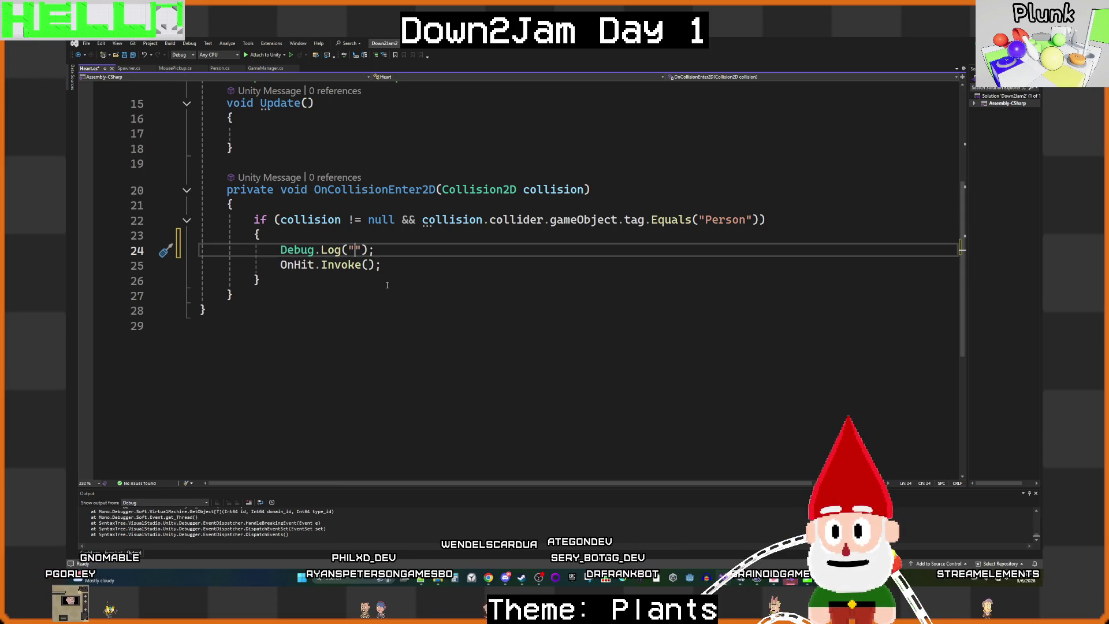
{"action": "type", "text": "Gam"}
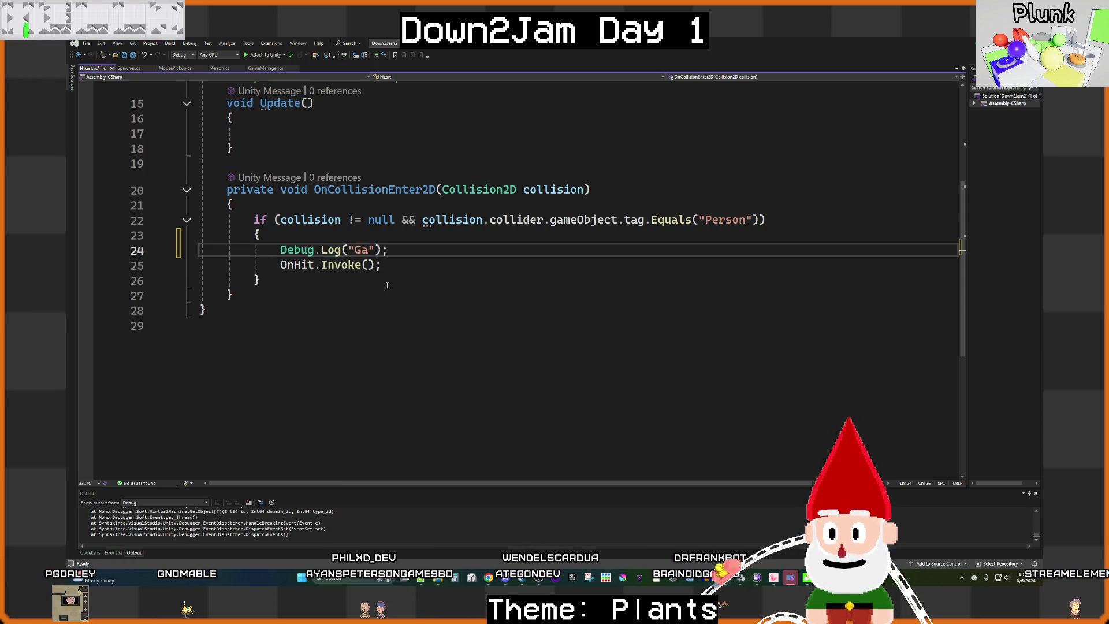
{"action": "type", "text": "e Over"}
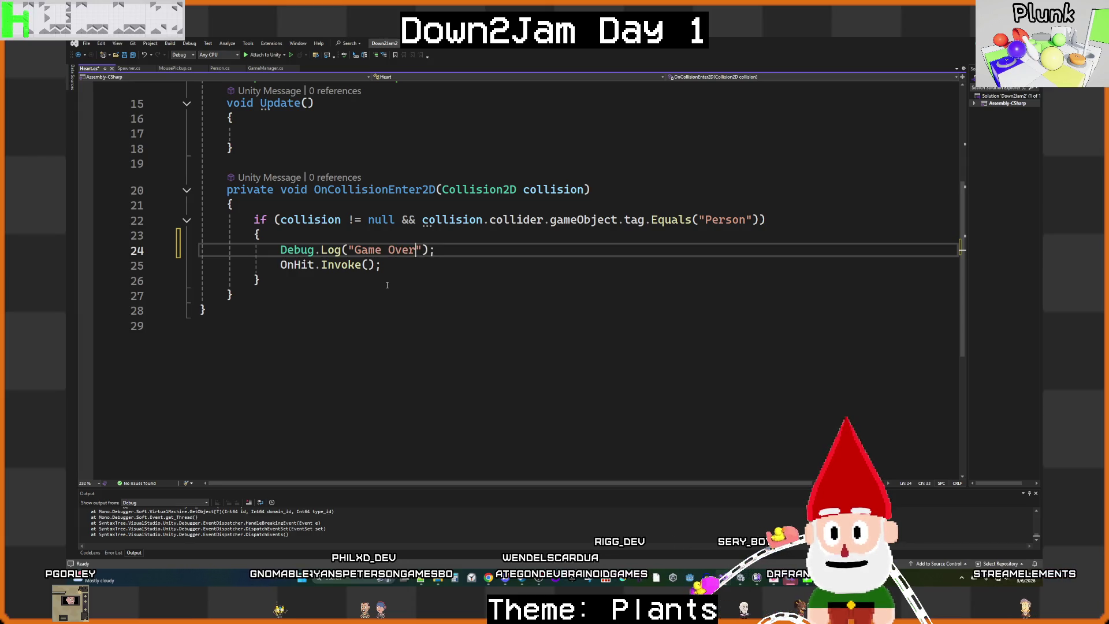
{"action": "key", "text": "ctrl+s"}
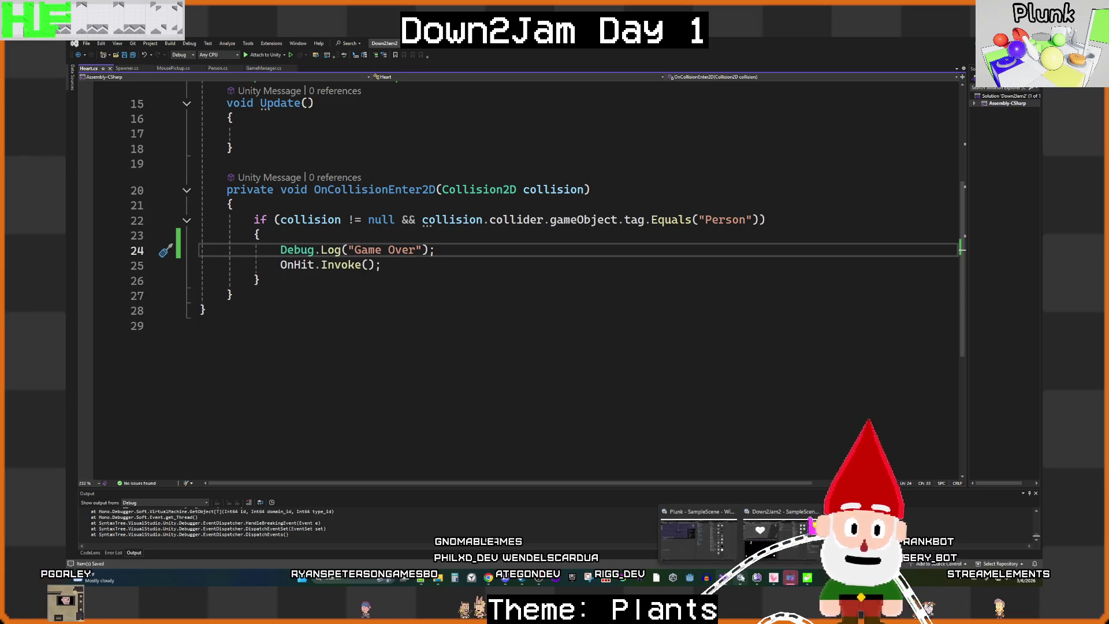
{"action": "left_click", "coordinate": [741, 577]}
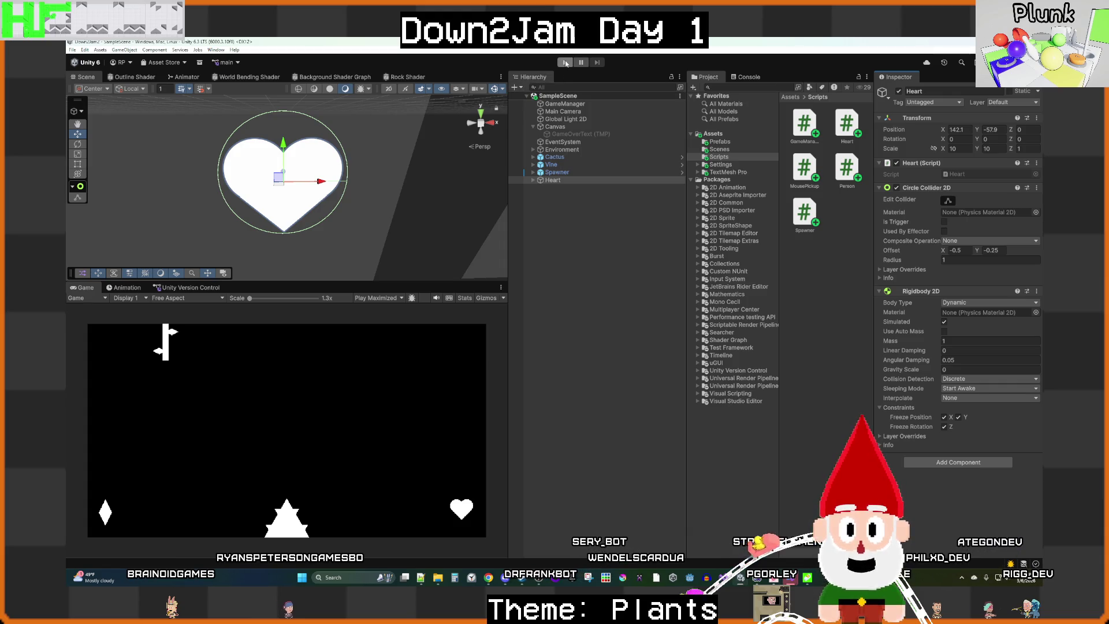
Step: Enter Play mode after the updated Heart script finishes recompiling
{"action": "key", "text": "ctrl+p"}
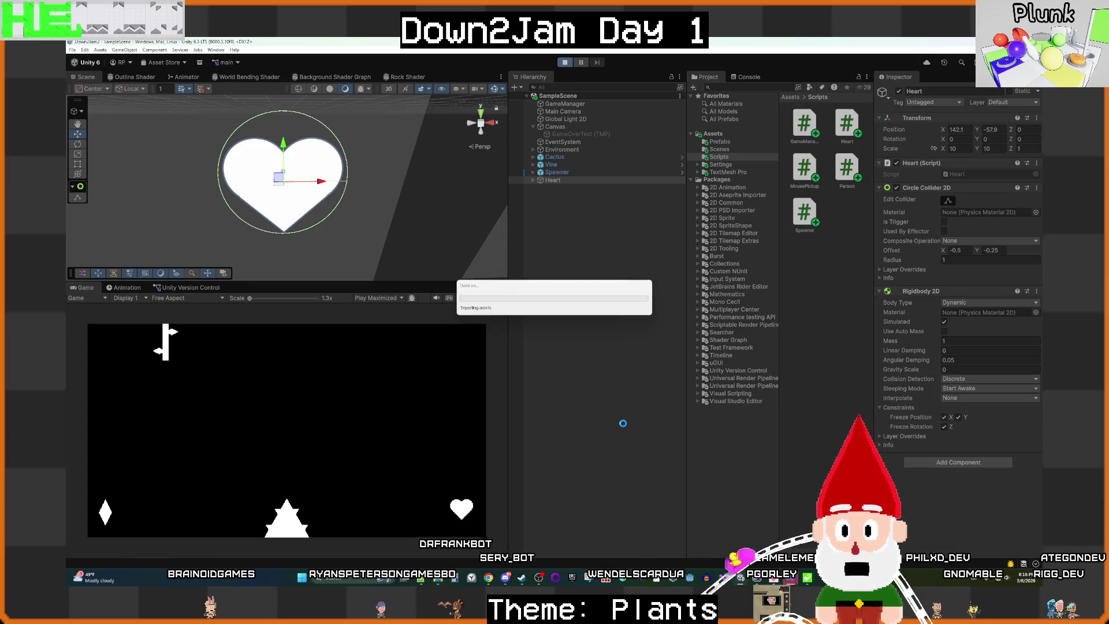
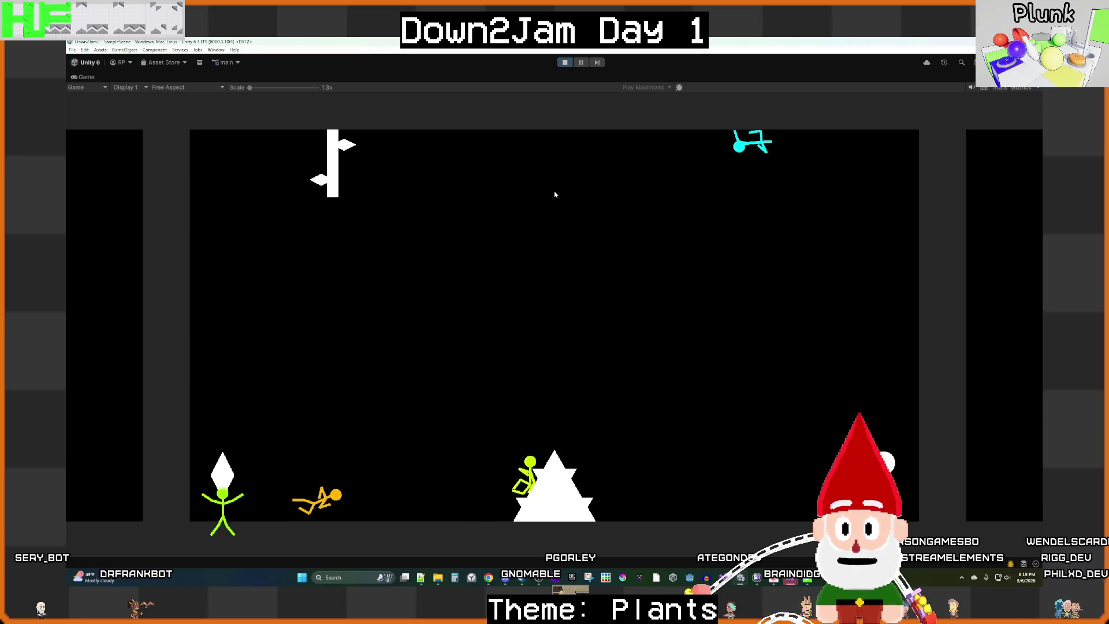
Step: Stop the game, show the Console, and set the Play mode to Play Focused
{"action": "left_click", "coordinate": [563, 60]}
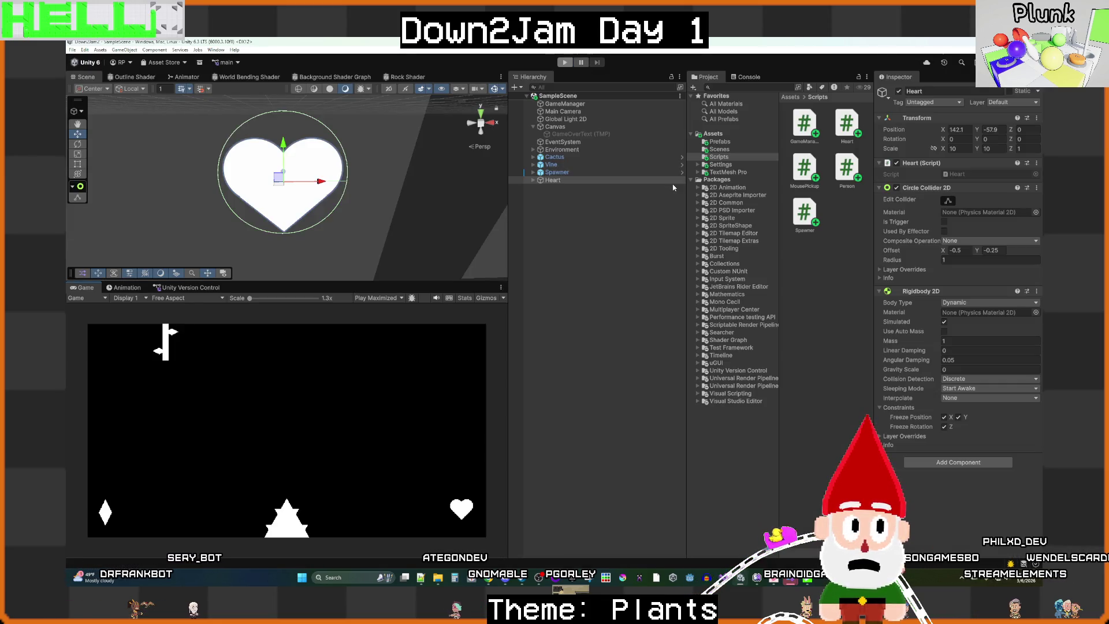
{"action": "left_click", "coordinate": [749, 76]}
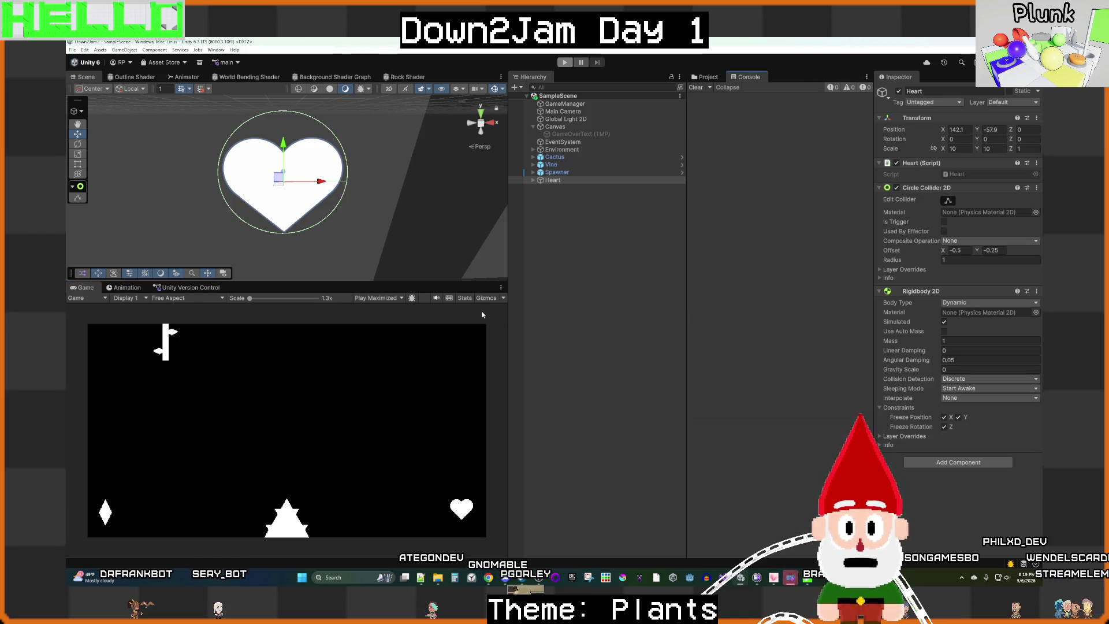
{"action": "left_click", "coordinate": [378, 297]}
{"action": "left_click", "coordinate": [378, 307]}
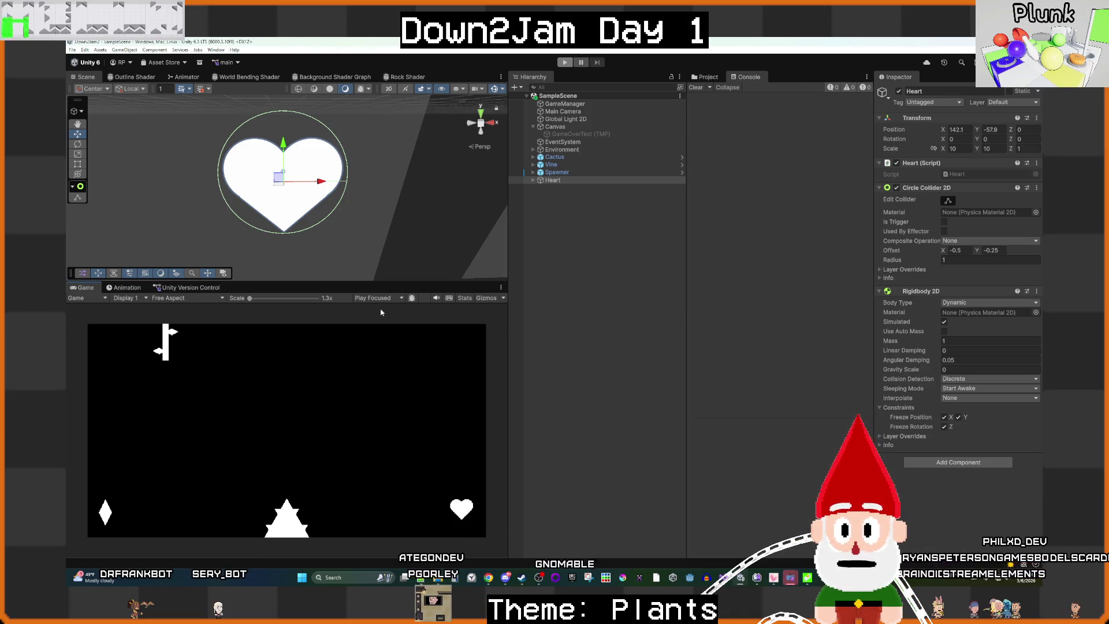
Step: Deselect the Heart and switch to Heart.cs in the code editor
{"action": "left_click", "coordinate": [559, 343]}
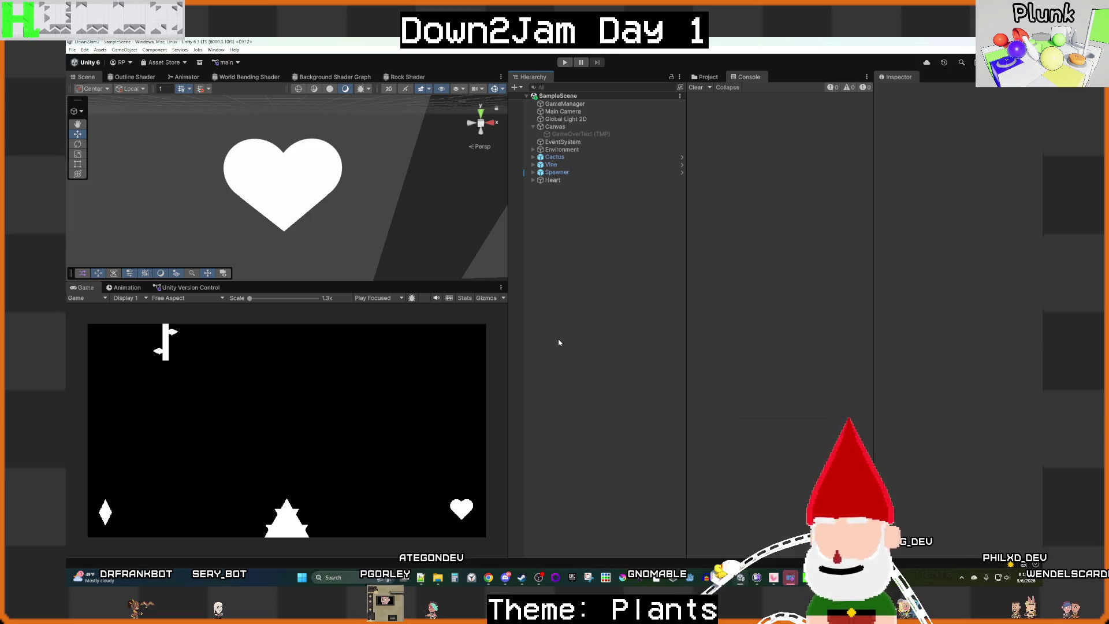
{"action": "mouse_move", "coordinate": [672, 577]}
{"action": "left_click", "coordinate": [667, 548]}
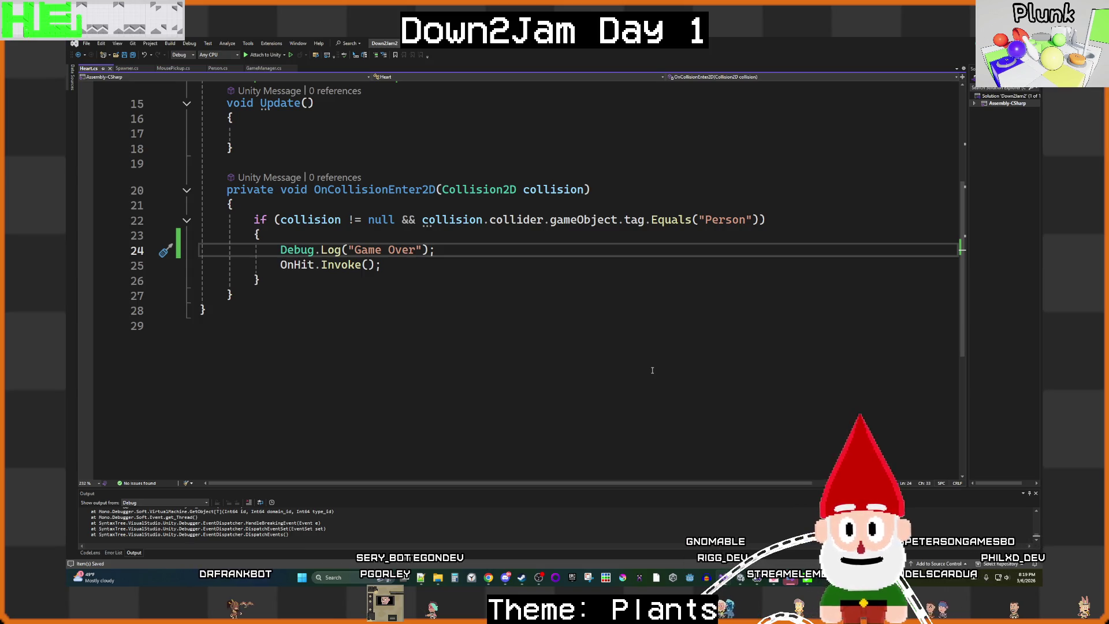
Step: Copy the Game Over log above the Person tag check as 'On collision enter', then return to Unity
{"action": "scroll", "coordinate": [540, 339], "scroll_direction": "up", "scroll_amount": 5}
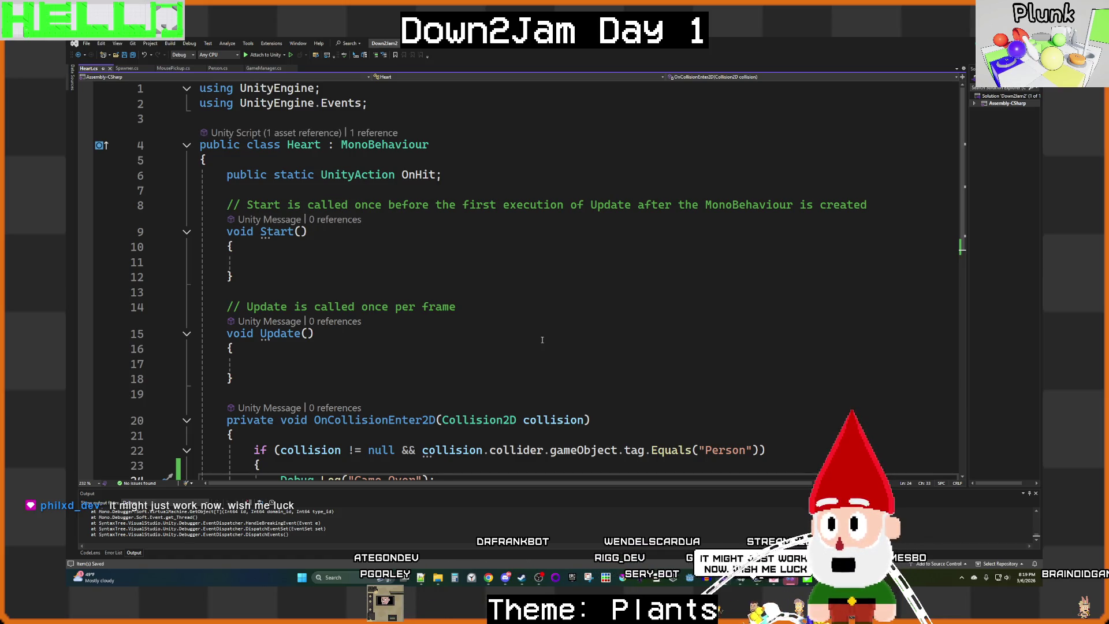
{"action": "scroll", "coordinate": [542, 339], "scroll_direction": "down", "scroll_amount": 3}
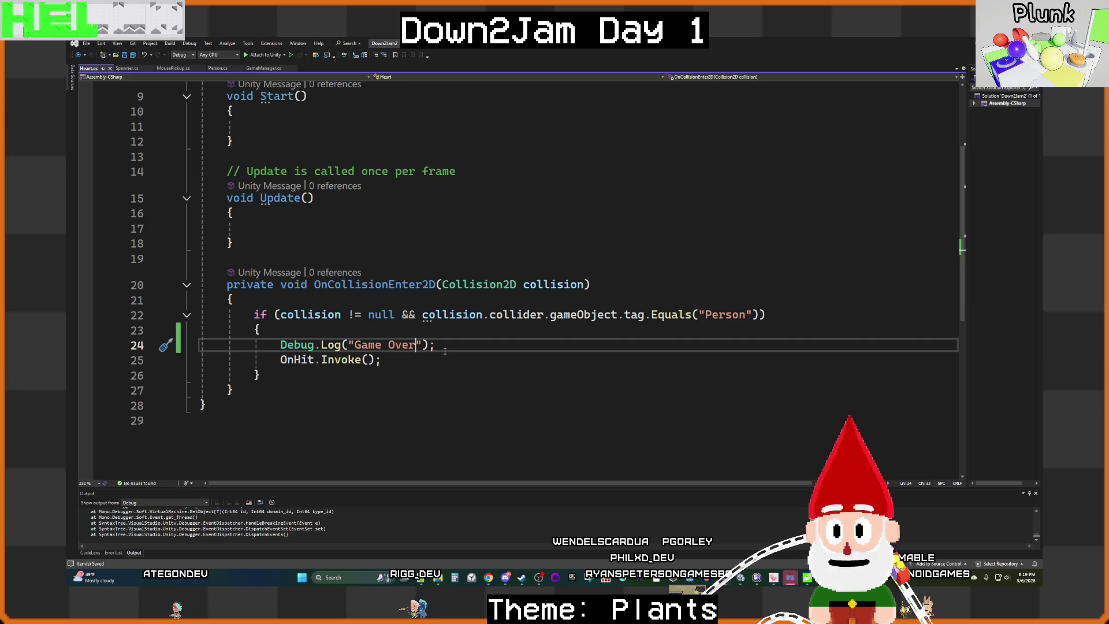
{"action": "left_click_drag", "start_coordinate": [436, 345], "coordinate": [352, 347]}
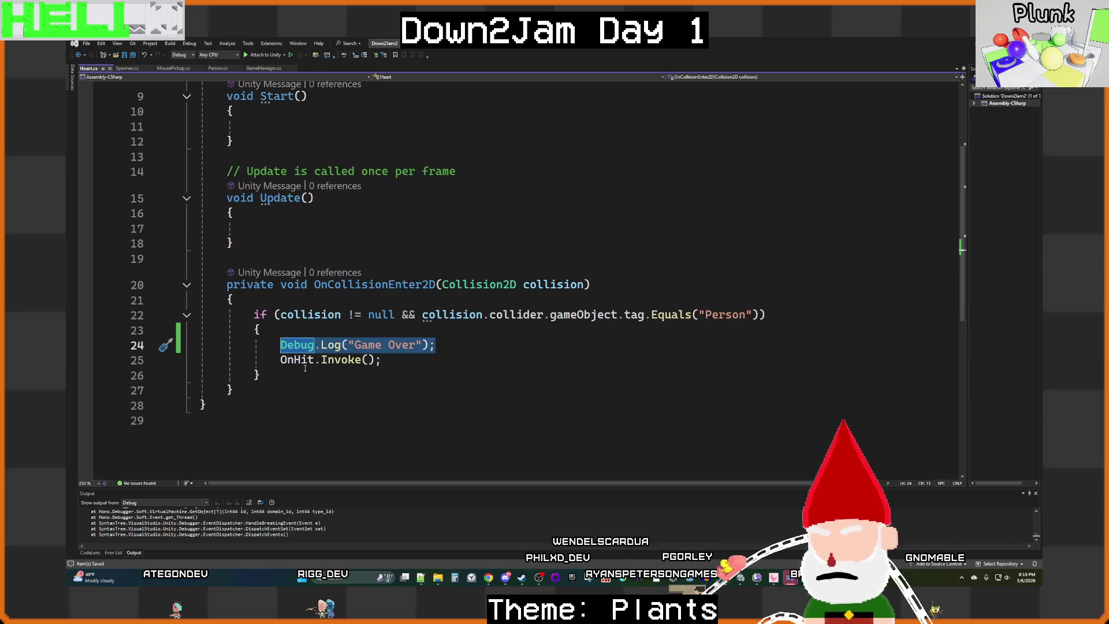
{"action": "key", "text": "ctrl+c"}
{"action": "left_click", "coordinate": [289, 306]}
{"action": "key", "text": "Return"}
{"action": "key", "text": "ctrl+v"}
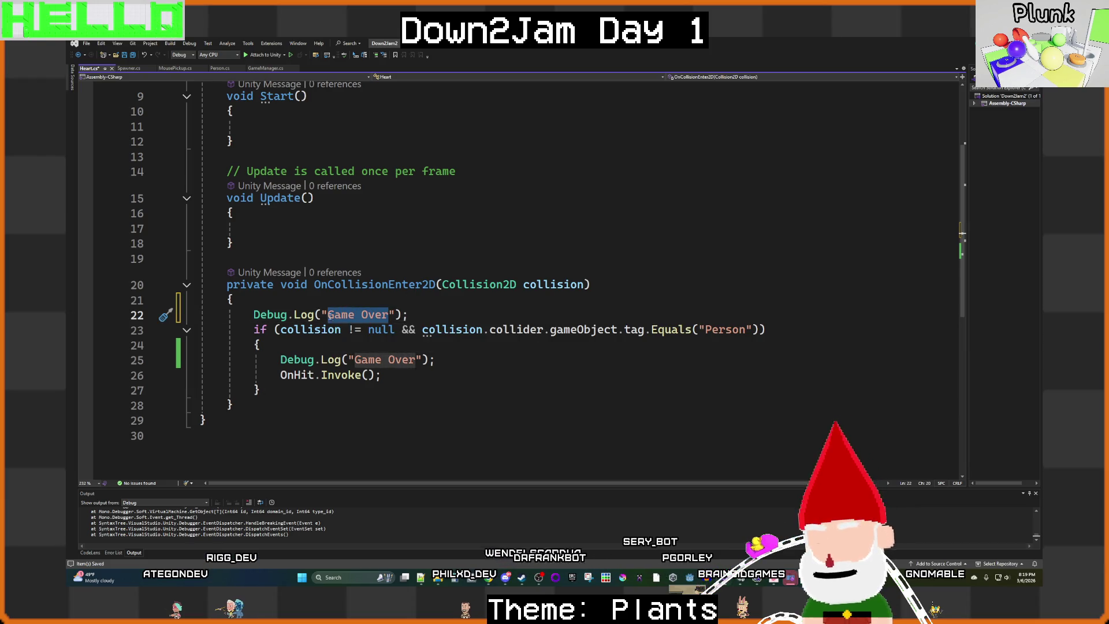
{"action": "type", "text": "On collision ent"}
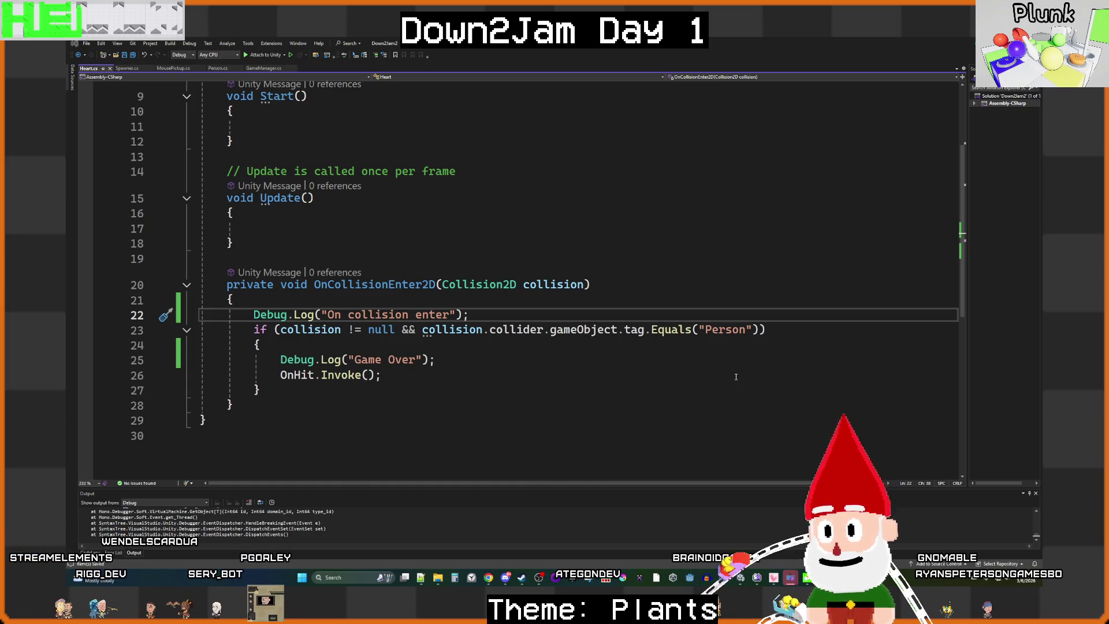
{"action": "mouse_move", "coordinate": [789, 576]}
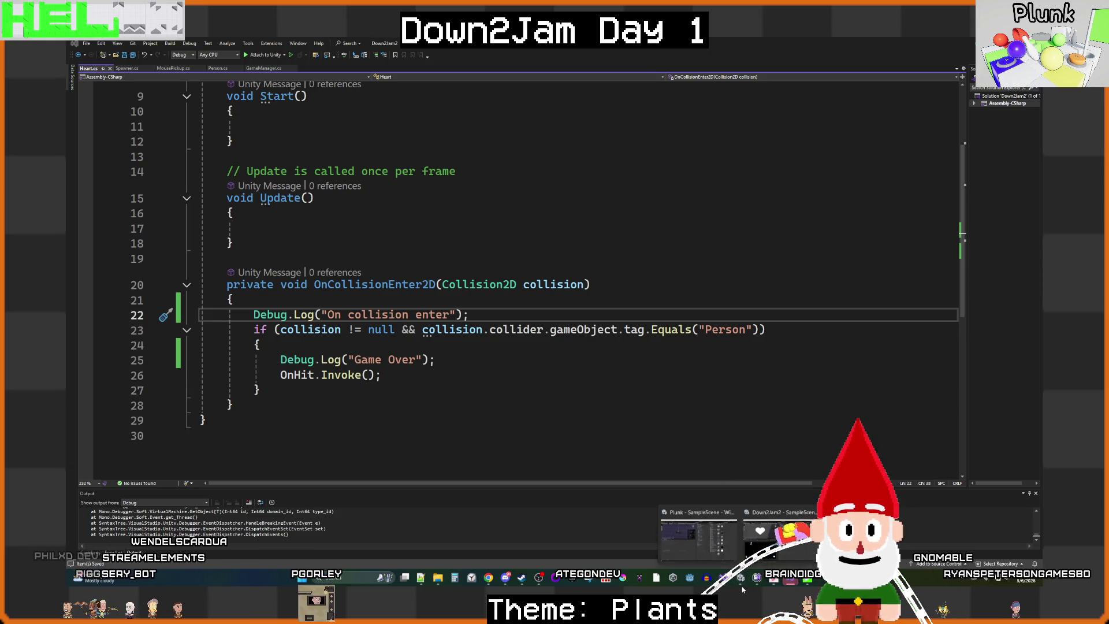
{"action": "left_click", "coordinate": [773, 537]}
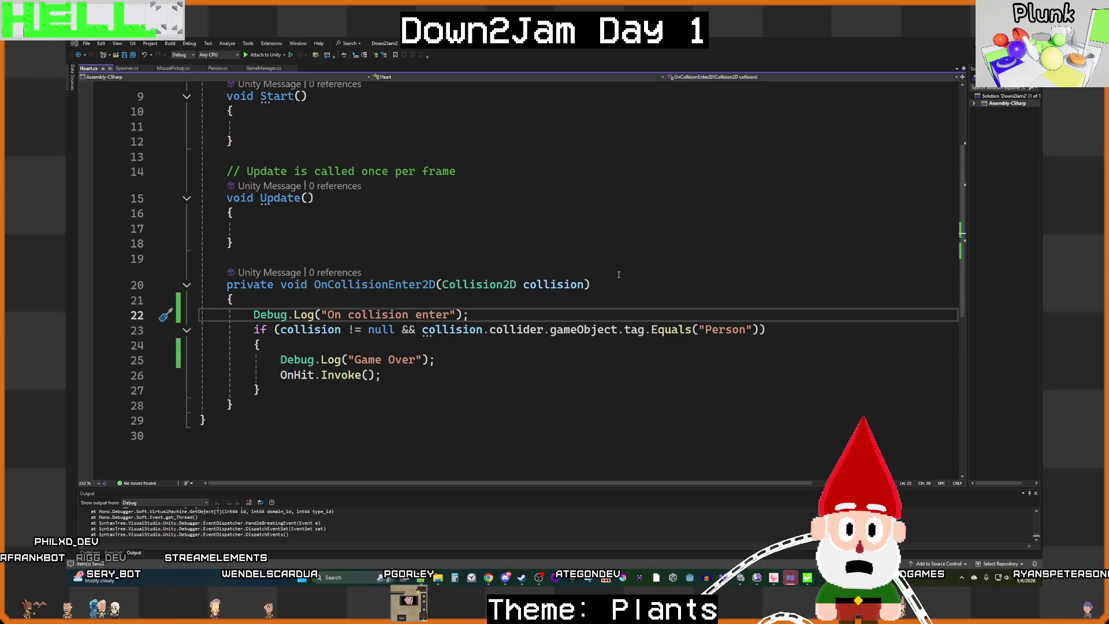
Step: Back in Unity, run the game and fling the green stick figure across the play area
{"action": "mouse_move", "coordinate": [790, 577]}
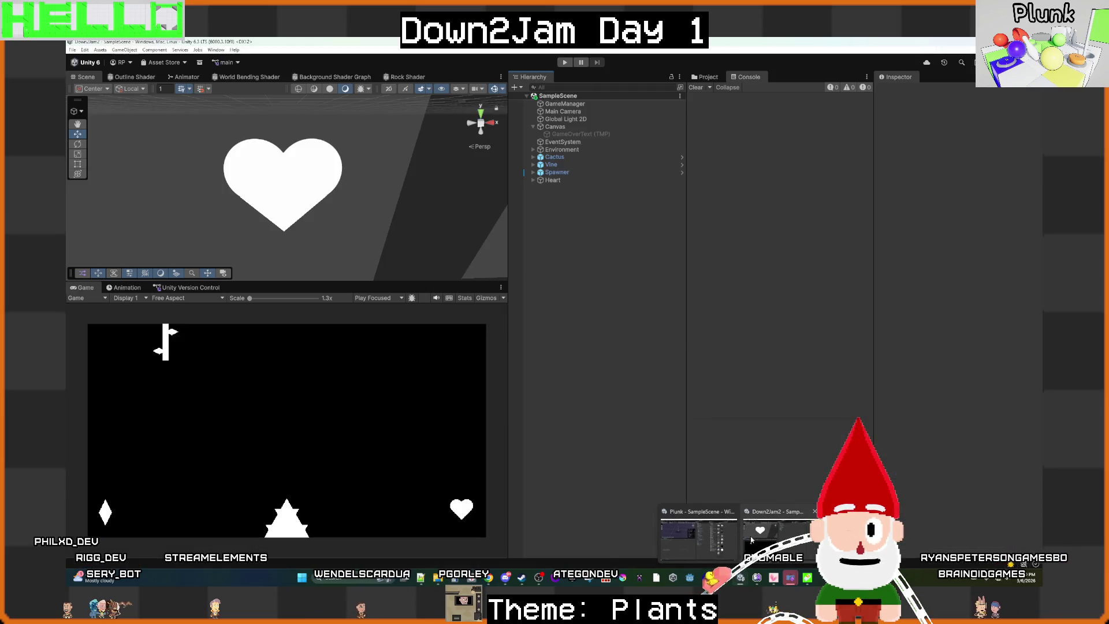
{"action": "left_click", "coordinate": [766, 539]}
{"action": "key", "text": "ctrl+p"}
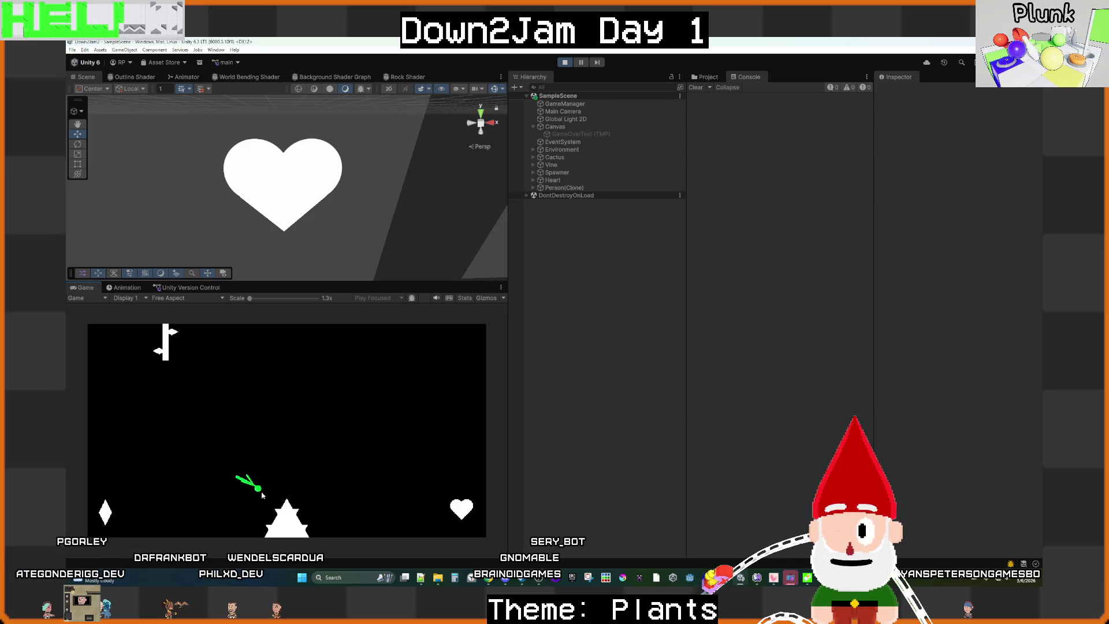
{"action": "mouse_move", "coordinate": [376, 512]}
{"action": "left_mouse_down"}
{"action": "mouse_move", "coordinate": [456, 502]}
{"action": "mouse_move", "coordinate": [456, 480]}
{"action": "mouse_move", "coordinate": [410, 470]}
{"action": "mouse_move", "coordinate": [487, 442]}
{"action": "mouse_move", "coordinate": [449, 458]}
{"action": "mouse_move", "coordinate": [463, 476]}
{"action": "left_mouse_up"}
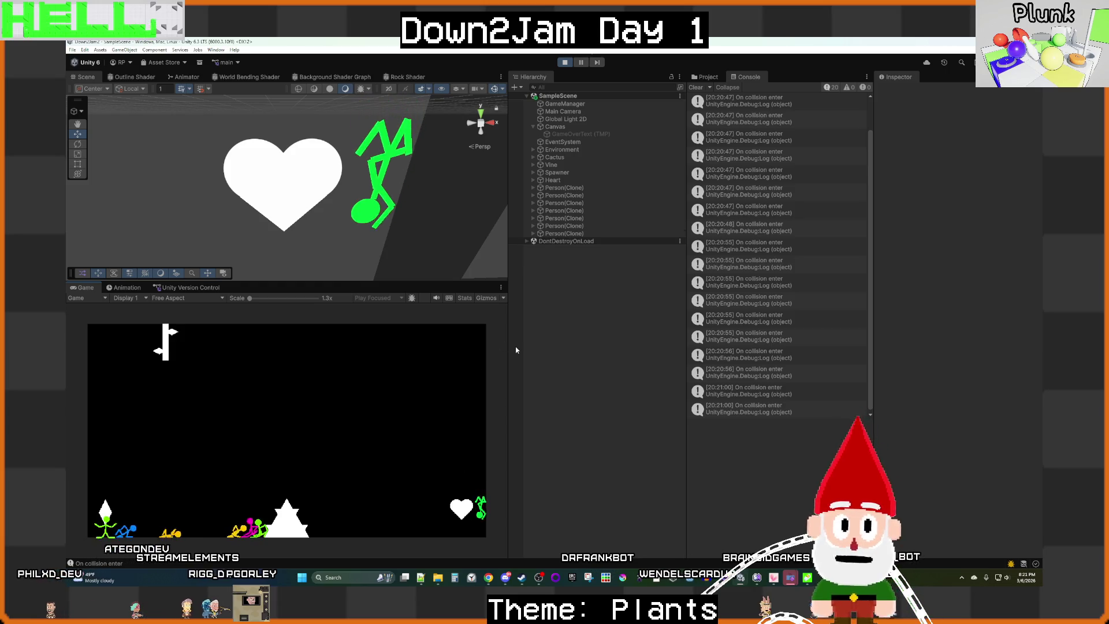
Step: Stop the game and review the Game Over line in Heart.cs
{"action": "left_click", "coordinate": [565, 62]}
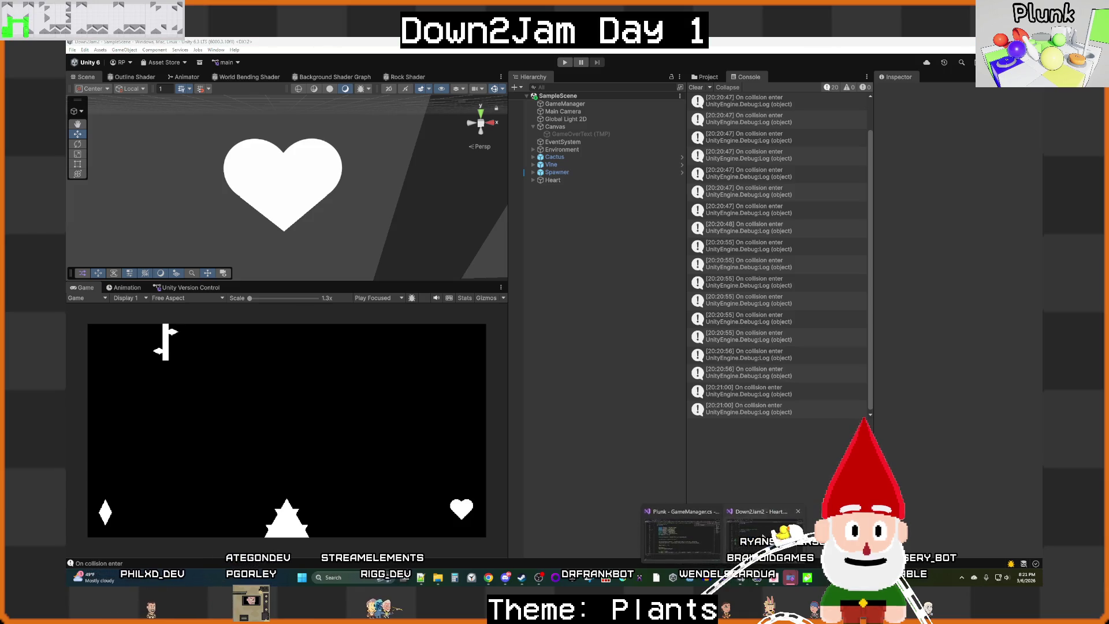
{"action": "key", "text": "alt+Tab"}
{"action": "left_click", "coordinate": [448, 358]}
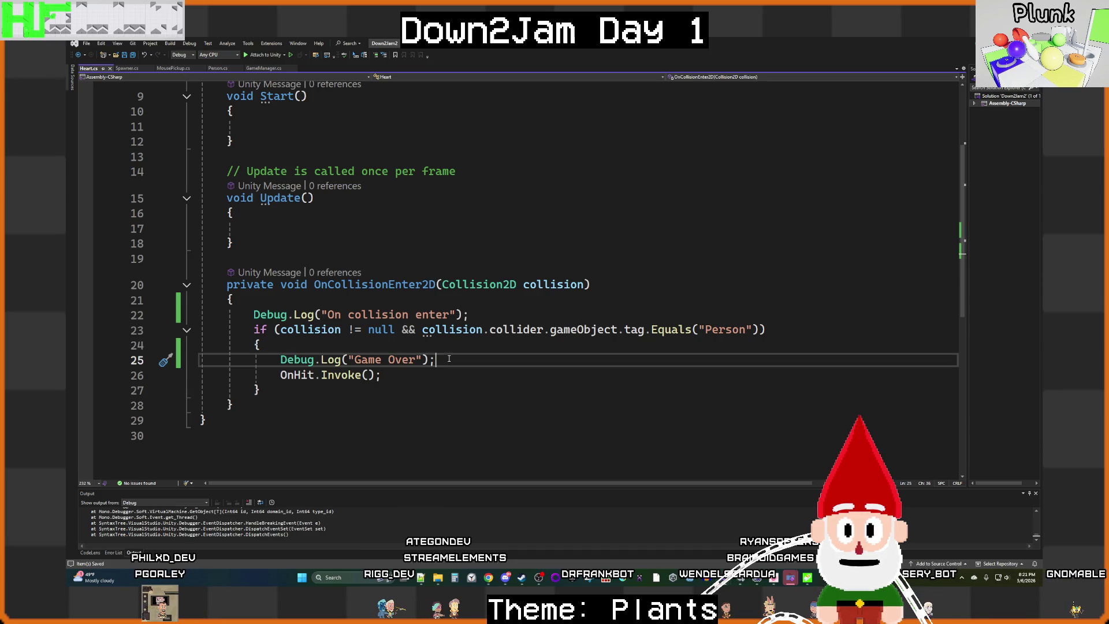
{"action": "mouse_move", "coordinate": [457, 330]}
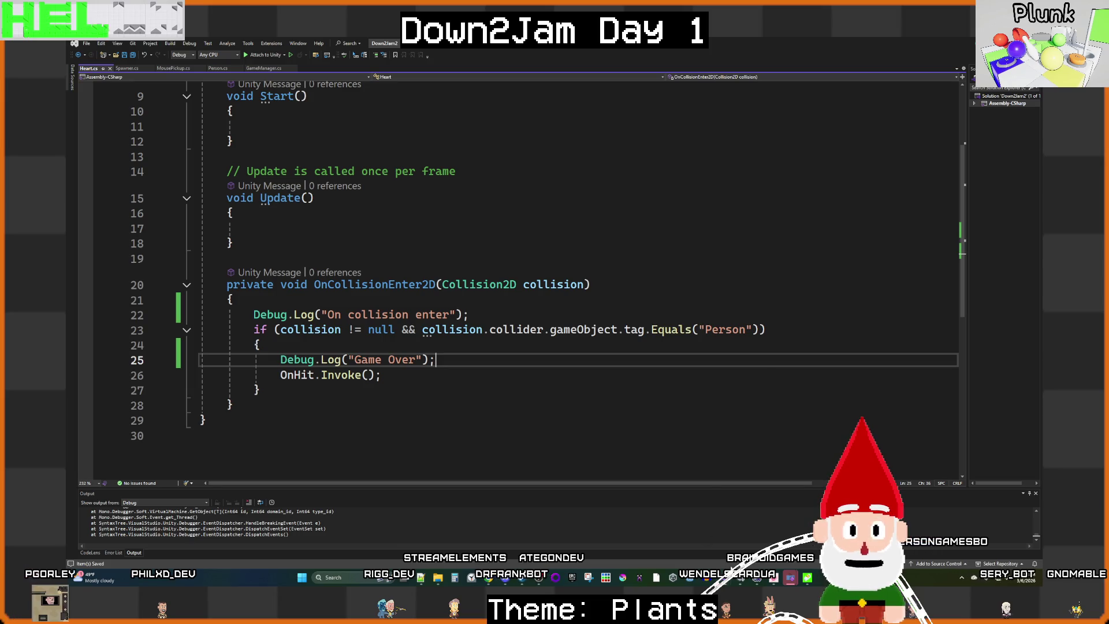
Step: Return to Unity and open the Prefabs folder in the Project window
{"action": "mouse_move", "coordinate": [744, 586]}
{"action": "left_click", "coordinate": [774, 545]}
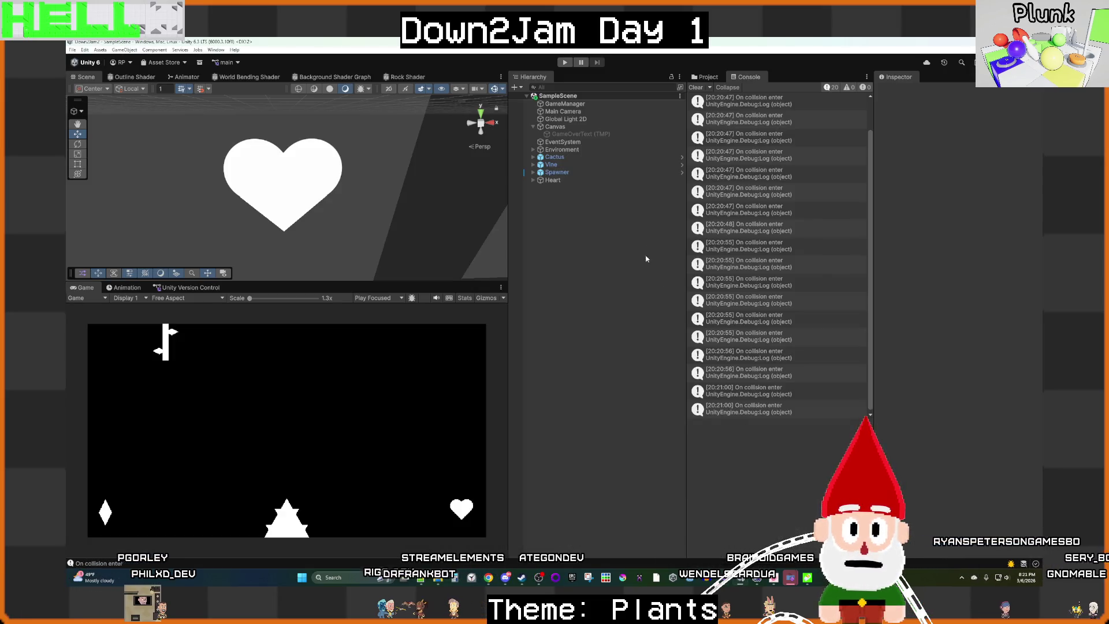
{"action": "left_click", "coordinate": [705, 77]}
{"action": "left_click", "coordinate": [716, 142]}
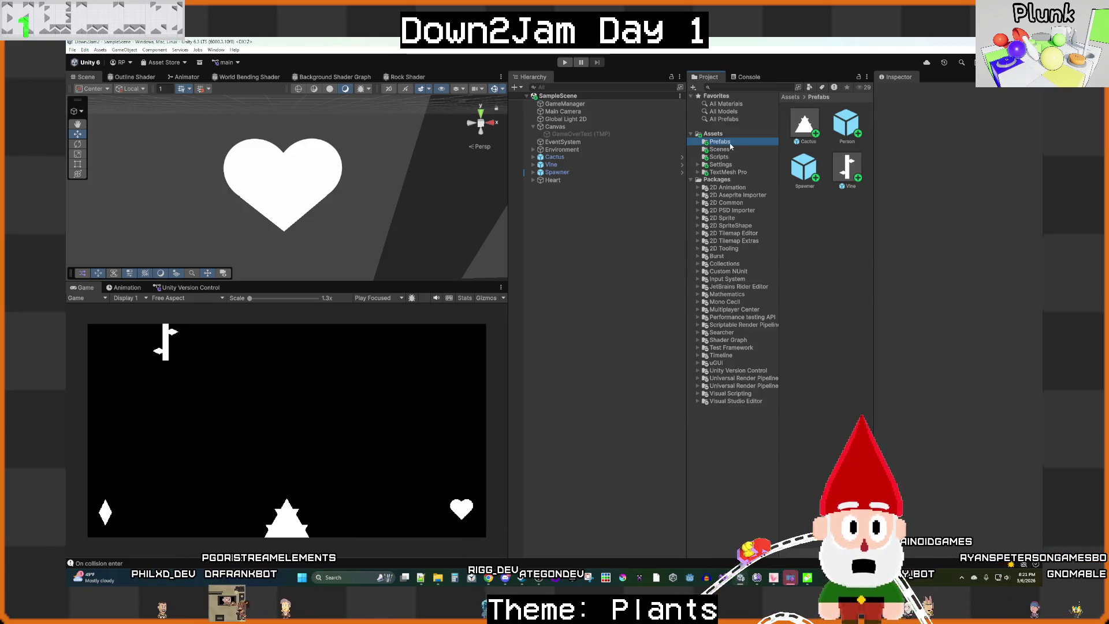
Step: Open the Person prefab and select its body parts from Head through LegRightLower
{"action": "double_click", "coordinate": [847, 127]}
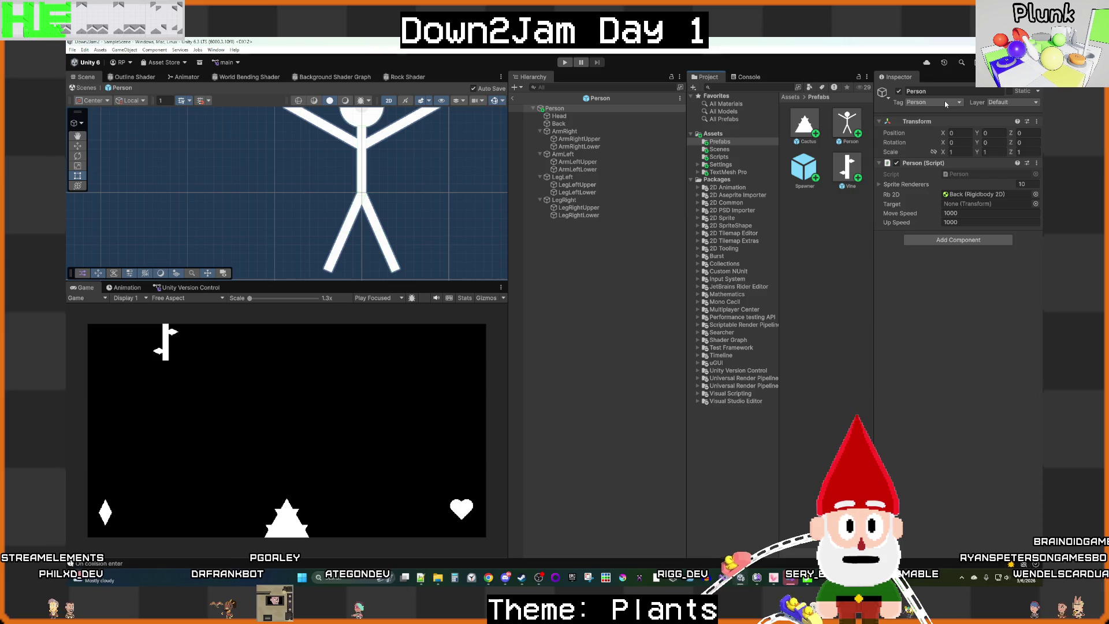
{"action": "left_click", "coordinate": [612, 116]}
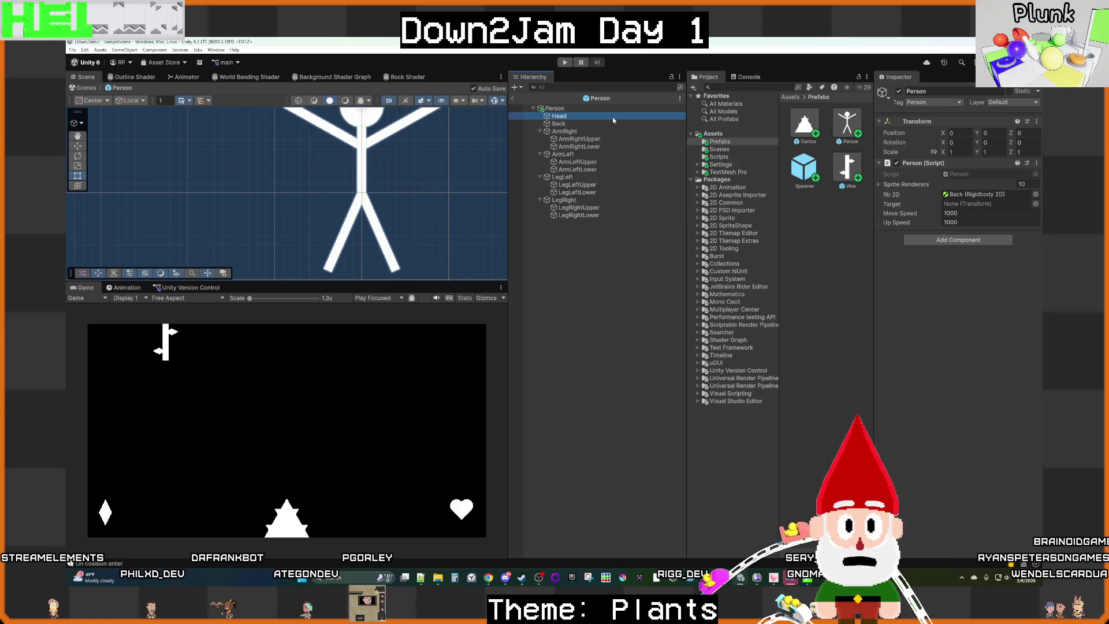
{"action": "left_click", "coordinate": [567, 109]}
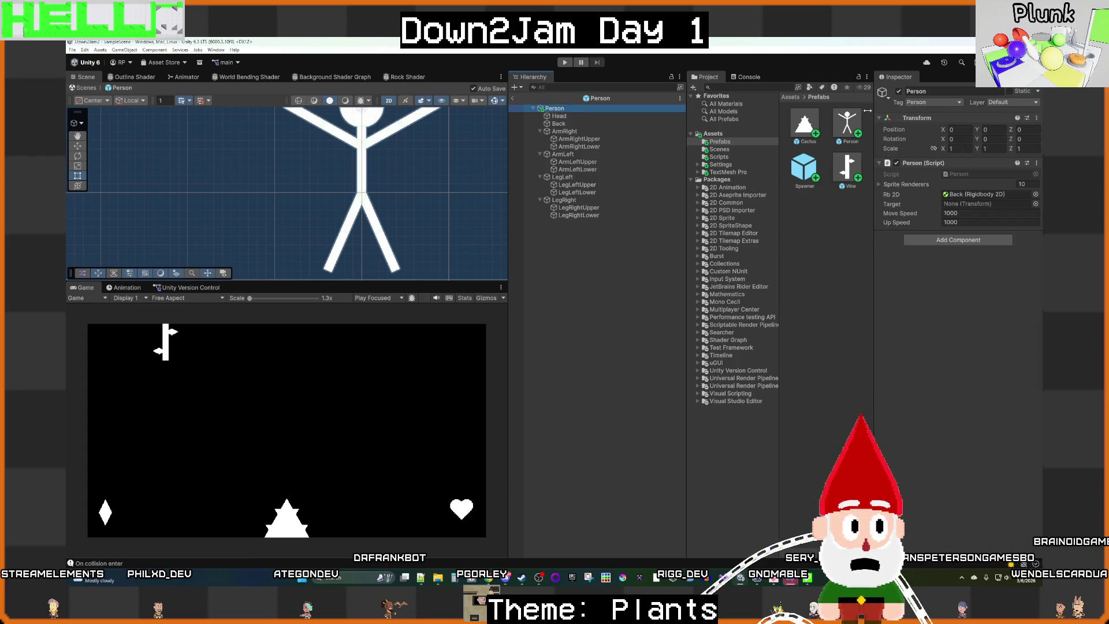
{"action": "left_click", "coordinate": [590, 117]}
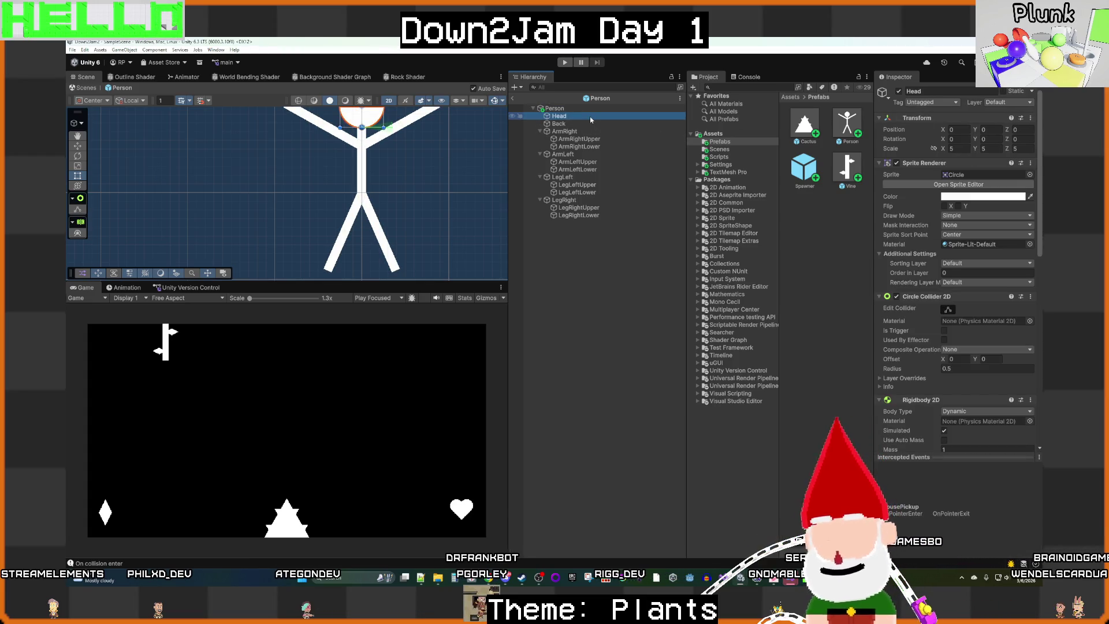
{"action": "left_click", "coordinate": [575, 140], "text": "shift"}
{"action": "left_click", "coordinate": [572, 147], "text": "shift"}
{"action": "left_click", "coordinate": [563, 154], "text": "shift"}
{"action": "left_click", "coordinate": [577, 169], "text": "shift"}
{"action": "left_click", "coordinate": [563, 177], "text": "shift"}
{"action": "left_click", "coordinate": [575, 185], "text": "shift"}
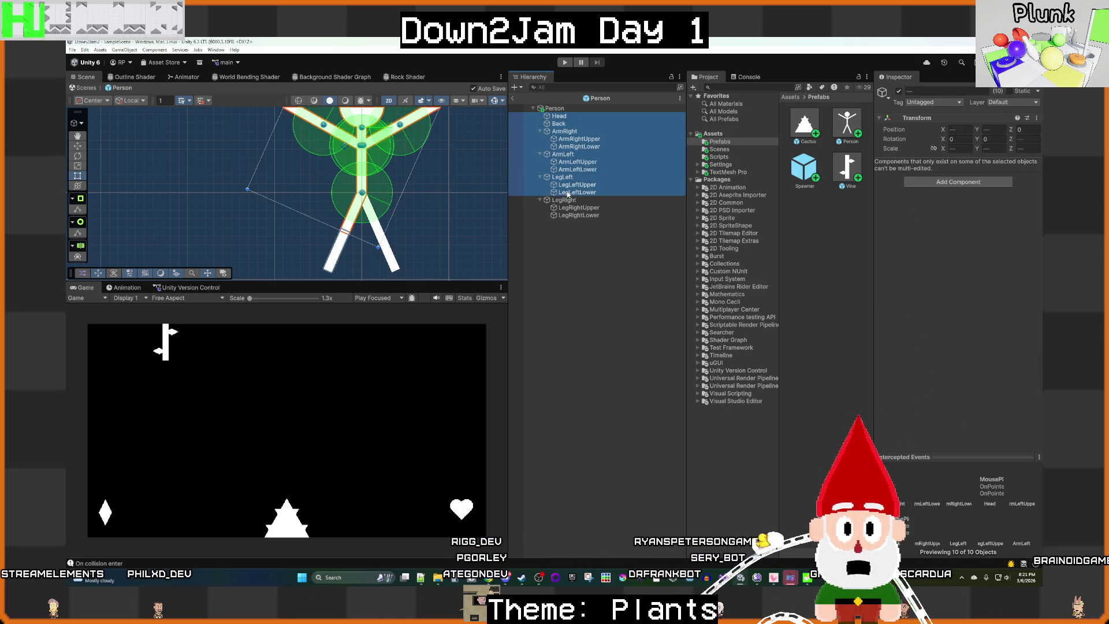
{"action": "left_click", "coordinate": [574, 192], "text": "shift"}
{"action": "left_click", "coordinate": [564, 200], "text": "shift"}
{"action": "left_click", "coordinate": [575, 208], "text": "shift"}
{"action": "left_click", "coordinate": [571, 215], "text": "shift"}
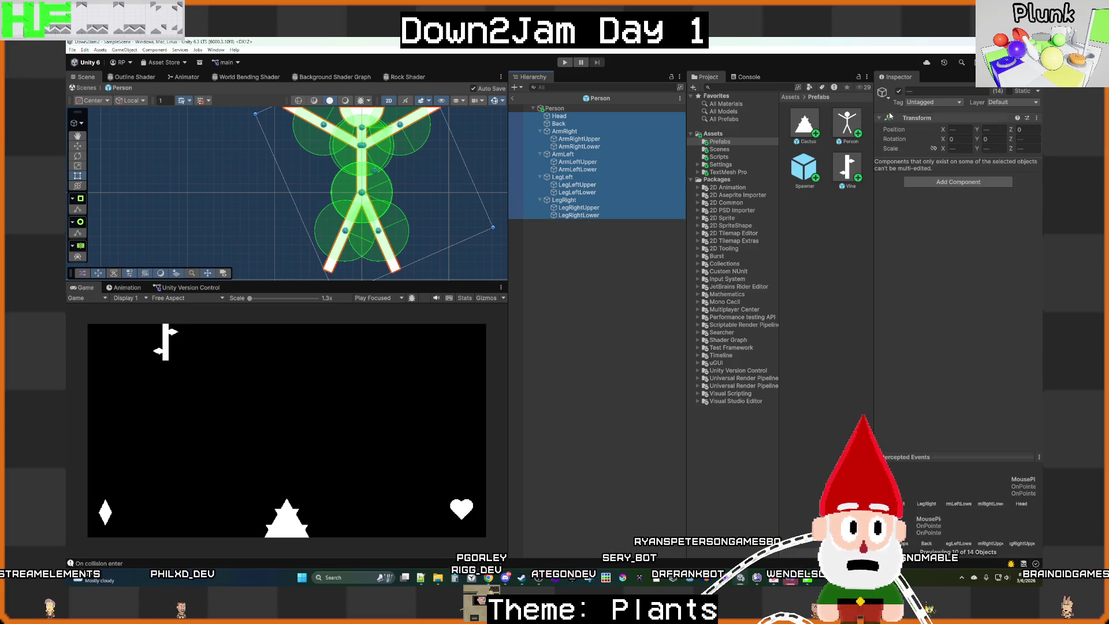
Step: Tag the selected parts Person, leave Prefab Mode, and run the game
{"action": "left_click", "coordinate": [932, 102]}
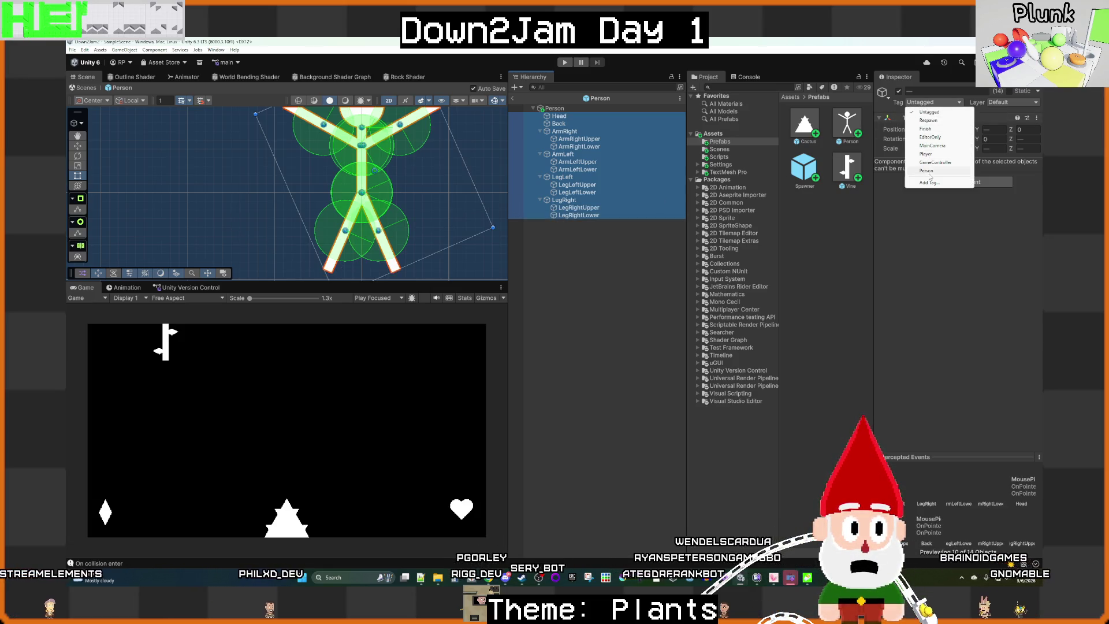
{"action": "left_click", "coordinate": [925, 153]}
{"action": "left_click", "coordinate": [604, 279]}
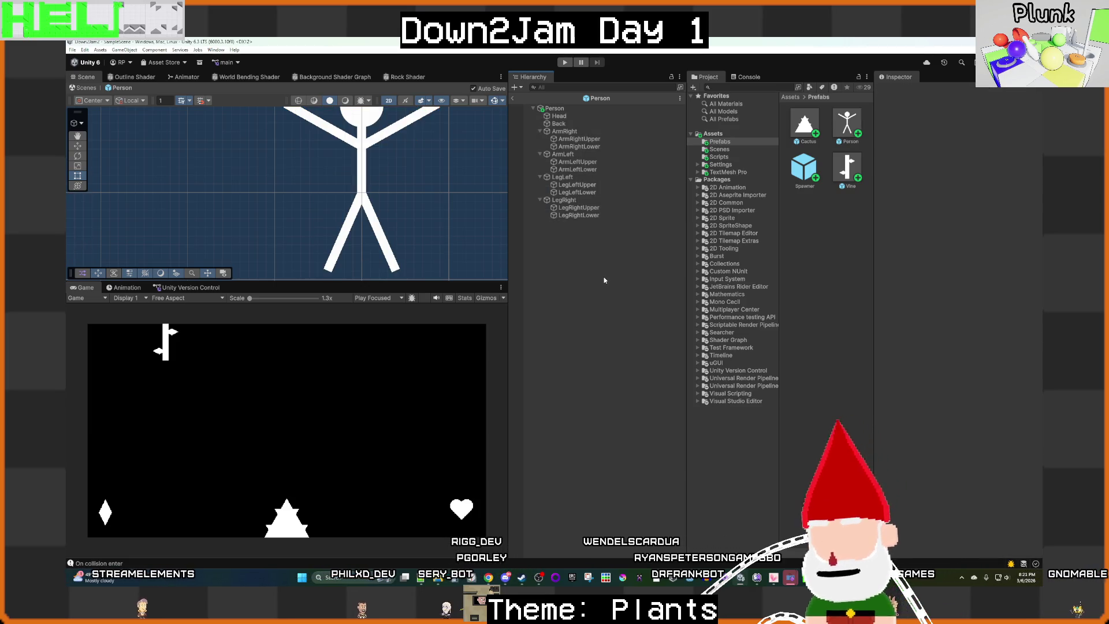
{"action": "left_click", "coordinate": [512, 98]}
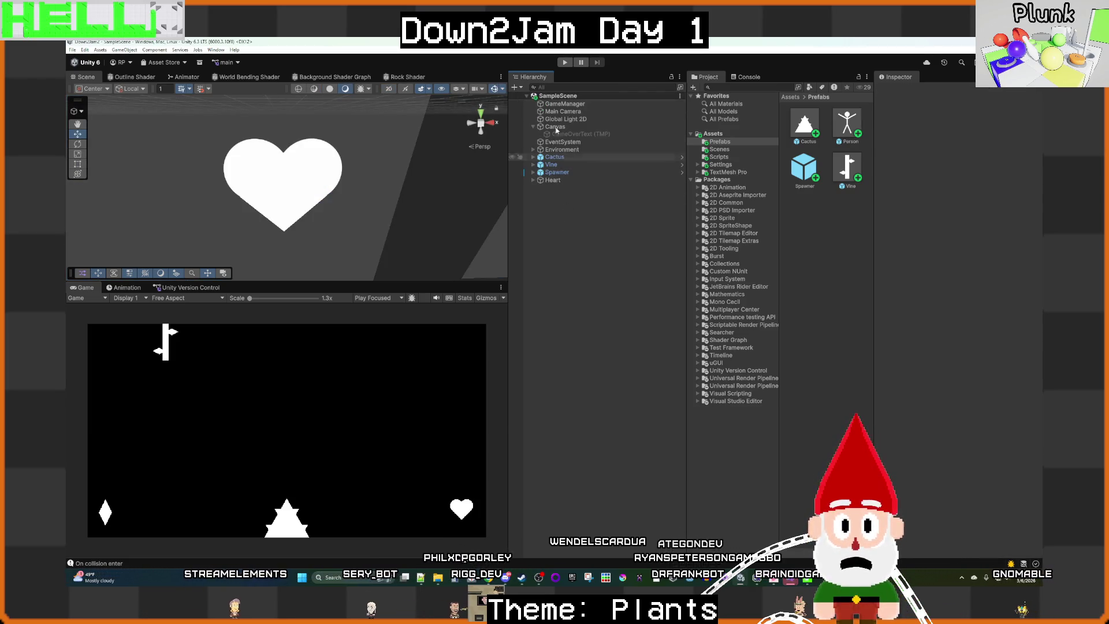
{"action": "key", "text": "ctrl+p"}
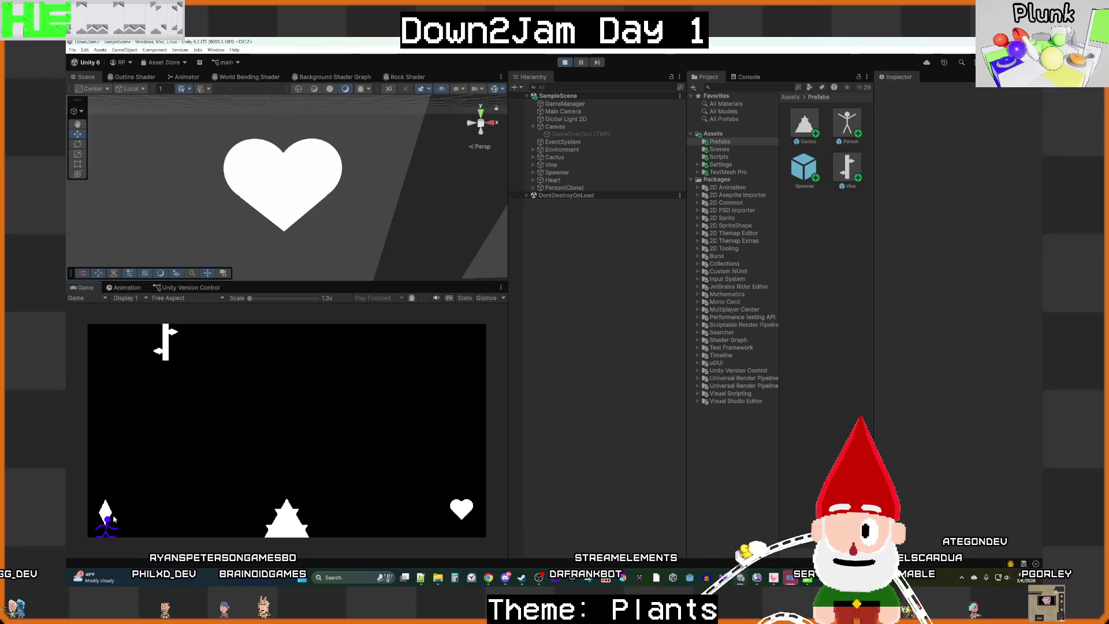
Step: Pull the blue stick figure off the diamond plant, stop the game, and select Spawner
{"action": "left_click_drag", "start_coordinate": [107, 520], "coordinate": [191, 509]}
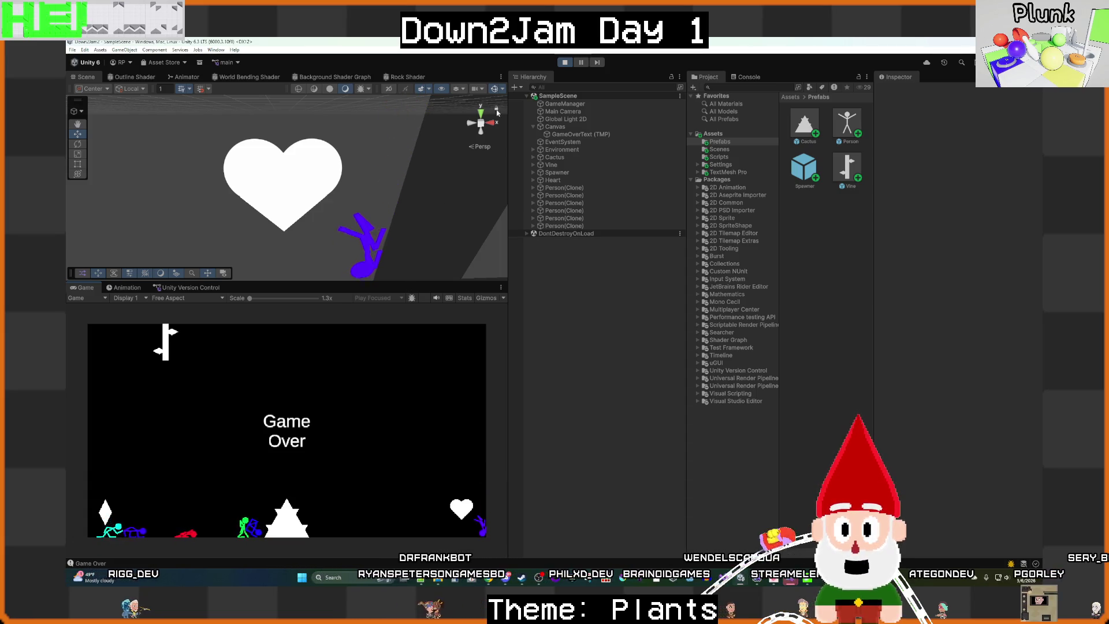
{"action": "left_click", "coordinate": [565, 63]}
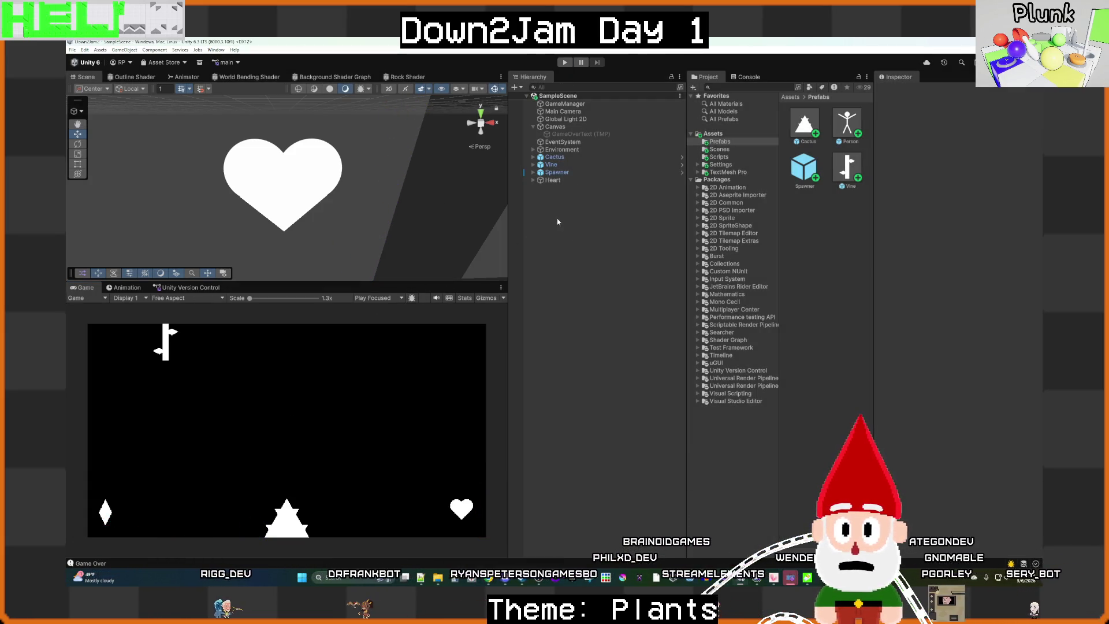
{"action": "left_click", "coordinate": [557, 172]}
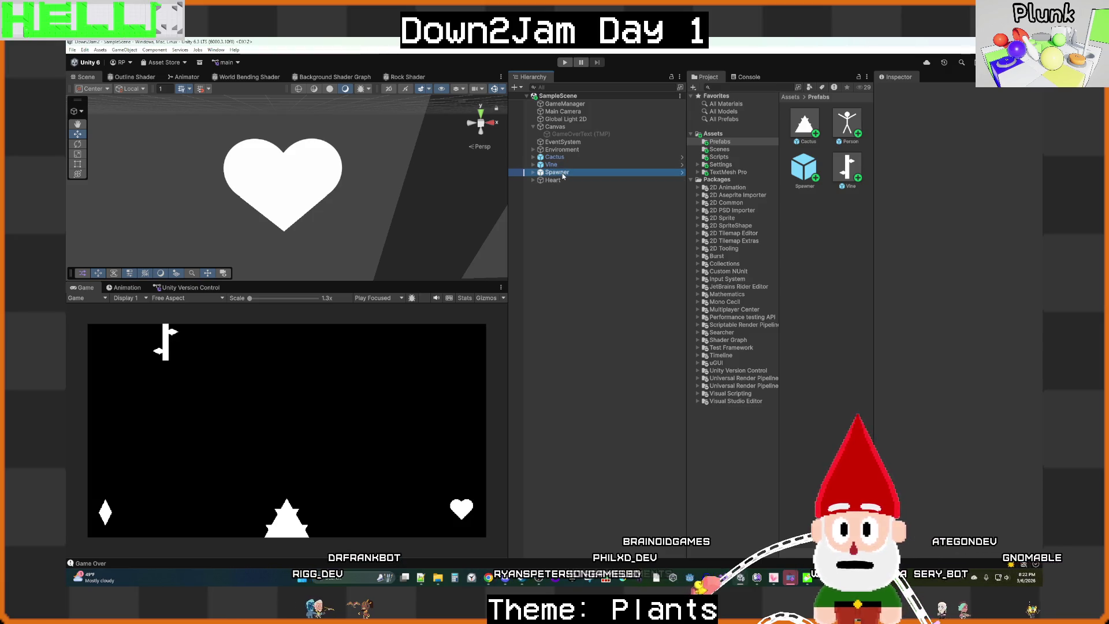
Step: Frame the Spawner, then open the Person prefab and zoom in on the stick figure
{"action": "key", "text": "f"}
{"action": "scroll", "coordinate": [326, 216], "scroll_direction": "down", "scroll_amount": 2}
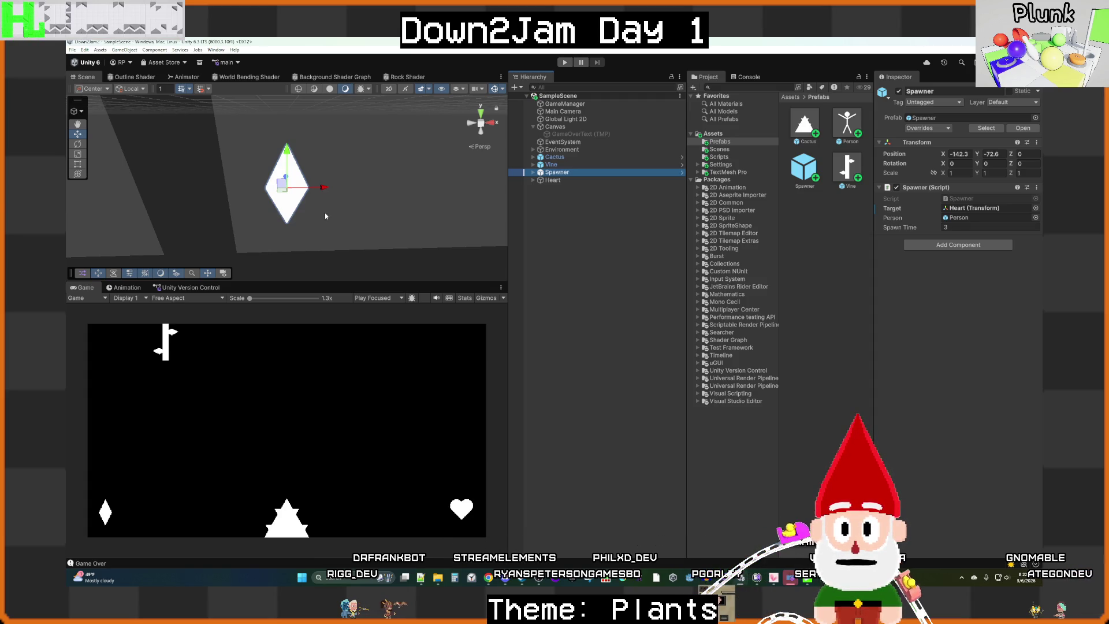
{"action": "double_click", "coordinate": [847, 123]}
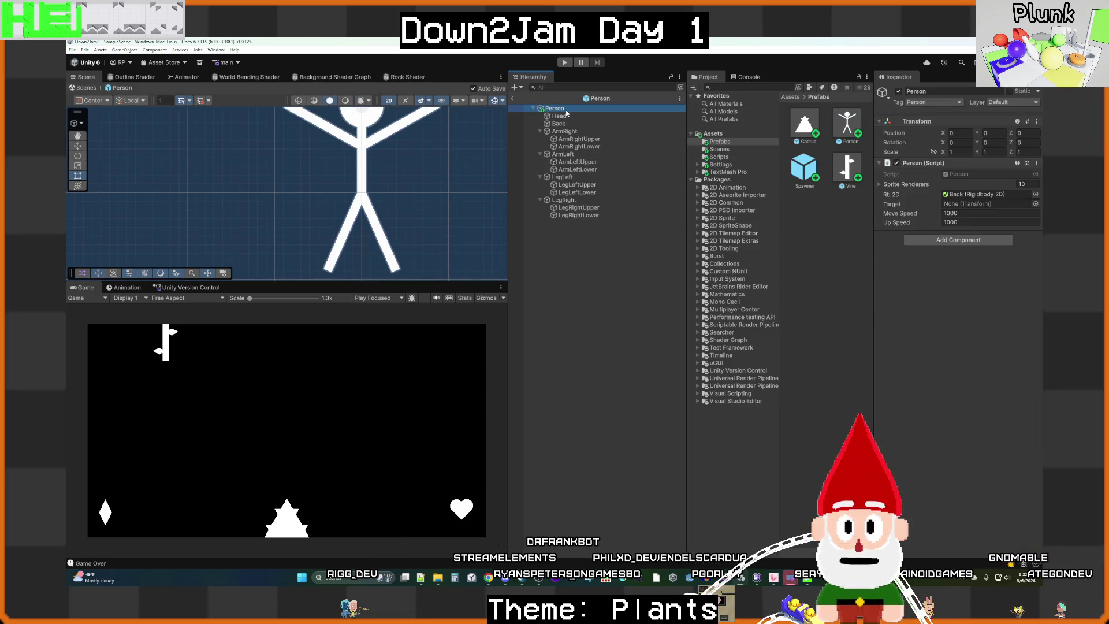
{"action": "double_click", "coordinate": [565, 109]}
{"action": "double_click", "coordinate": [567, 112]}
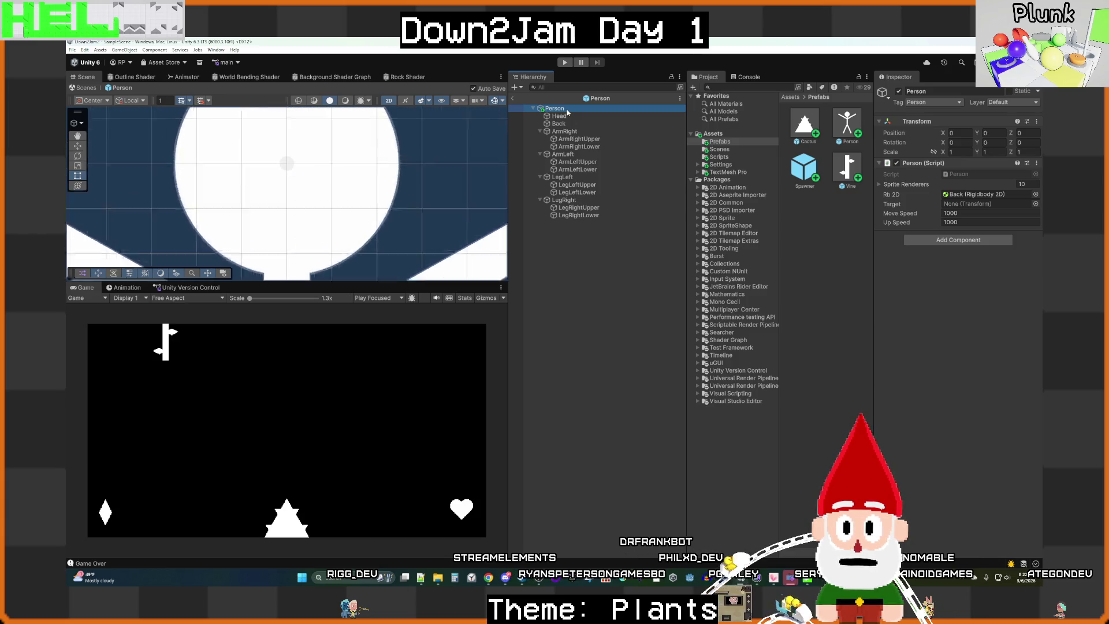
{"action": "scroll", "coordinate": [413, 189], "scroll_direction": "down", "scroll_amount": 10}
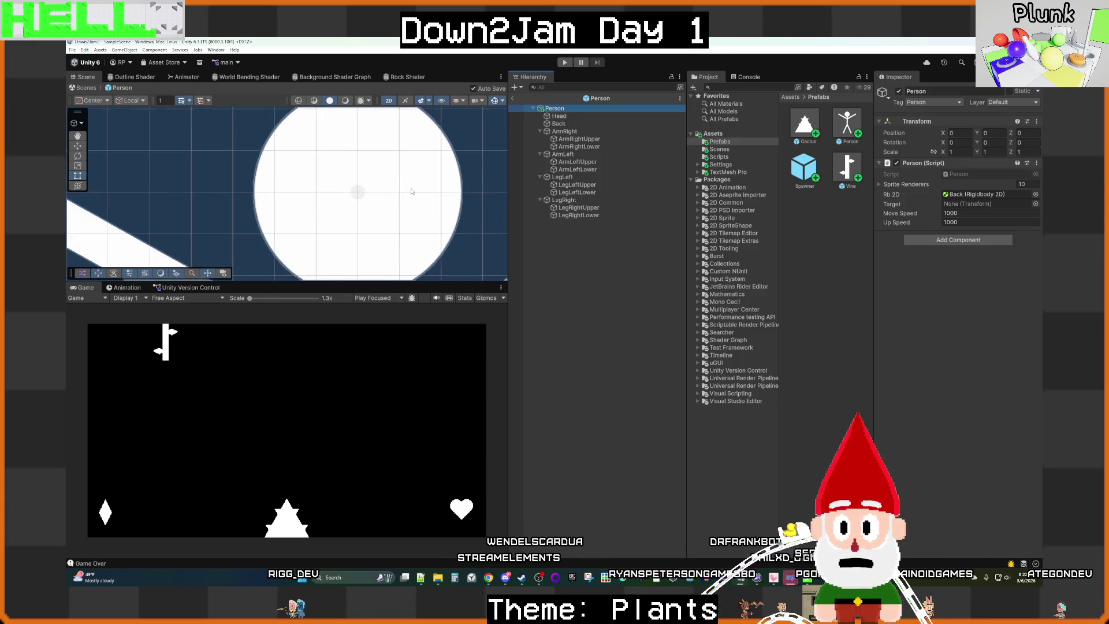
{"action": "scroll", "coordinate": [415, 190], "scroll_direction": "down", "scroll_amount": 4}
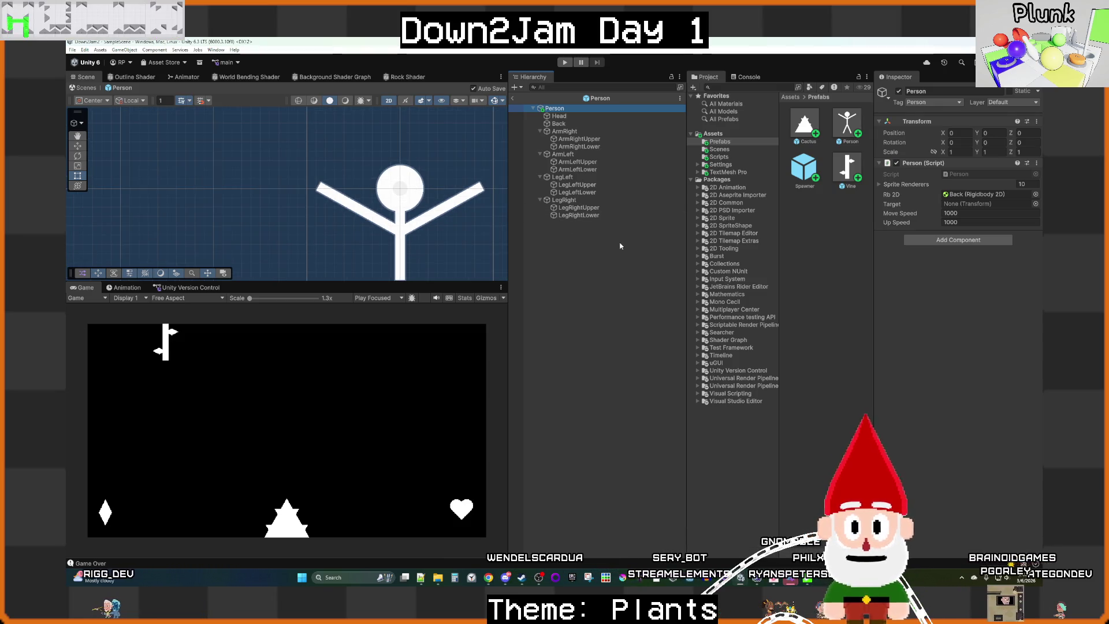
{"action": "scroll", "coordinate": [431, 219], "scroll_direction": "down", "scroll_amount": 2}
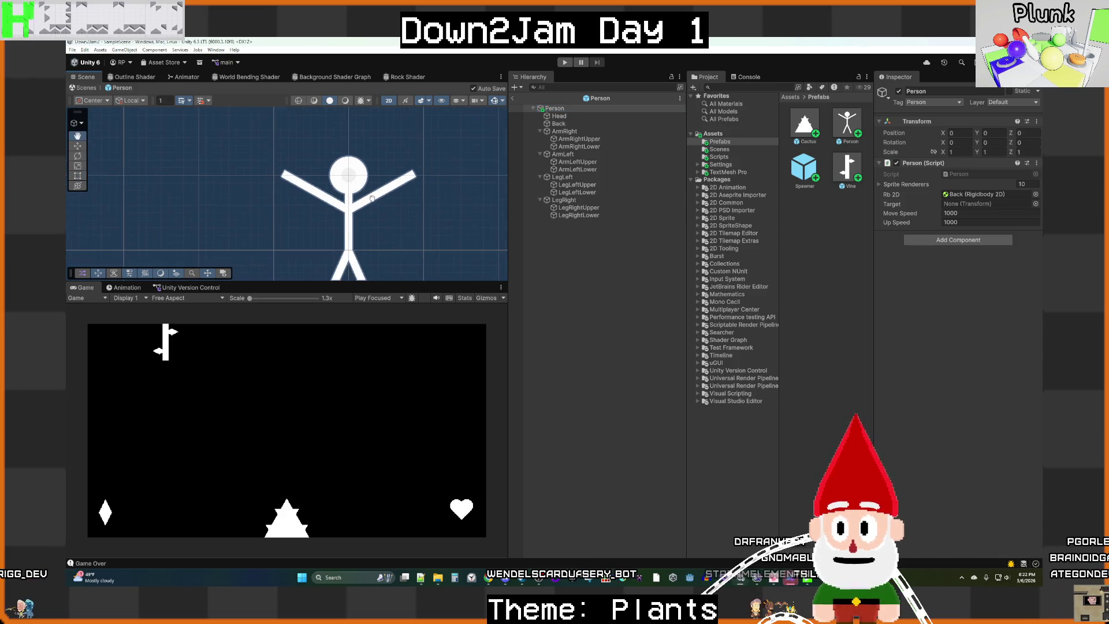
Step: With the Move tool active, select the figure's body parts from Head through LegRight
{"action": "left_click", "coordinate": [581, 116]}
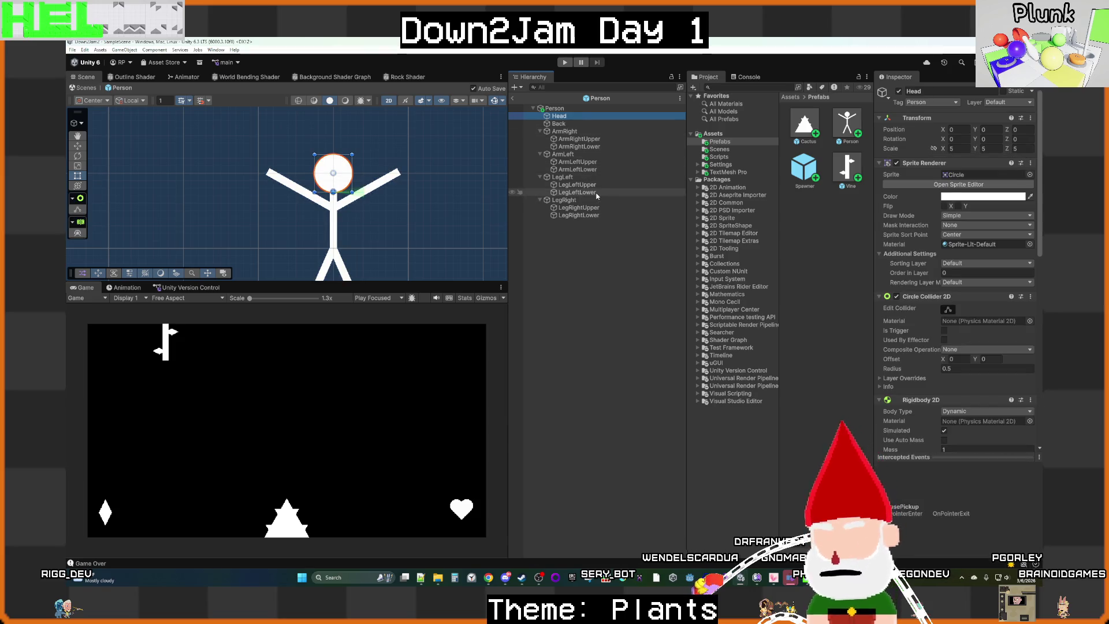
{"action": "left_click", "coordinate": [584, 215], "text": "shift"}
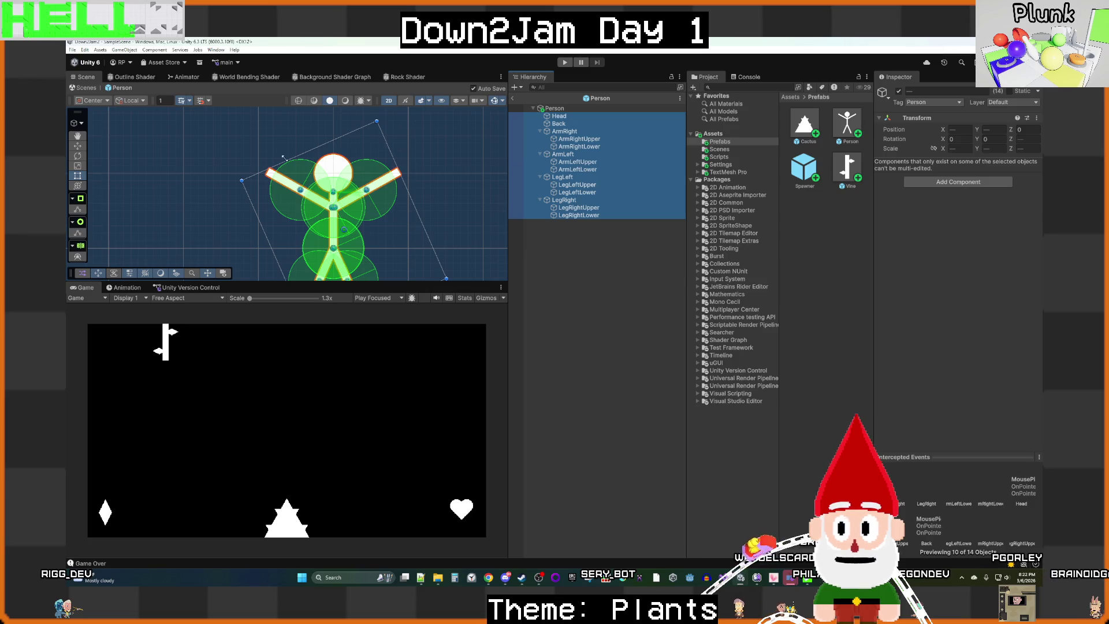
{"action": "left_click", "coordinate": [77, 146]}
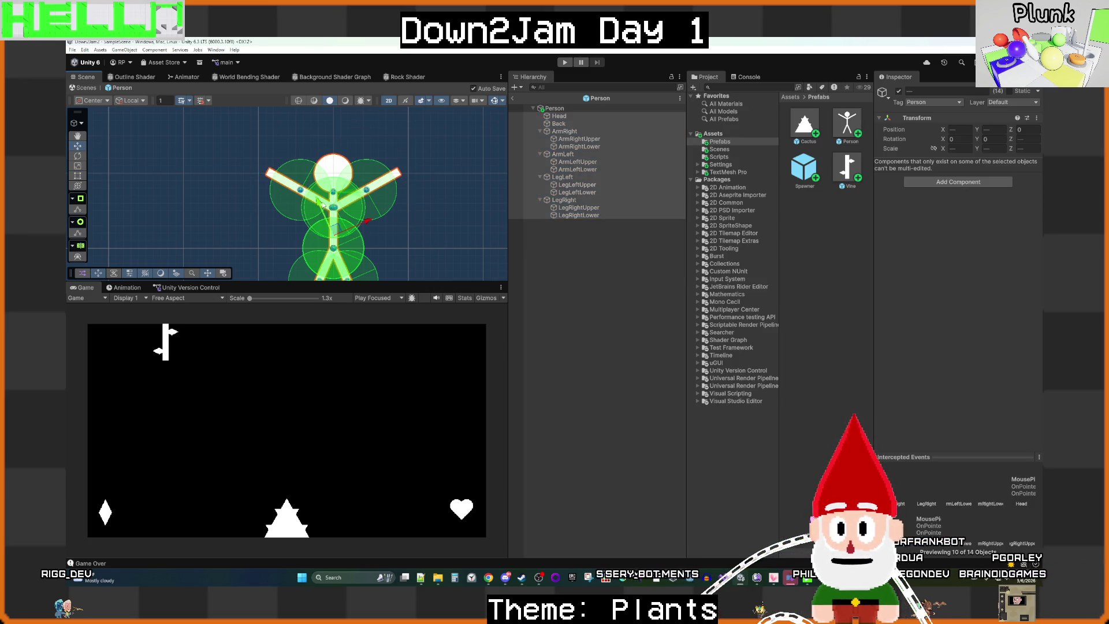
{"action": "left_click", "coordinate": [605, 266]}
{"action": "left_click", "coordinate": [567, 117]}
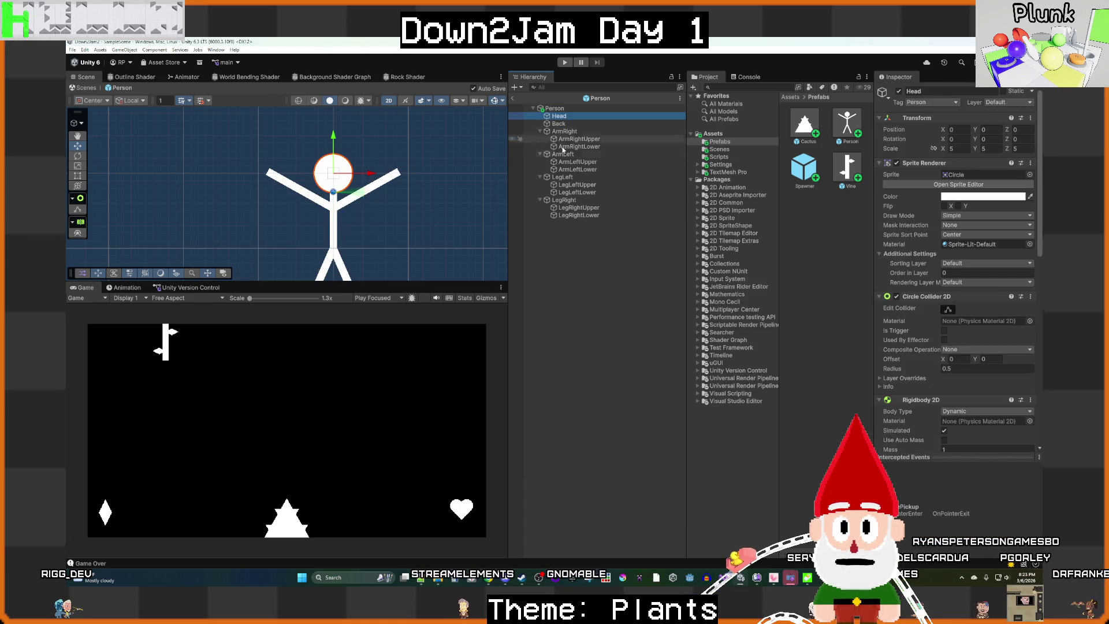
{"action": "left_click", "coordinate": [566, 216], "text": "shift"}
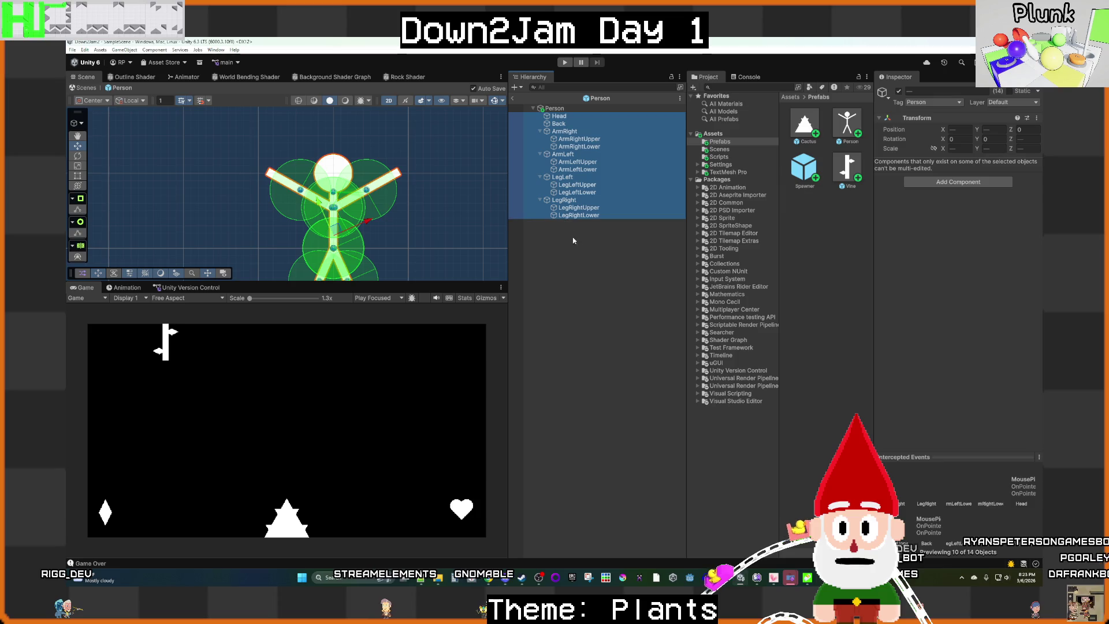
{"action": "left_click", "coordinate": [594, 252]}
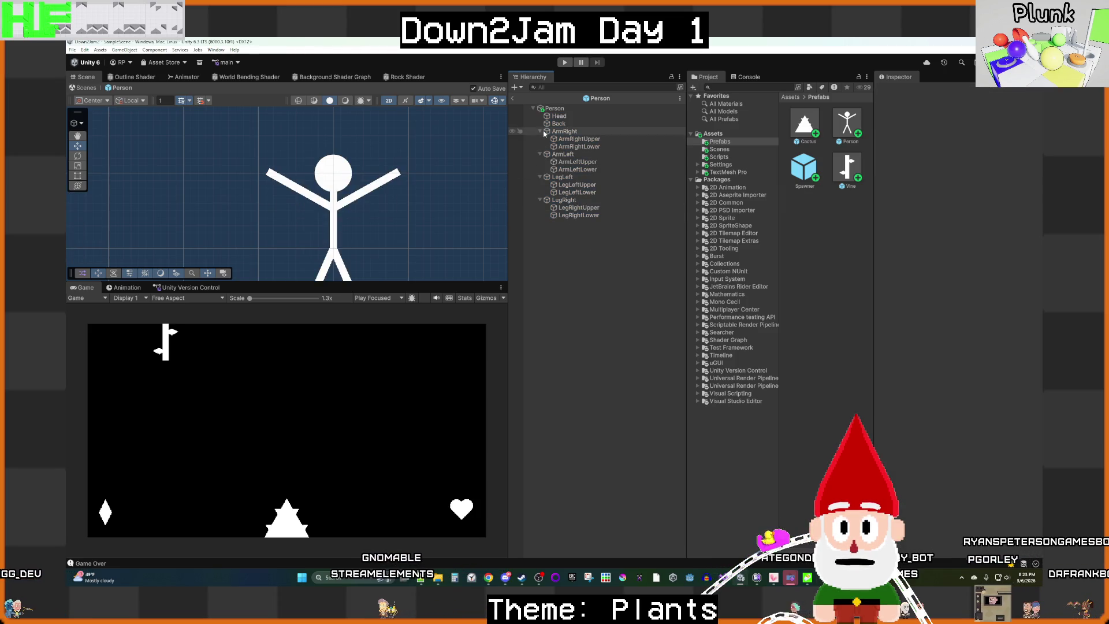
{"action": "left_click", "coordinate": [540, 131]}
{"action": "left_click", "coordinate": [540, 139]}
{"action": "left_click", "coordinate": [540, 147]}
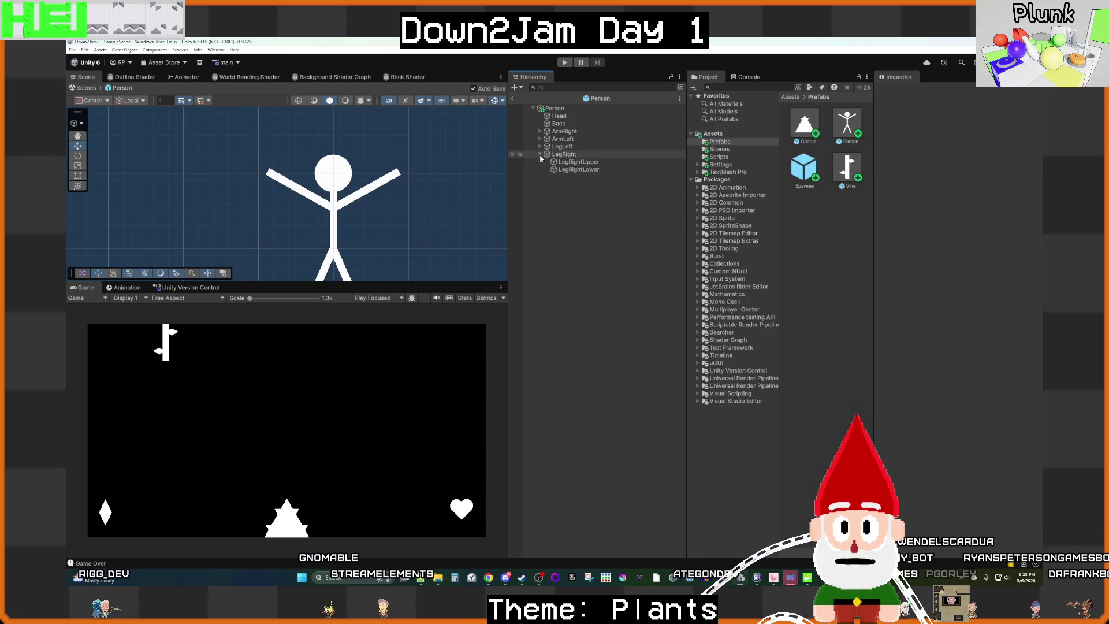
{"action": "left_click", "coordinate": [557, 155]}
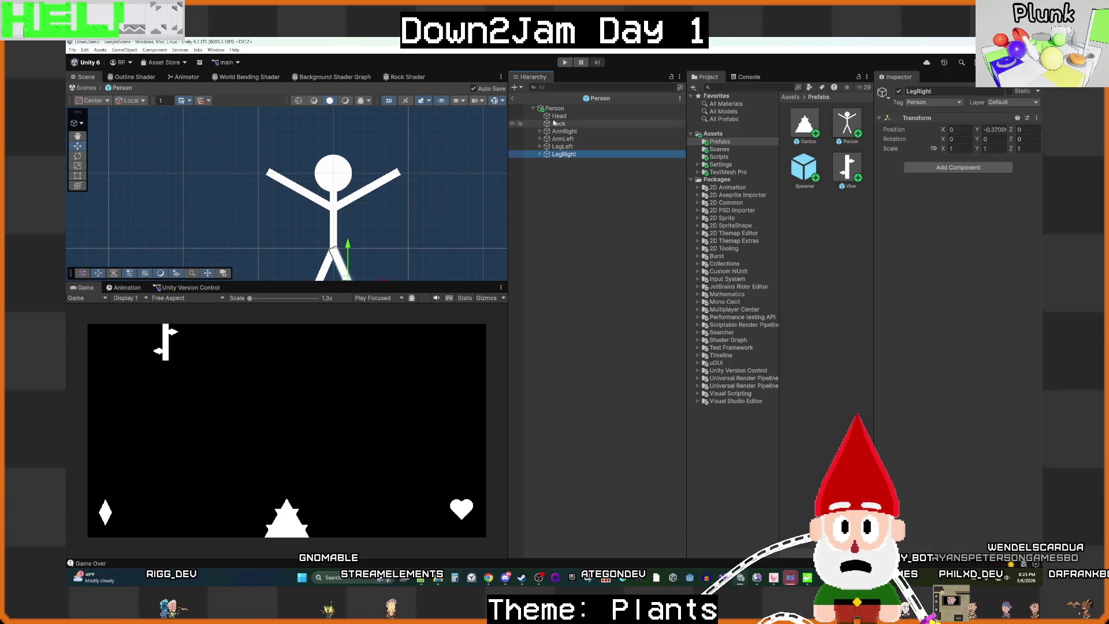
{"action": "left_click", "coordinate": [558, 116], "text": "shift"}
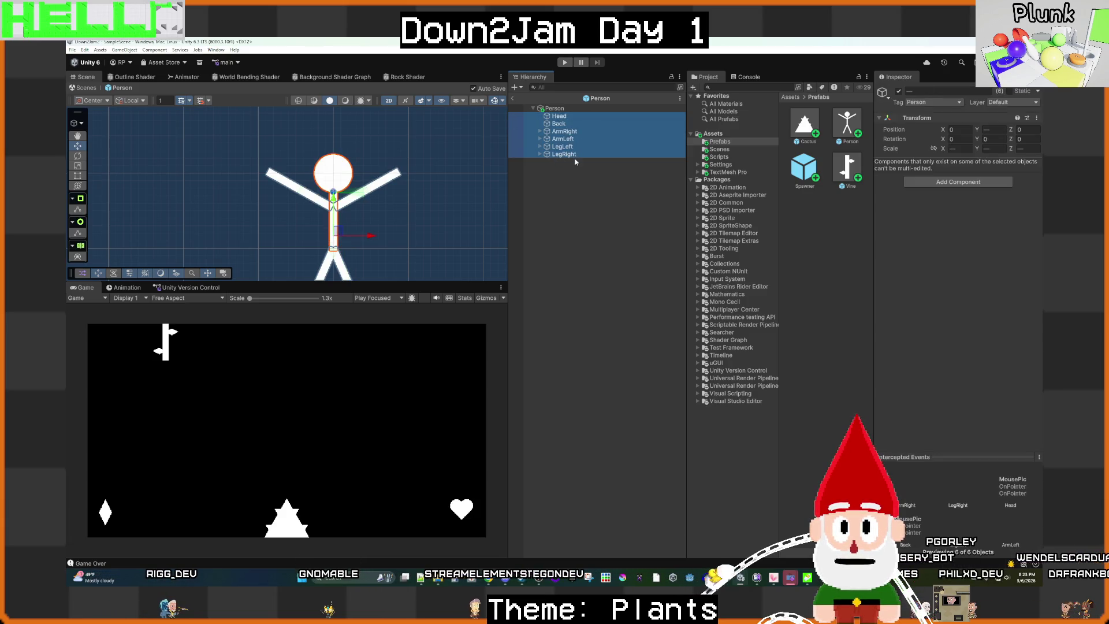
Step: Drag the body parts up above the root point, then nudge them slightly down
{"action": "left_click_drag", "start_coordinate": [333, 202], "coordinate": [338, 162]}
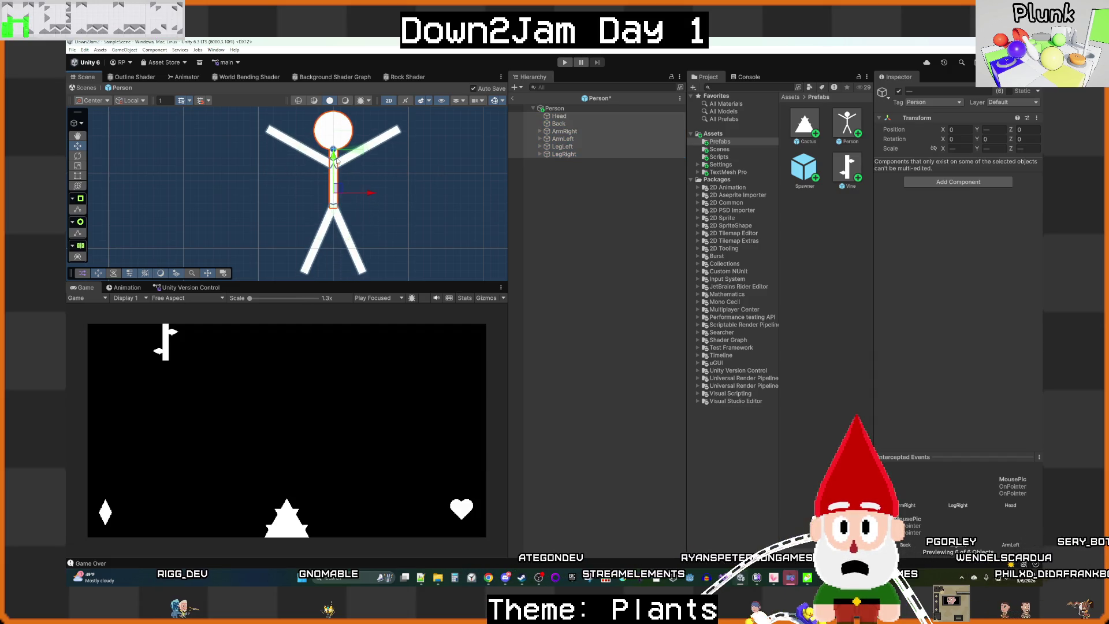
{"action": "left_click", "coordinate": [558, 108]}
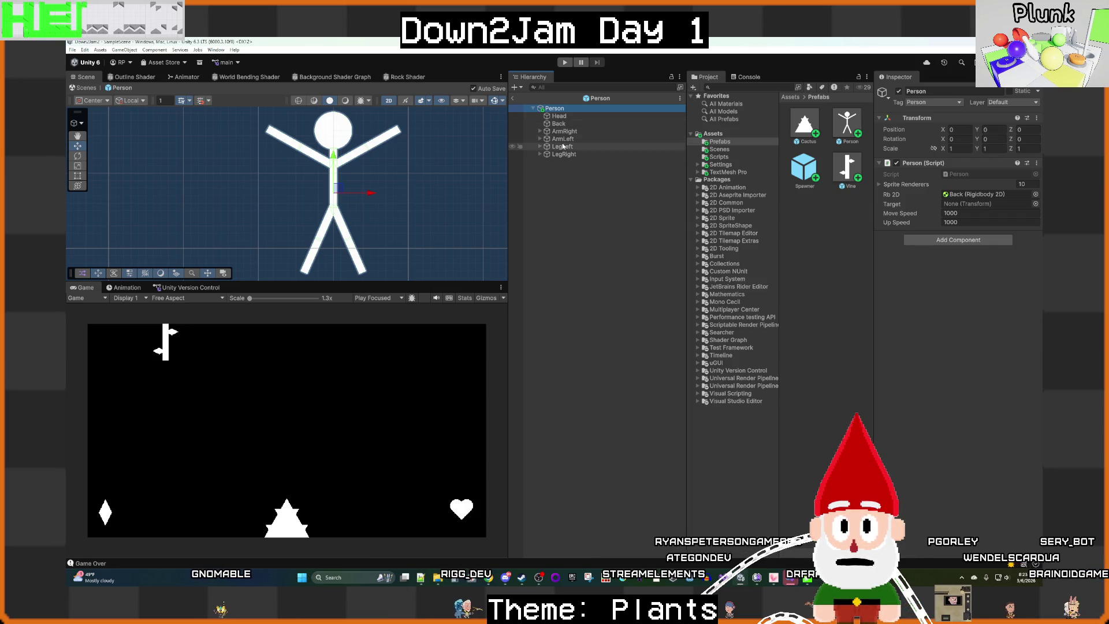
{"action": "left_click", "coordinate": [558, 116]}
{"action": "left_click", "coordinate": [563, 155], "text": "shift"}
{"action": "left_click_drag", "start_coordinate": [334, 155], "coordinate": [333, 161]}
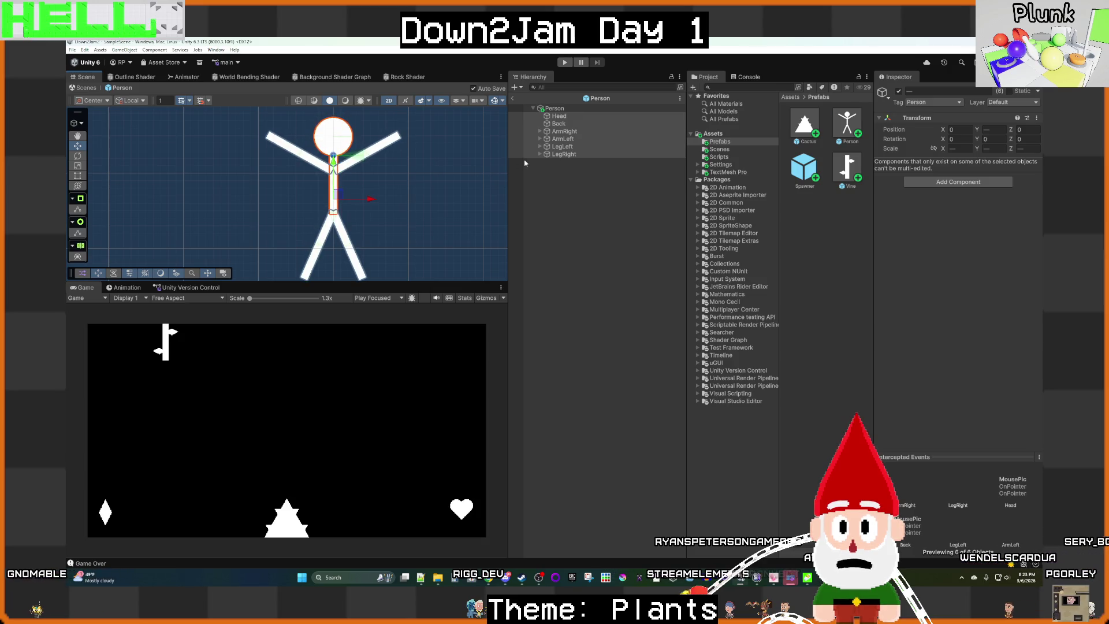
Step: Frame the Person root, clear the selection, and leave the prefab for the main scene
{"action": "left_click", "coordinate": [556, 109]}
{"action": "key", "text": "f"}
{"action": "scroll", "coordinate": [366, 240], "scroll_direction": "down", "scroll_amount": 10}
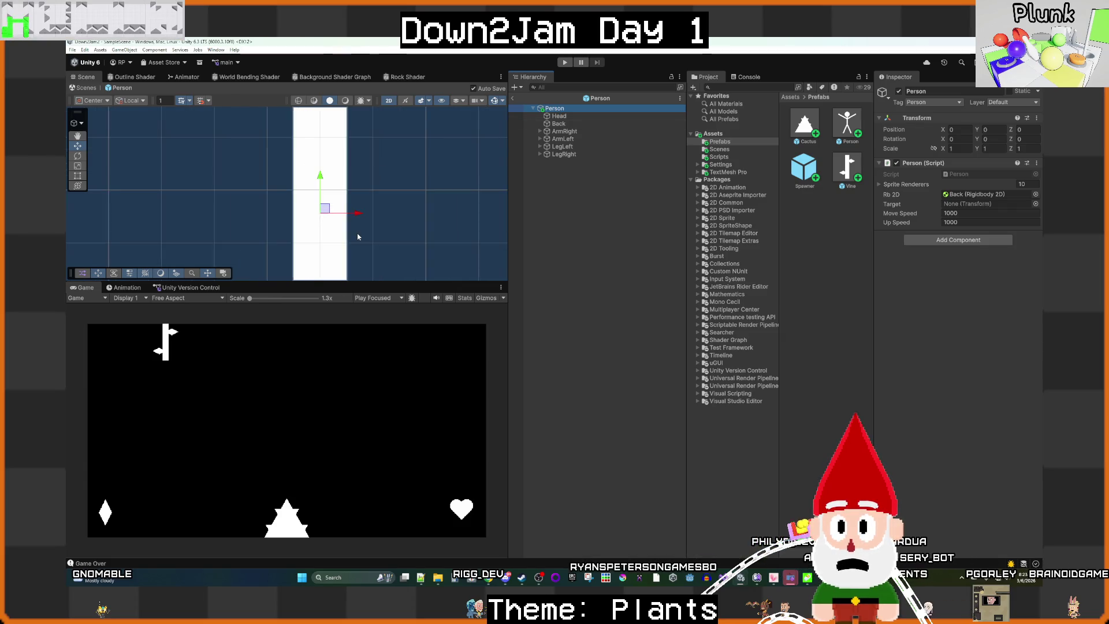
{"action": "scroll", "coordinate": [366, 233], "scroll_direction": "down", "scroll_amount": 5}
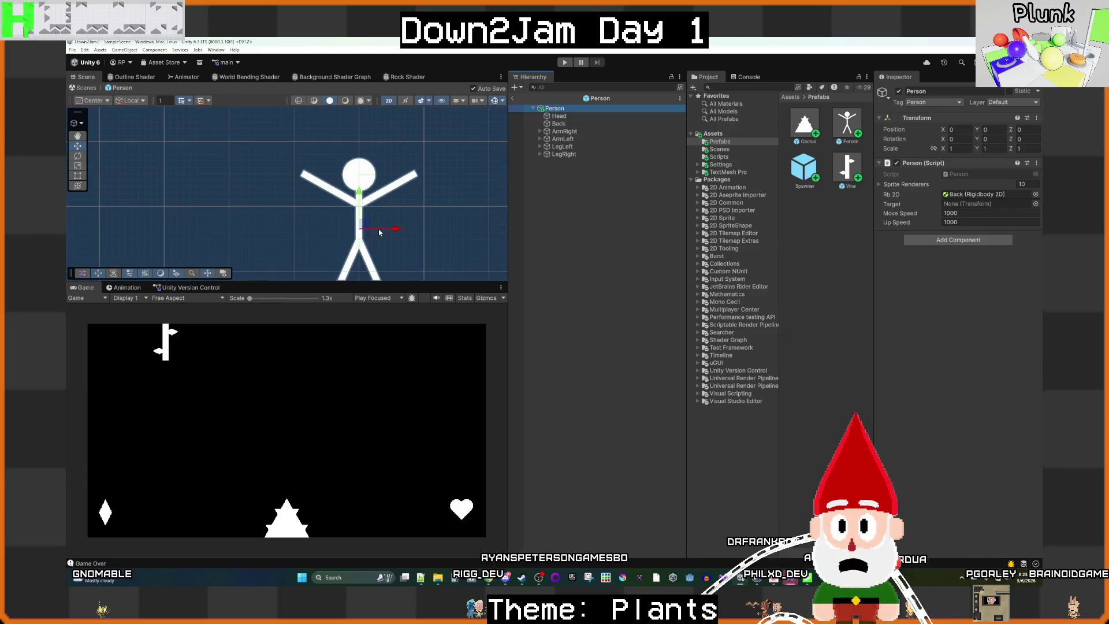
{"action": "left_click", "coordinate": [581, 230]}
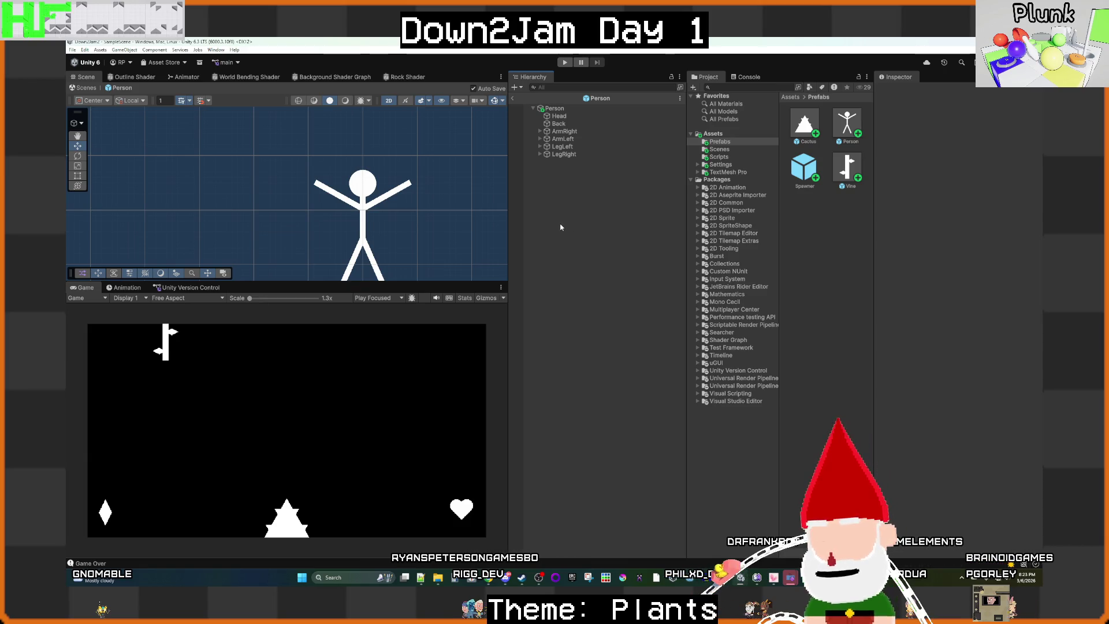
{"action": "left_click", "coordinate": [513, 99]}
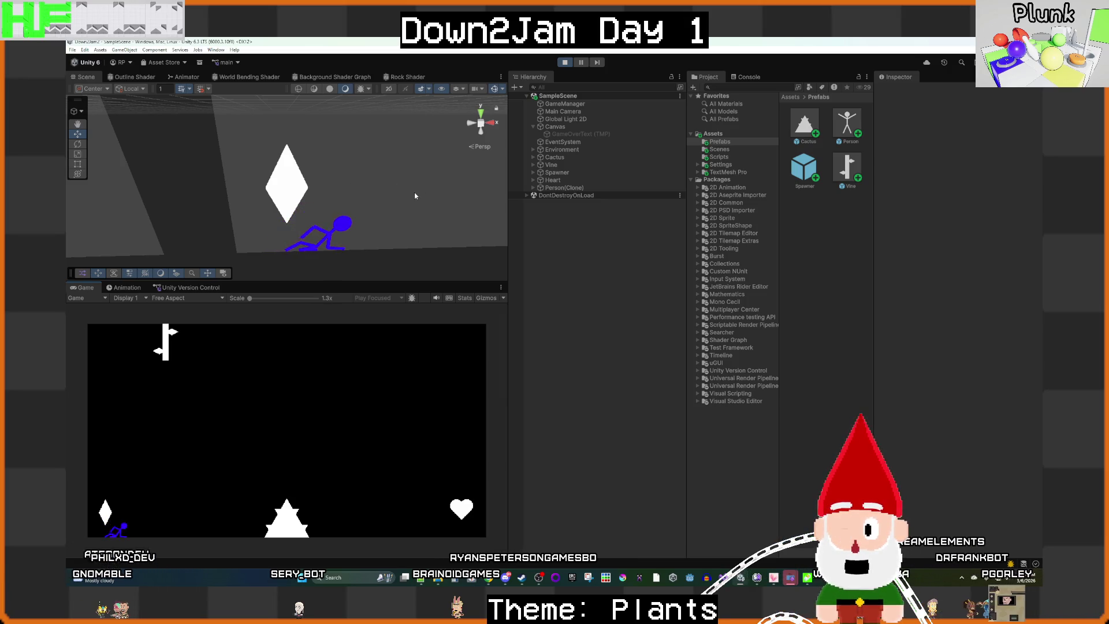
Step: Stop the test run and select the Person prefab asset
{"action": "left_click", "coordinate": [564, 62]}
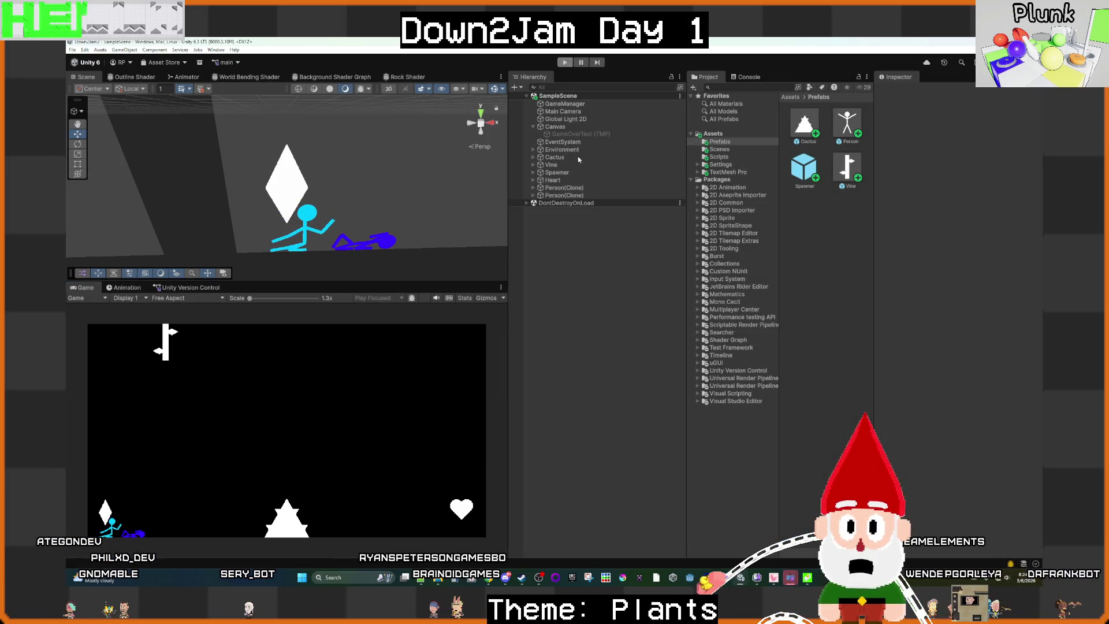
{"action": "left_click", "coordinate": [848, 122]}
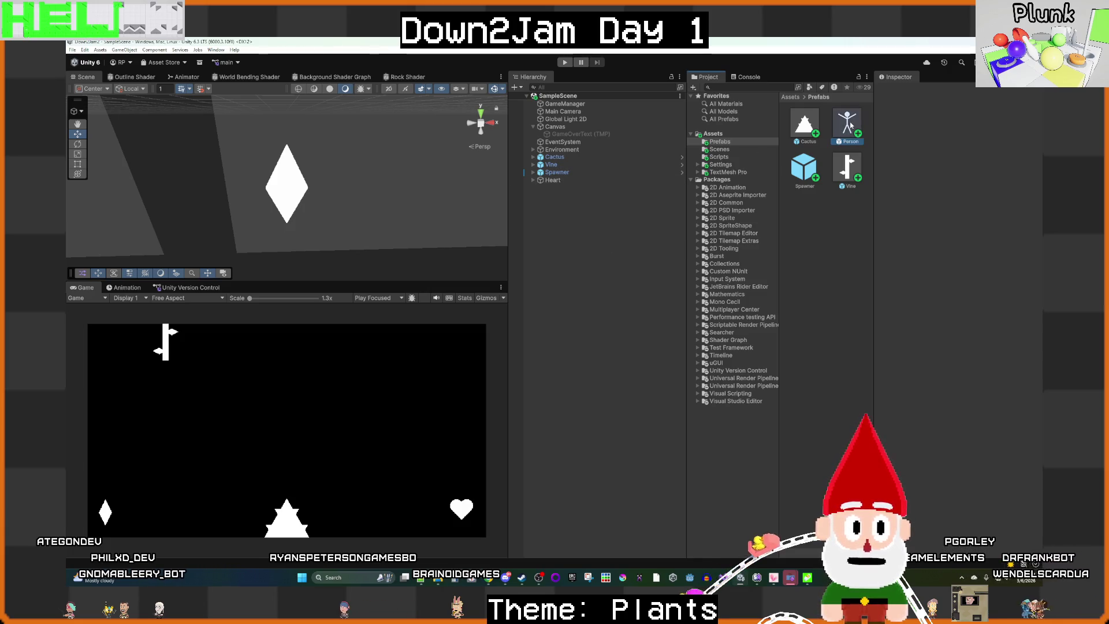
Step: Open the Person prefab, frame the figure, and select all six body parts
{"action": "double_click", "coordinate": [848, 122]}
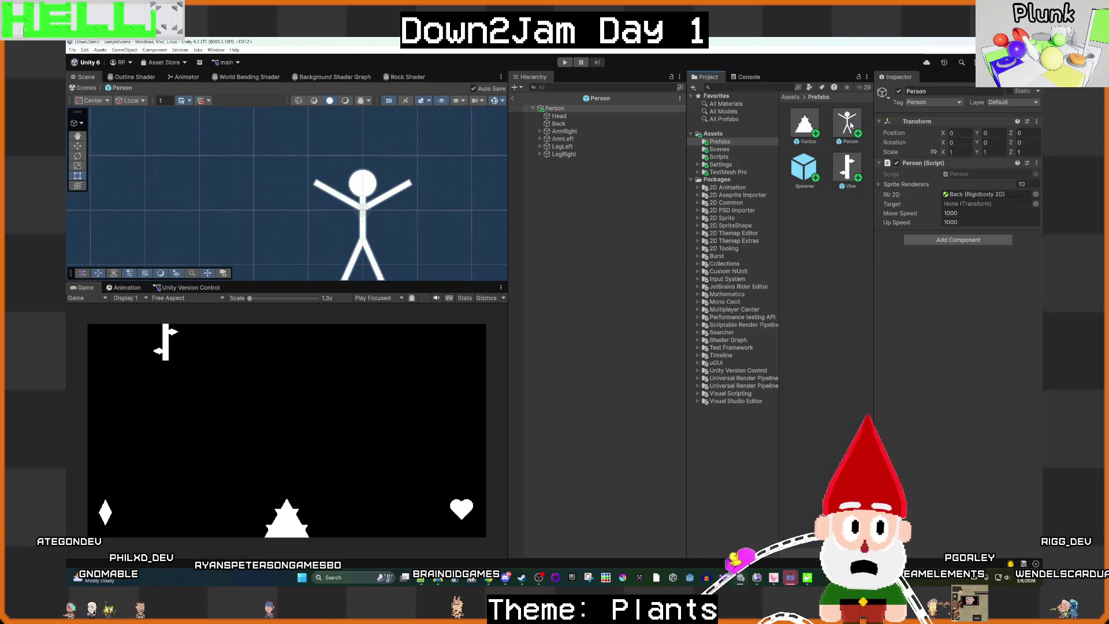
{"action": "double_click", "coordinate": [556, 112]}
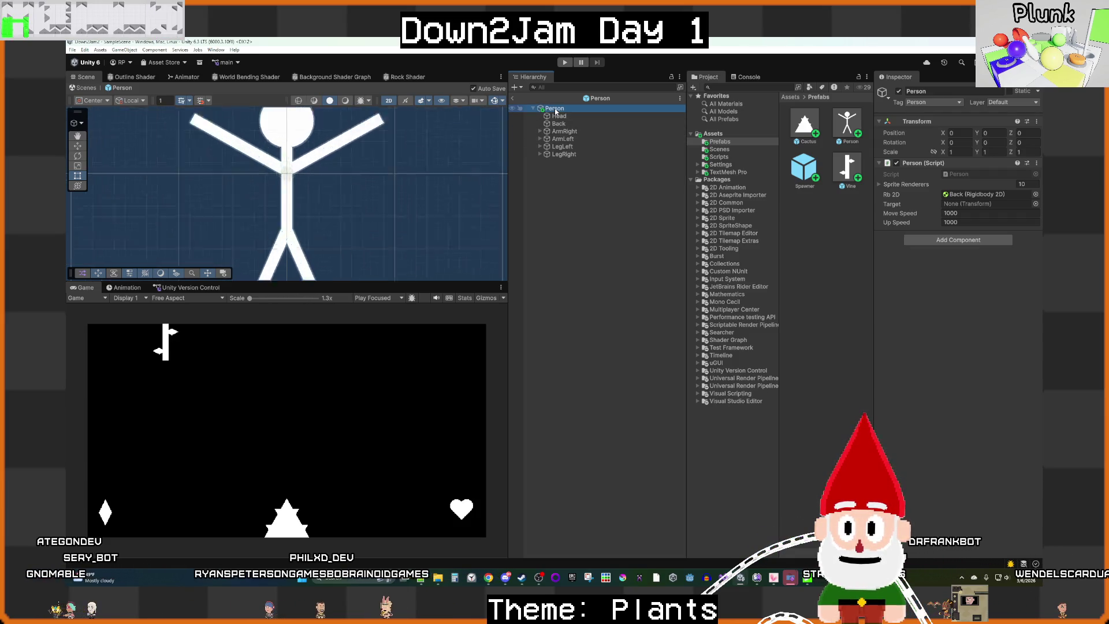
{"action": "scroll", "coordinate": [370, 240], "scroll_direction": "down", "scroll_amount": 10}
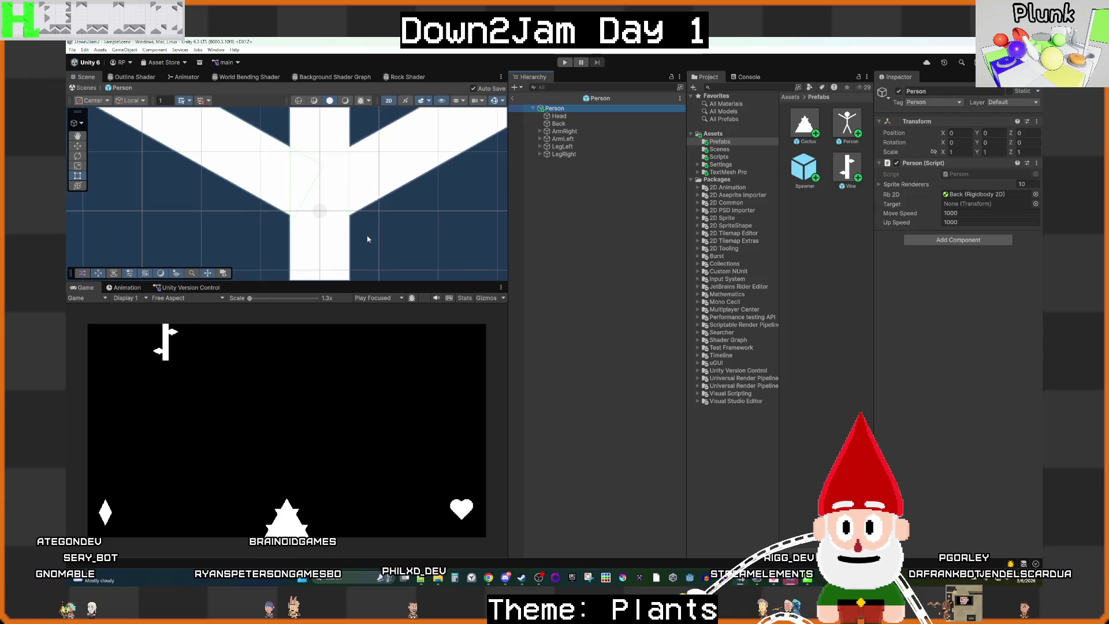
{"action": "scroll", "coordinate": [388, 250], "scroll_direction": "down", "scroll_amount": 3}
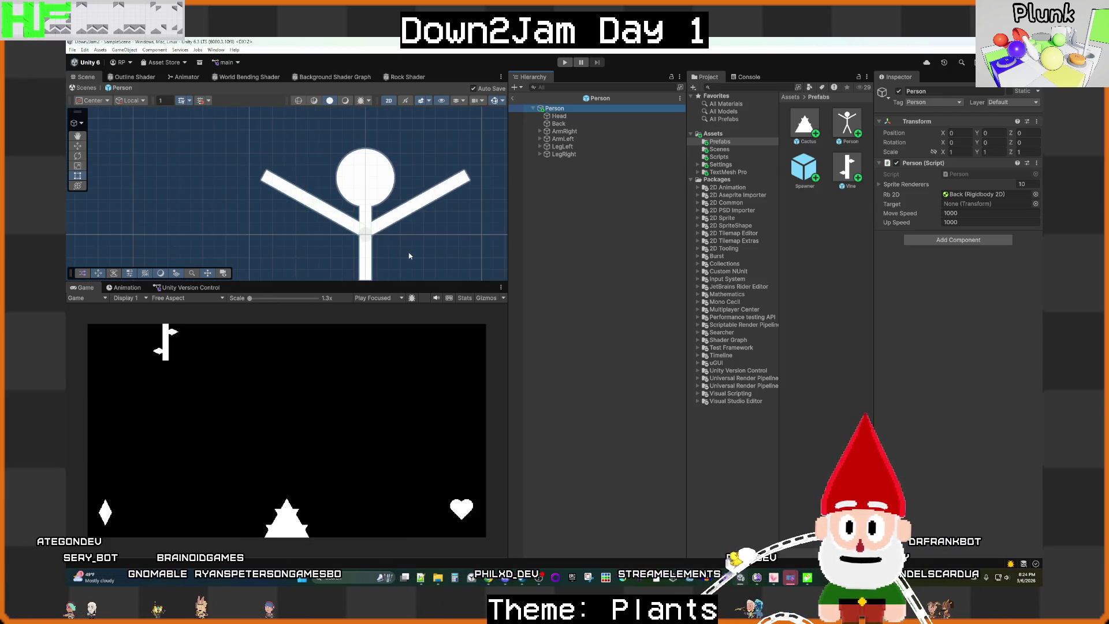
{"action": "left_click", "coordinate": [574, 154]}
{"action": "left_click", "coordinate": [559, 116], "text": "shift"}
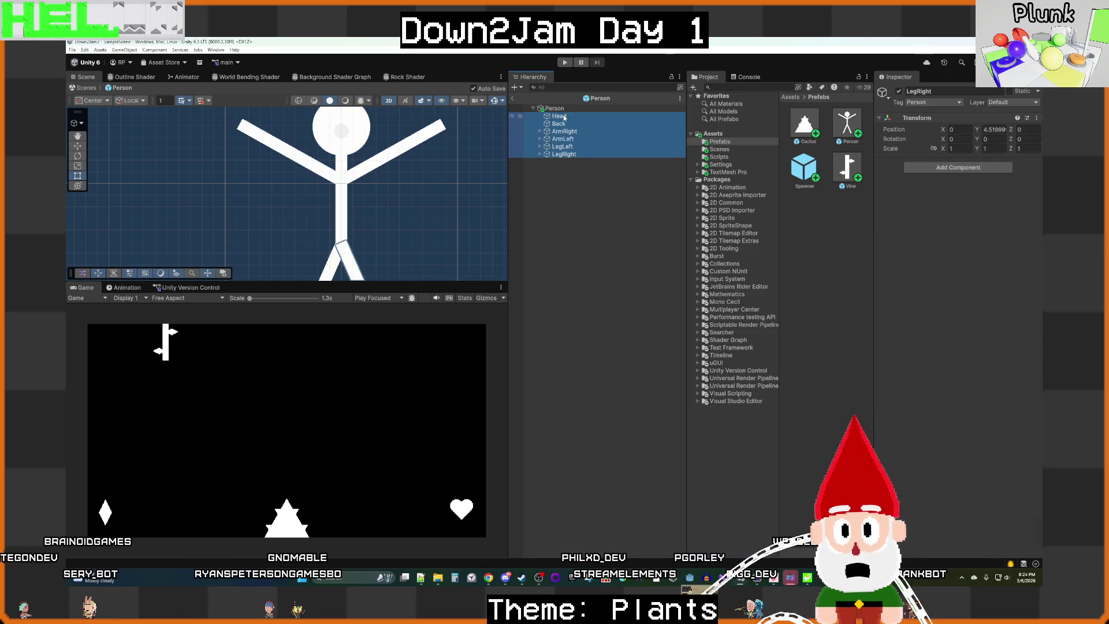
{"action": "scroll", "coordinate": [441, 202], "scroll_direction": "down", "scroll_amount": 3}
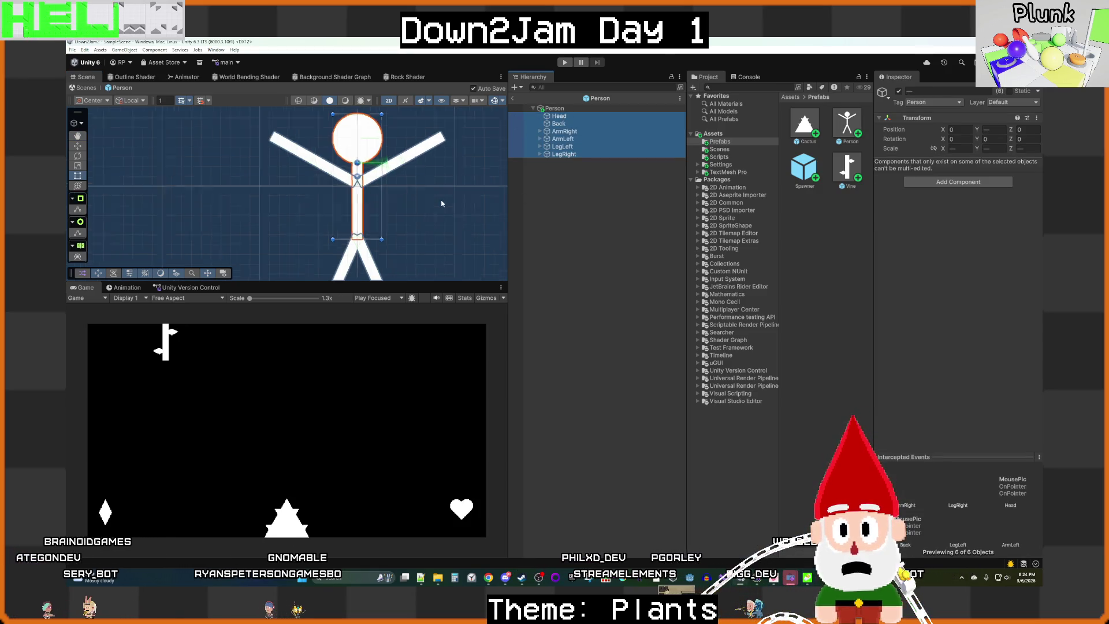
{"action": "left_click", "coordinate": [605, 226]}
{"action": "left_click", "coordinate": [559, 116]}
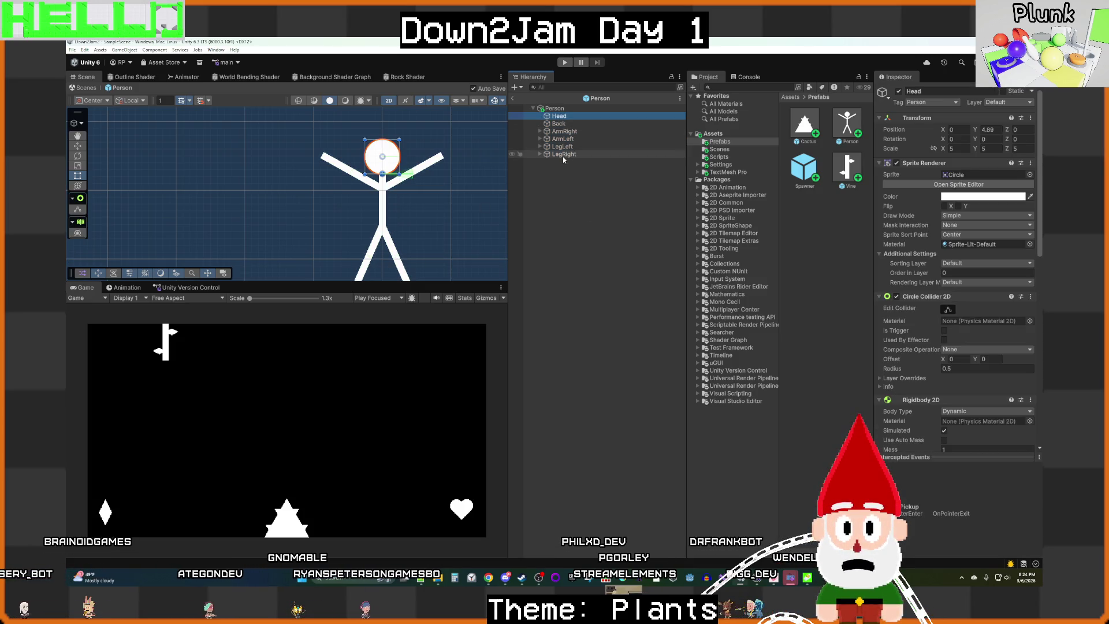
{"action": "left_click", "coordinate": [562, 157], "text": "shift"}
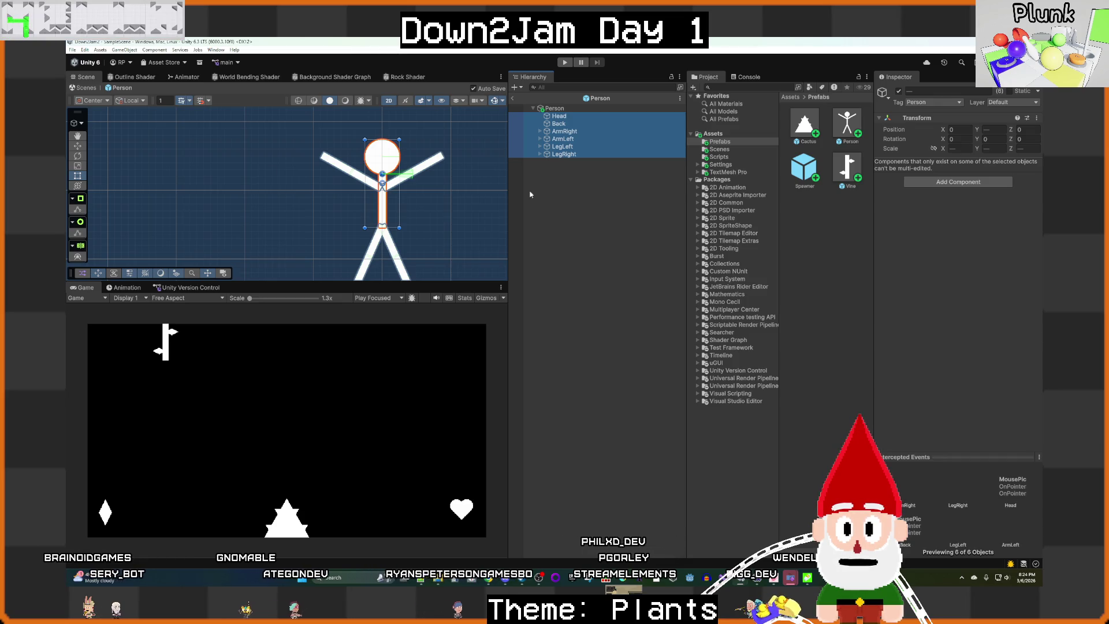
Step: Move the six body parts upward with the Move tool, then return to SampleScene
{"action": "left_click", "coordinate": [80, 148]}
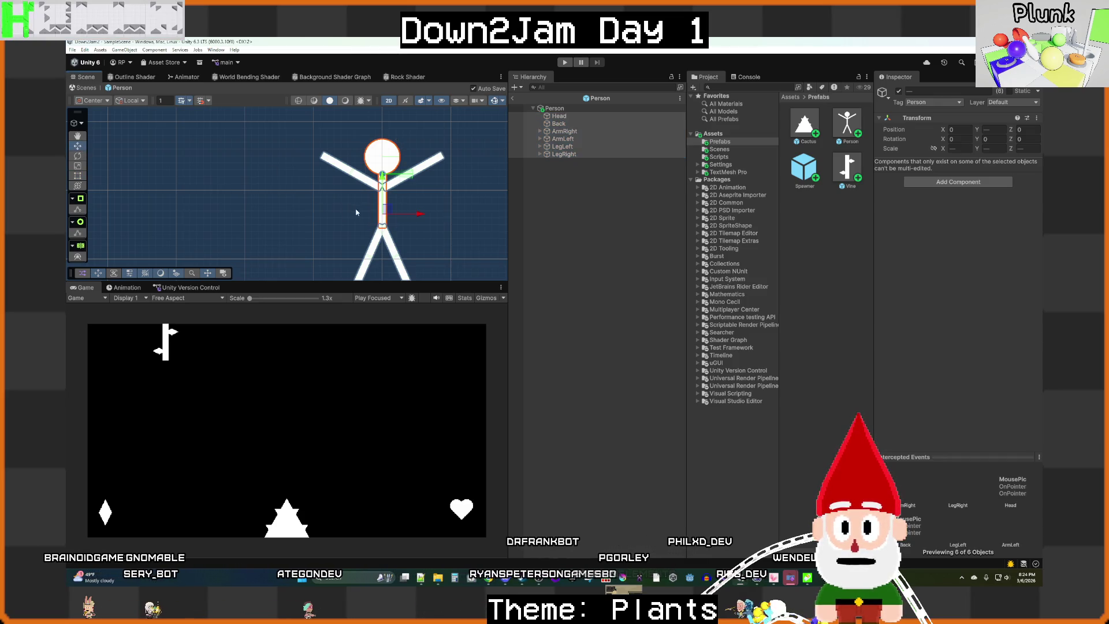
{"action": "left_click_drag", "start_coordinate": [382, 184], "coordinate": [387, 147]}
{"action": "left_click", "coordinate": [520, 109]}
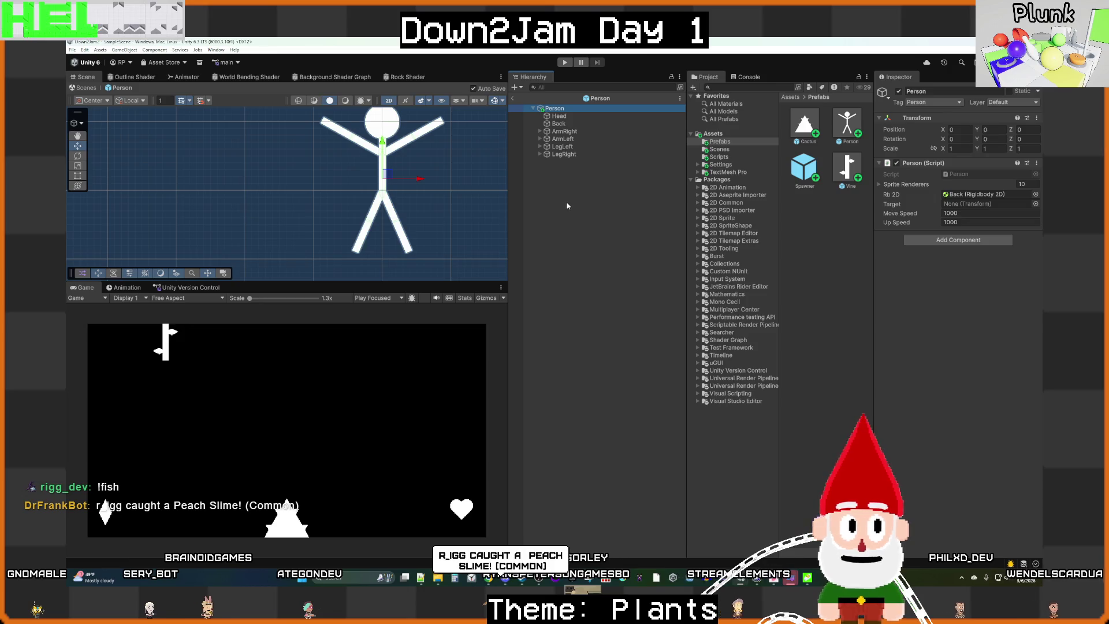
{"action": "left_click", "coordinate": [564, 164]}
{"action": "double_click", "coordinate": [554, 109]}
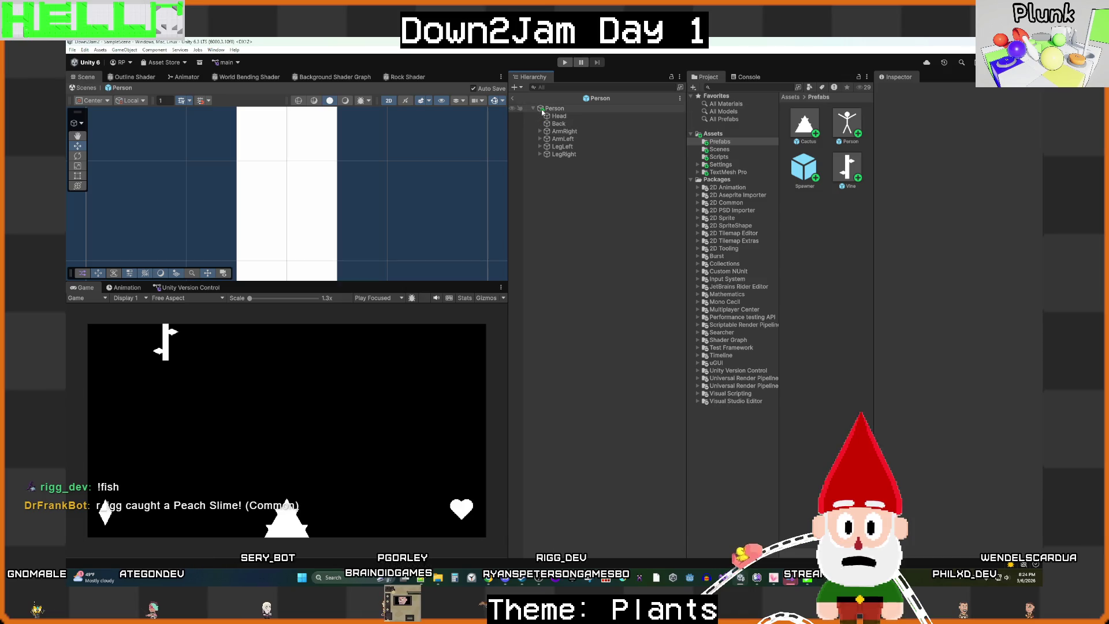
{"action": "left_click", "coordinate": [569, 200]}
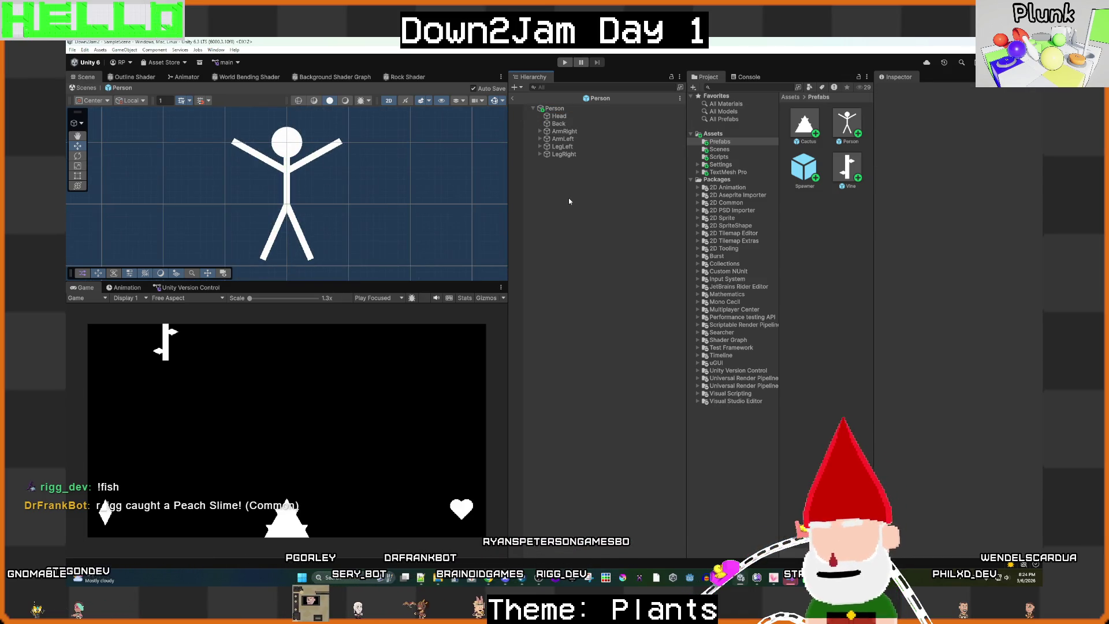
{"action": "left_click", "coordinate": [513, 98]}
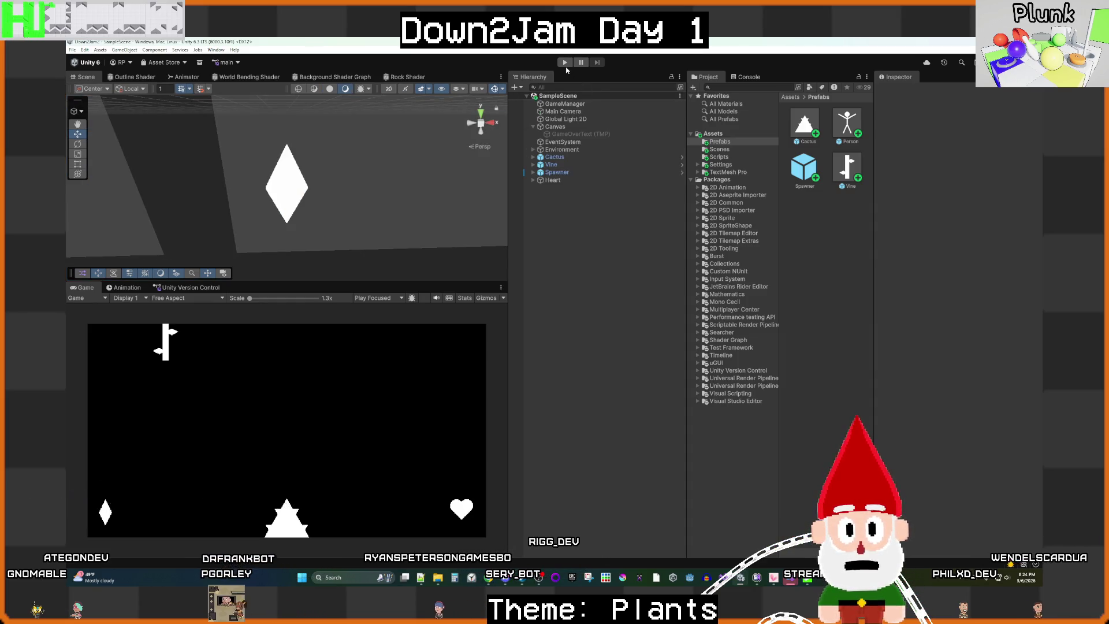
{"action": "left_click", "coordinate": [564, 62]}
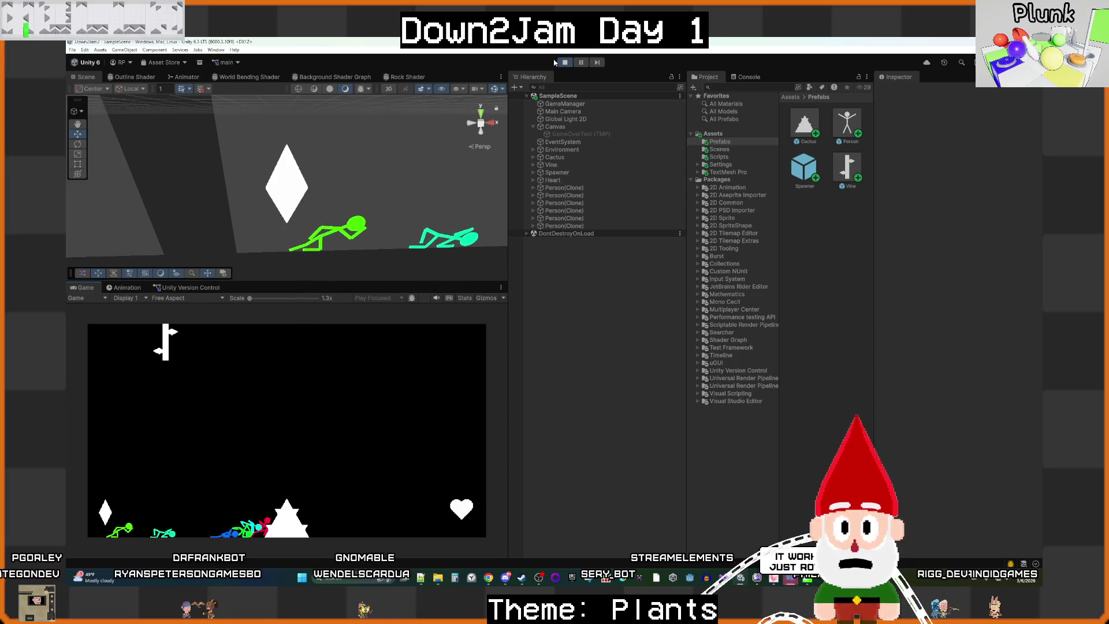
{"action": "key", "text": "ctrl+p"}
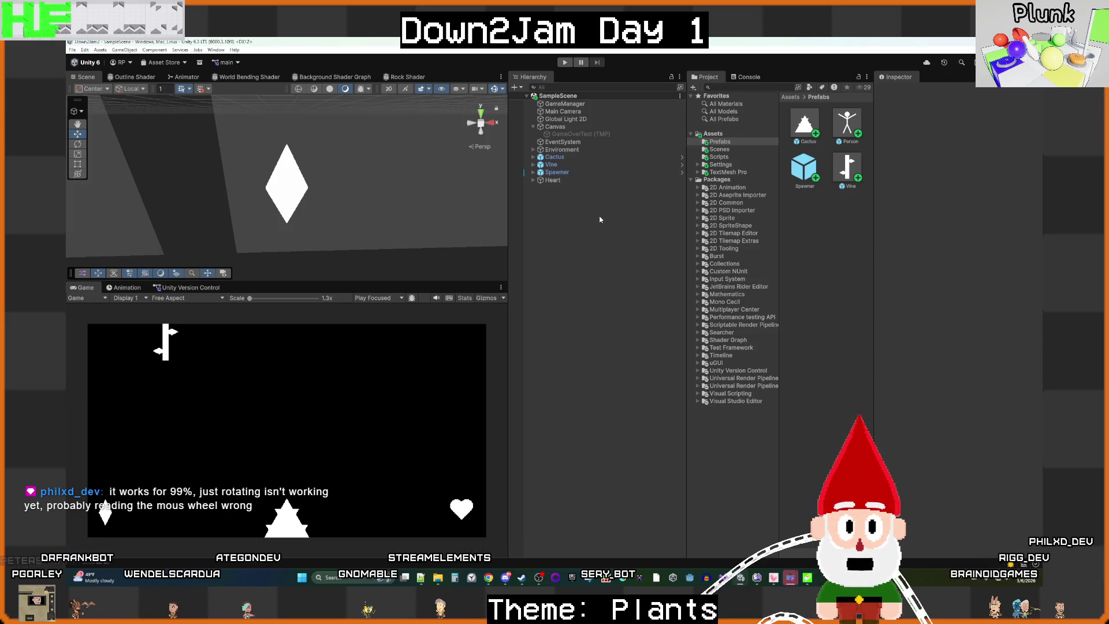
Step: Select the Spawner in the Hierarchy and open its Spawner script in Visual Studio
{"action": "double_click", "coordinate": [574, 175]}
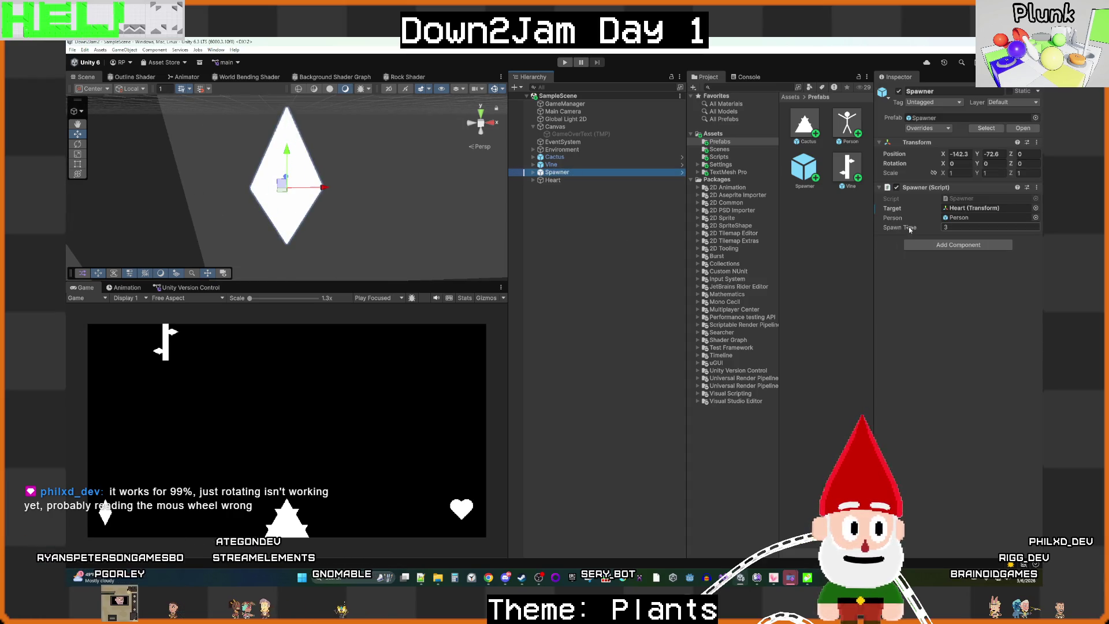
{"action": "double_click", "coordinate": [950, 199]}
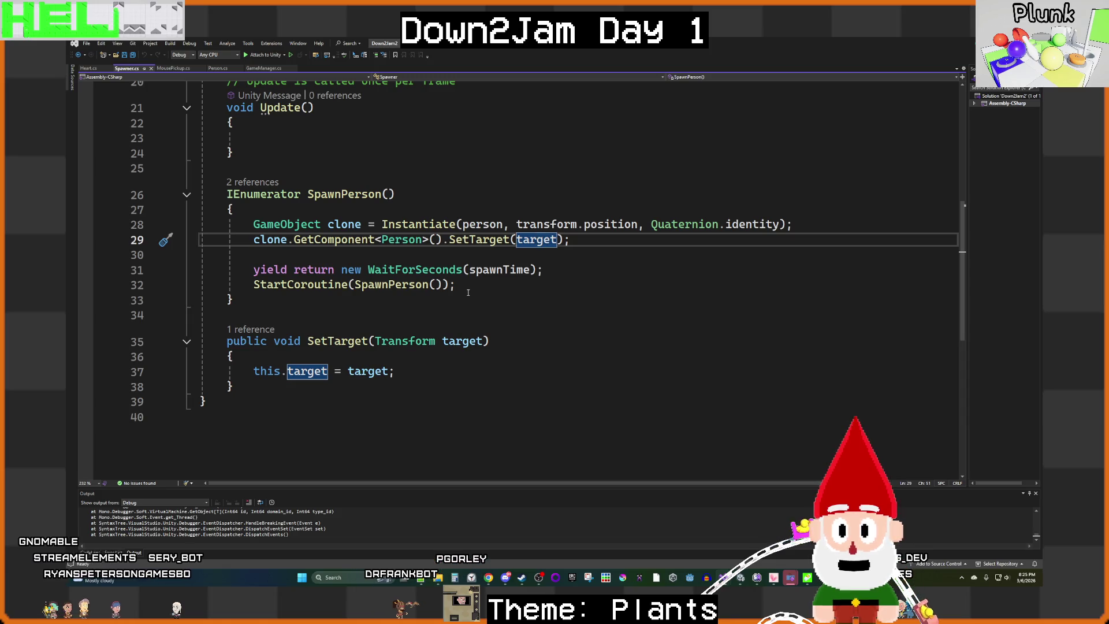
Step: Add a [SerializeField] SpriteRenderer spriteRenderer field below the person field in Spawner.cs
{"action": "scroll", "coordinate": [468, 292], "scroll_direction": "up", "scroll_amount": 5}
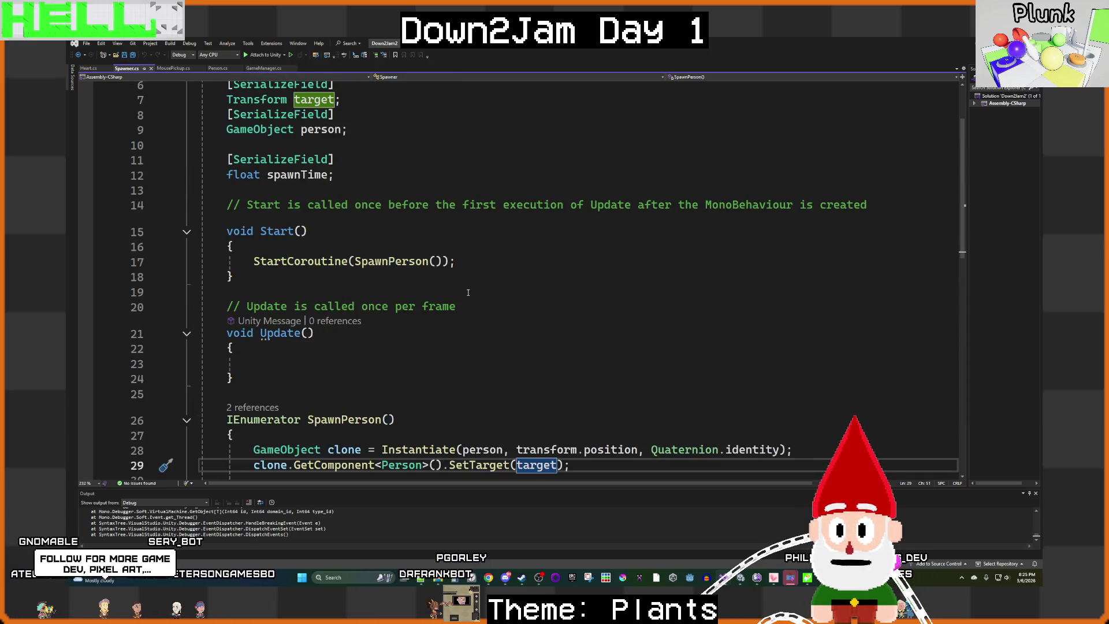
{"action": "scroll", "coordinate": [467, 292], "scroll_direction": "down", "scroll_amount": 5}
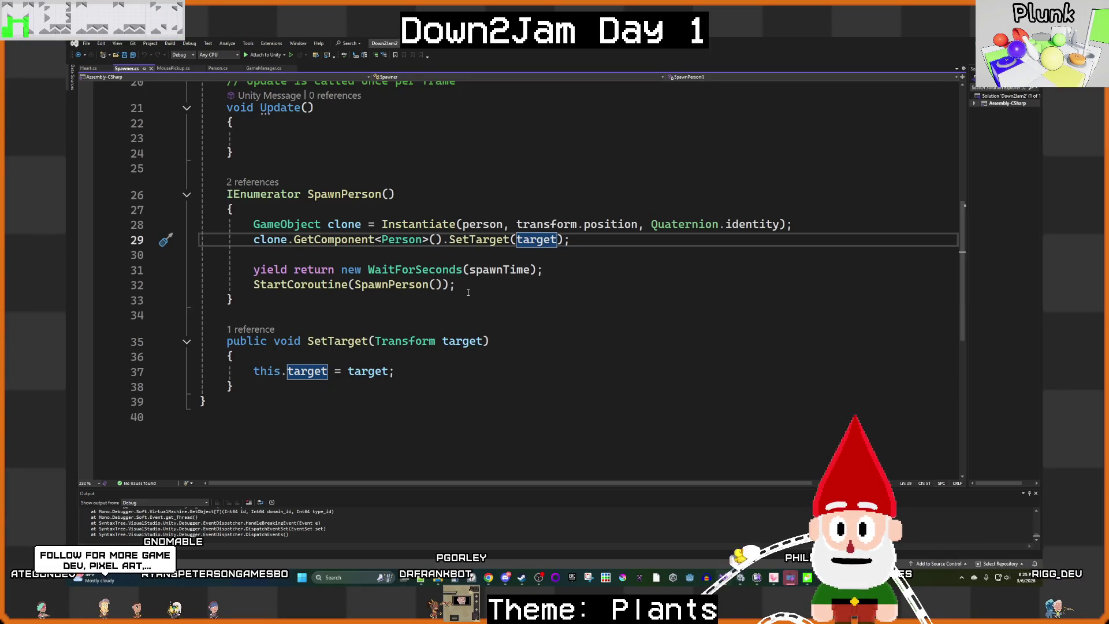
{"action": "scroll", "coordinate": [467, 292], "scroll_direction": "up", "scroll_amount": 5}
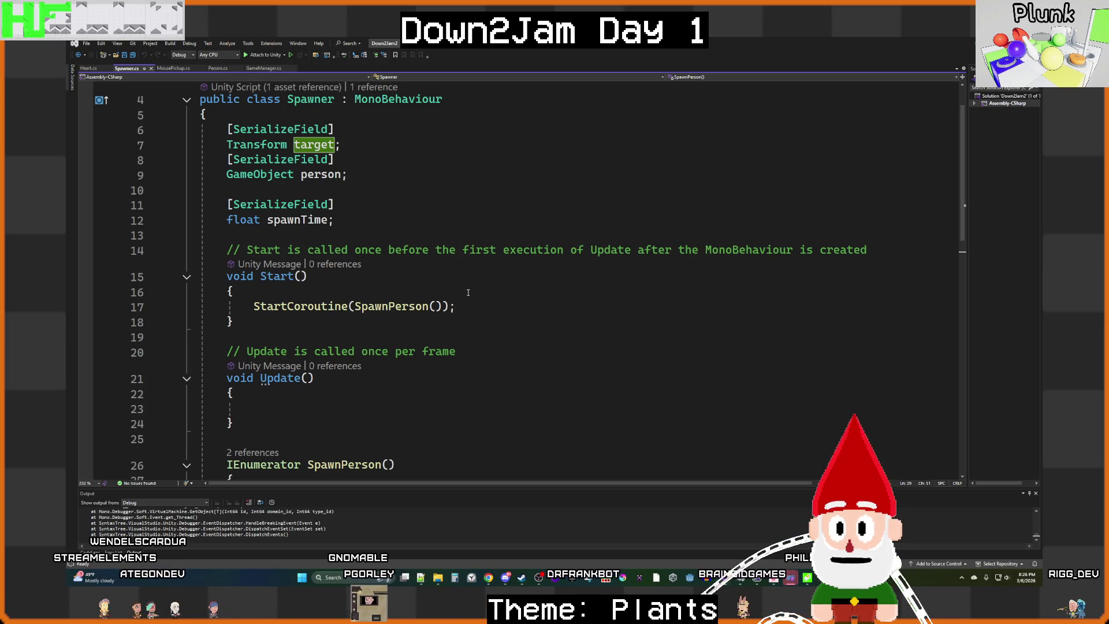
{"action": "scroll", "coordinate": [468, 292], "scroll_direction": "up", "scroll_amount": 1}
{"action": "left_click", "coordinate": [366, 226]}
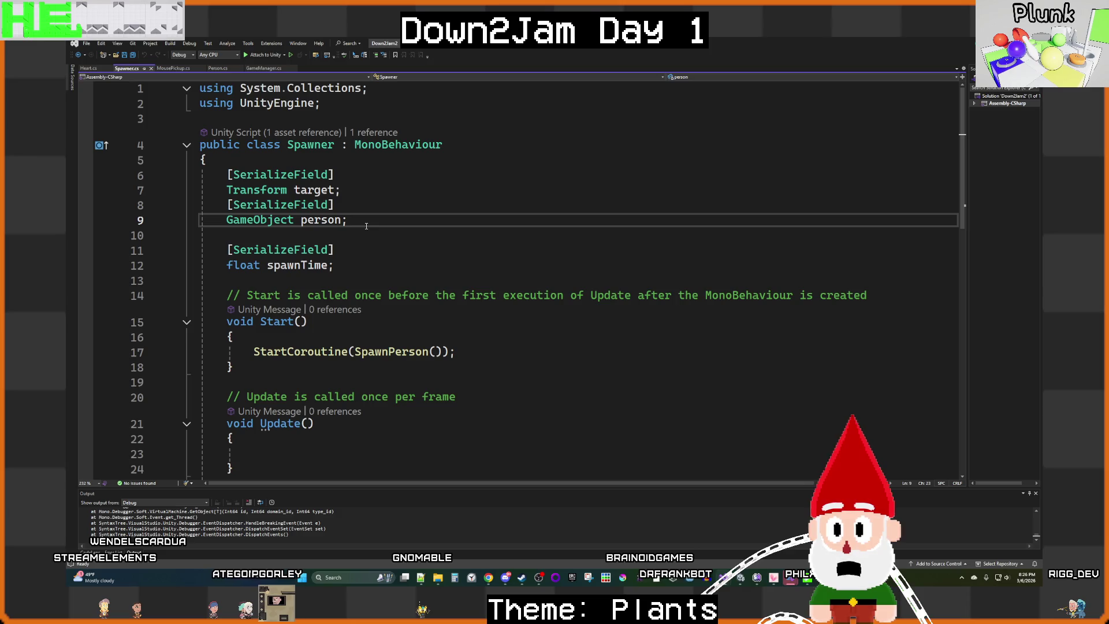
{"action": "key", "text": "Return"}
{"action": "type", "text": "se"}
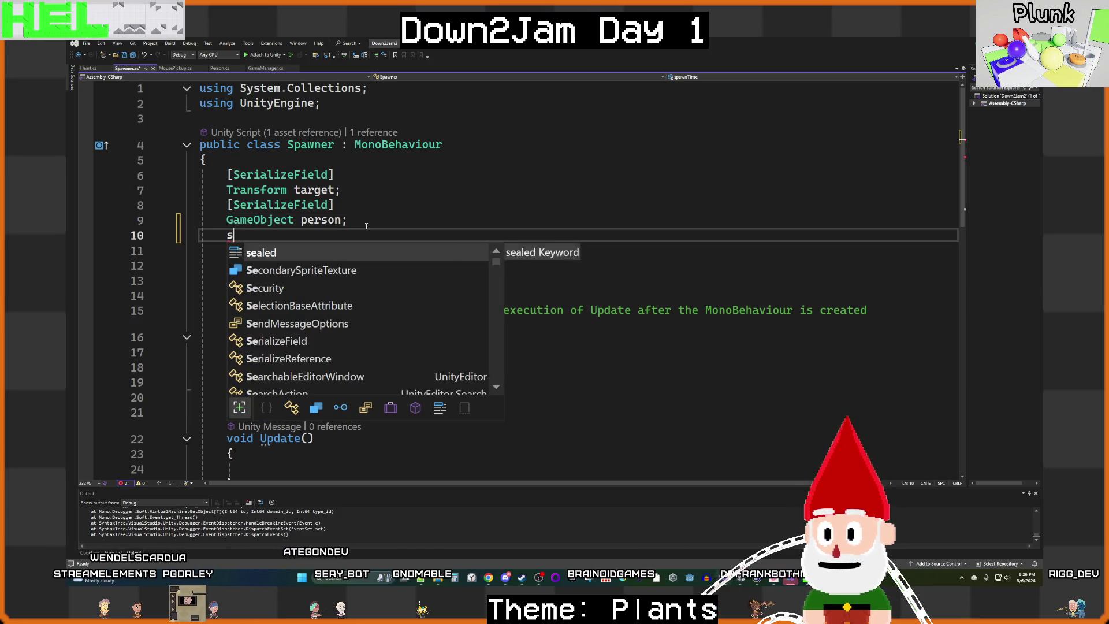
{"action": "key", "text": "BackSpace"}
{"action": "key", "text": "BackSpace"}
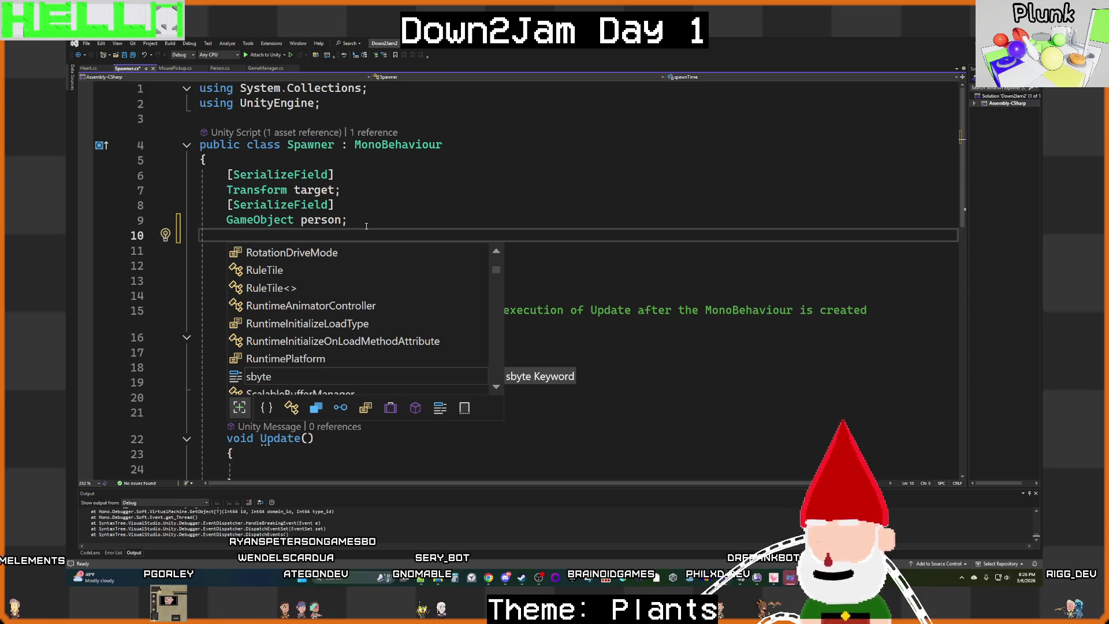
{"action": "type", "text": "[se"}
{"action": "key", "text": "Down"}
{"action": "key", "text": "Tab"}
{"action": "type", "text": "]"}
{"action": "key", "text": "Return"}
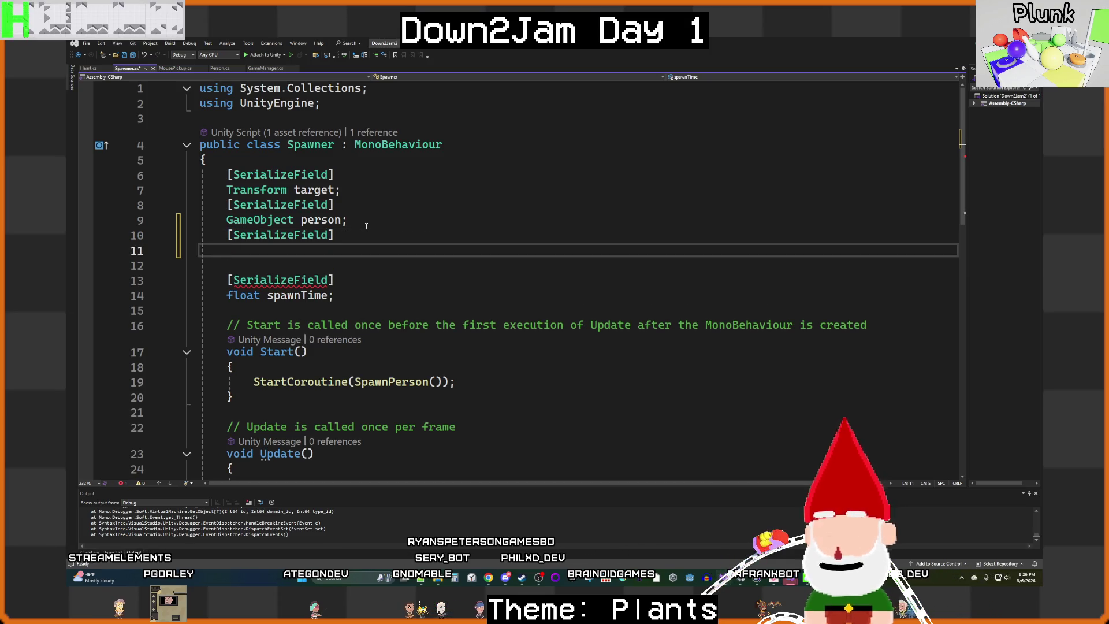
{"action": "type", "text": "Spri"}
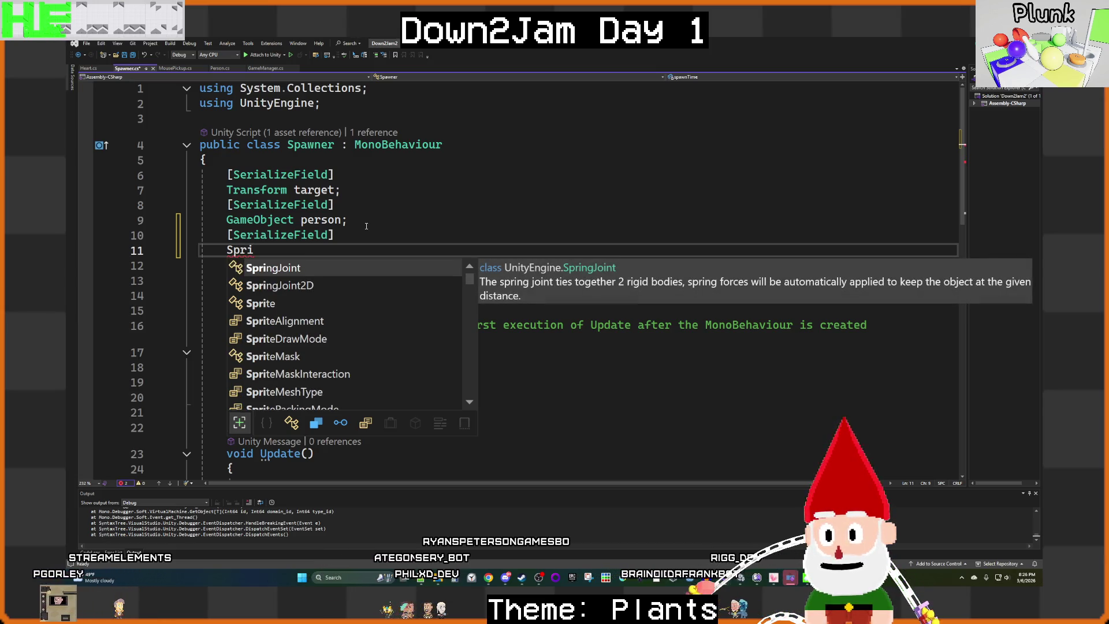
{"action": "type", "text": "teR"}
{"action": "key", "text": "Tab"}
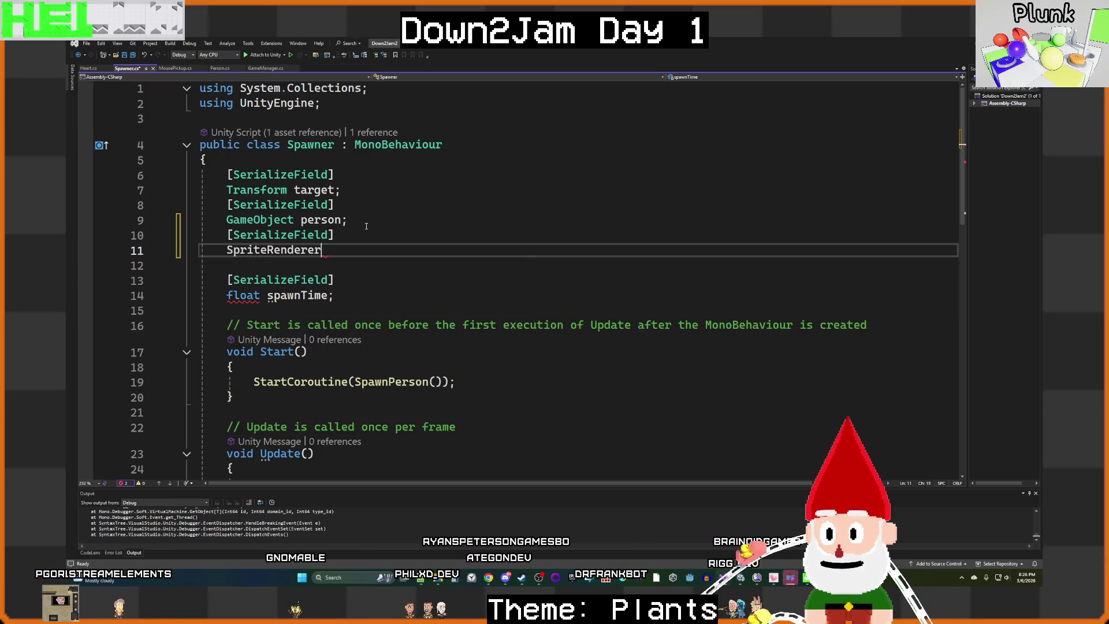
{"action": "key", "text": "Tab"}
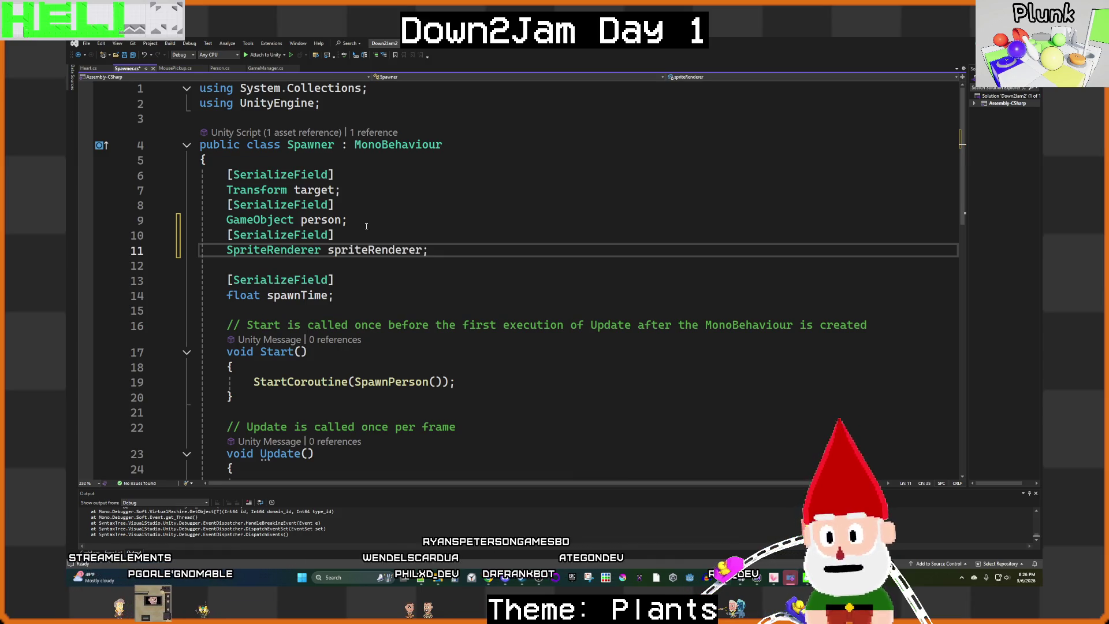
Step: In Update, set spriteRenderer.color to Random.ColorHSV() and save Spawner.cs
{"action": "scroll", "coordinate": [347, 243], "scroll_direction": "down", "scroll_amount": 5}
{"action": "left_click", "coordinate": [331, 261]}
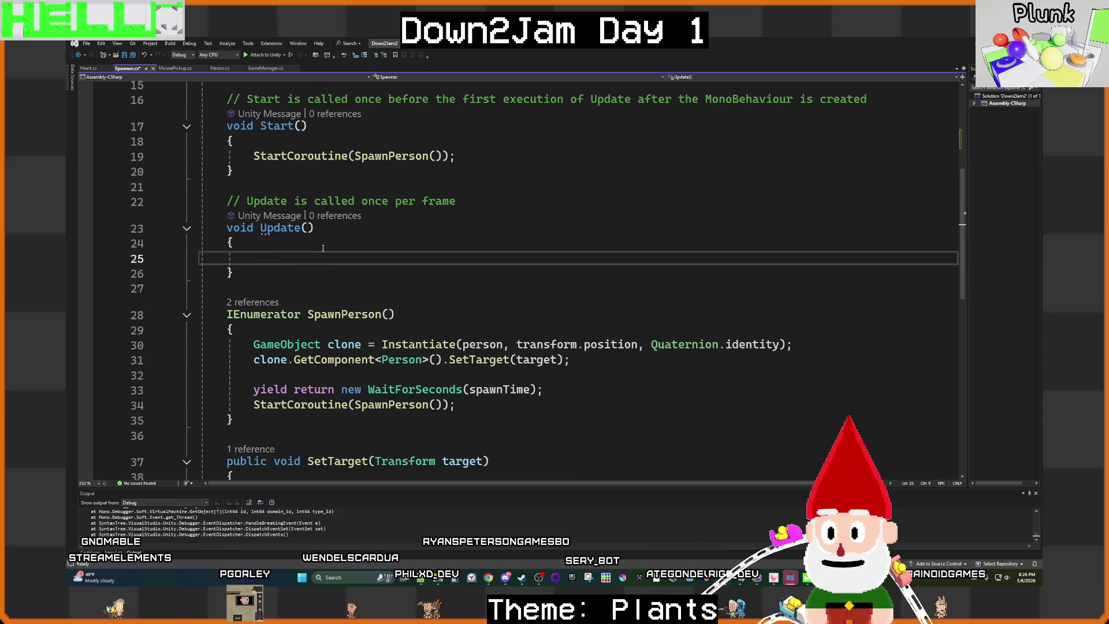
{"action": "type", "text": "spri"}
{"action": "key", "text": "Tab"}
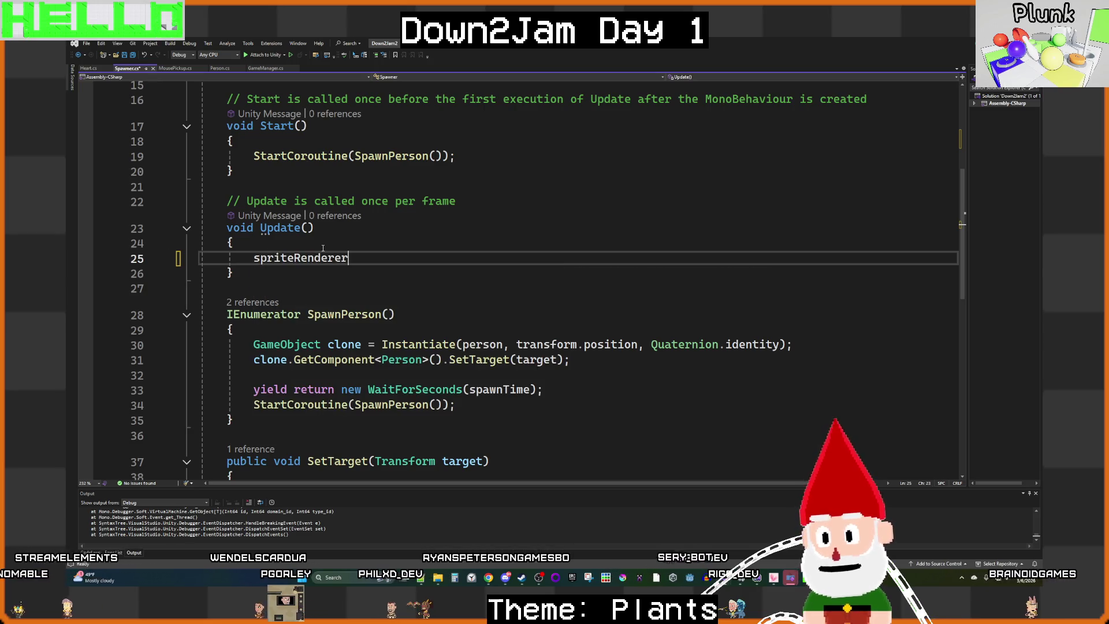
{"action": "type", "text": ".co"}
{"action": "key", "text": "Tab"}
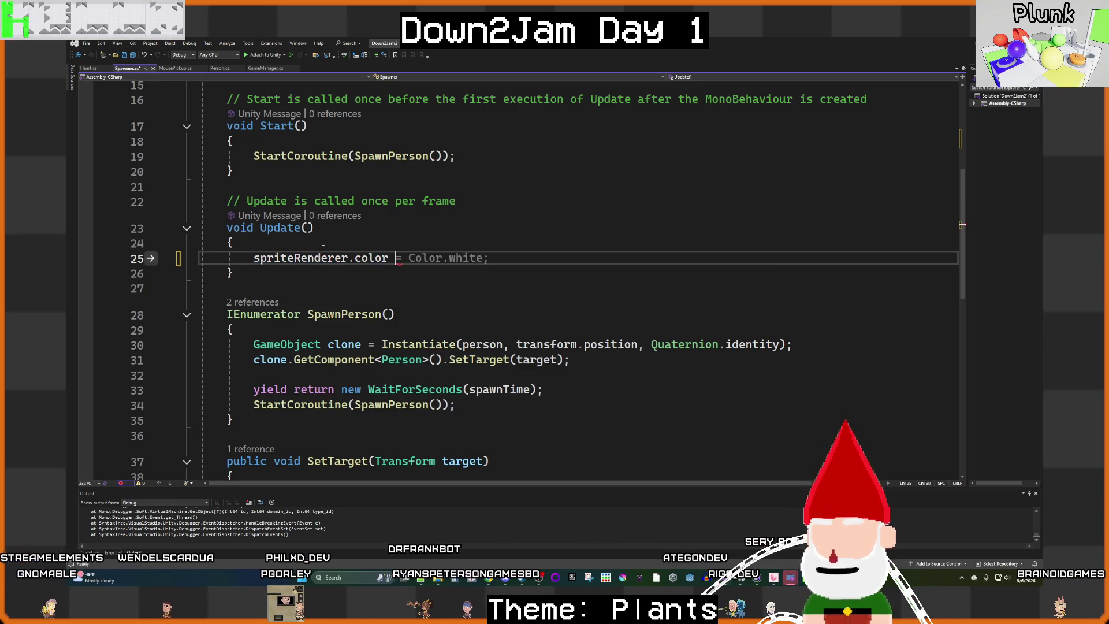
{"action": "type", "text": "= ran"}
{"action": "key", "text": "Tab"}
{"action": "type", "text": ".c"}
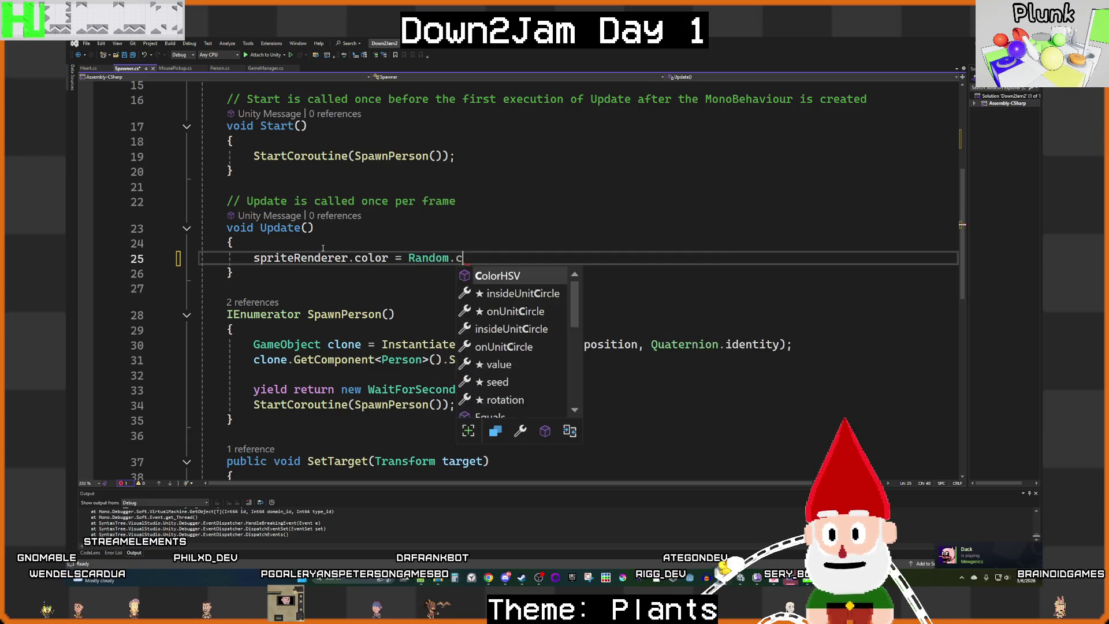
{"action": "key", "text": "Tab"}
{"action": "type", "text": ";"}
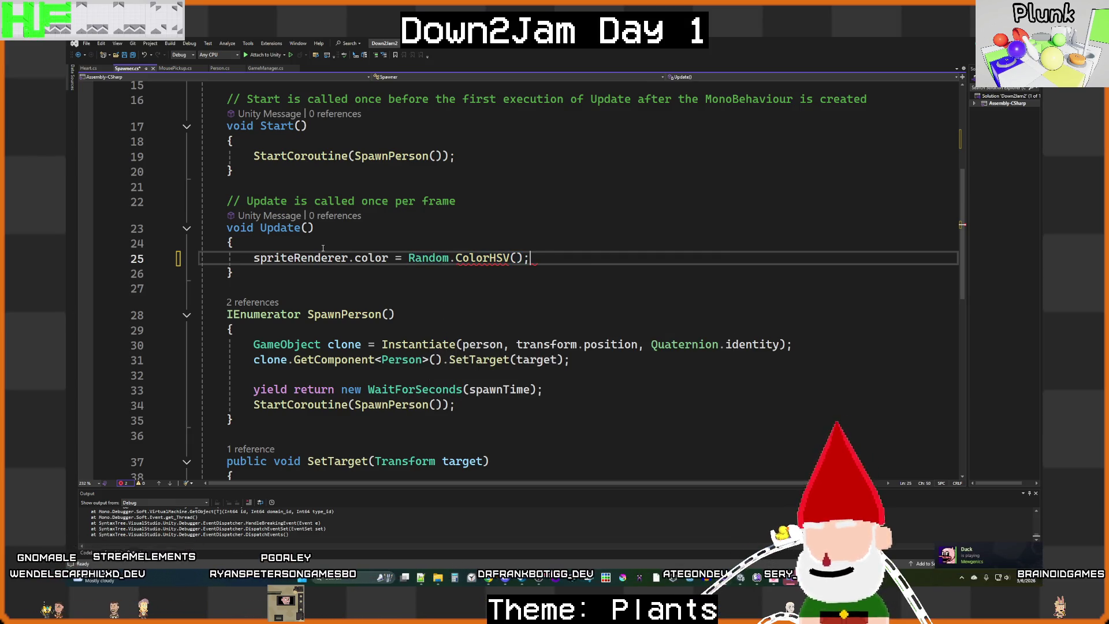
{"action": "key", "text": "ctrl+s"}
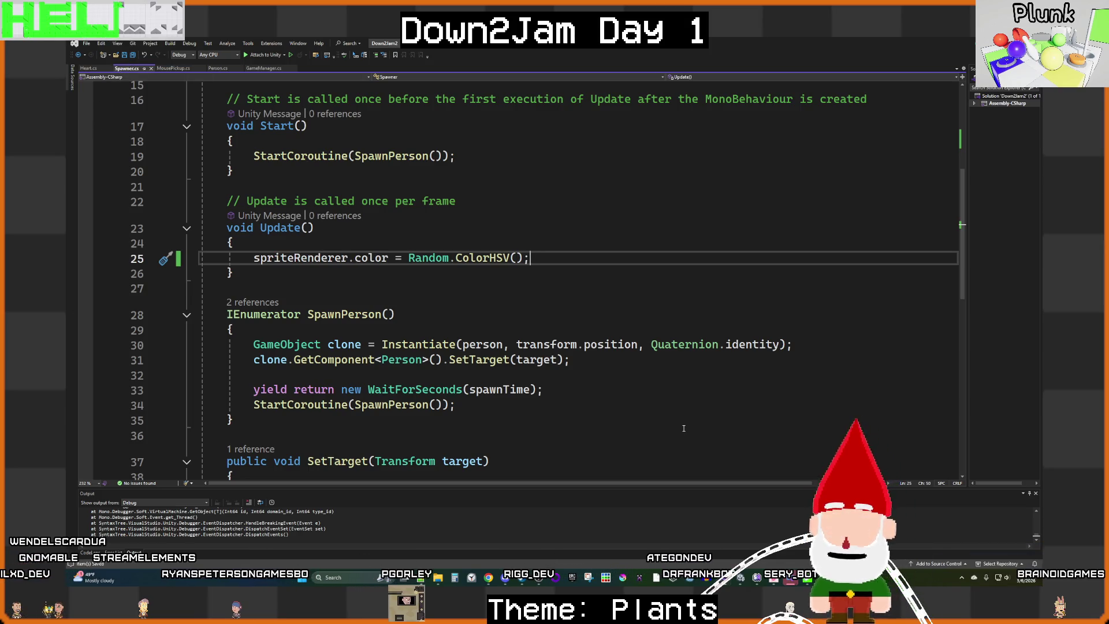
Step: After Unity reloads, replace the spawner's colour call with Person's Random.ColorHSV(0, 1, 1, 1, 1, 1) and save
{"action": "key", "text": "alt+Tab"}
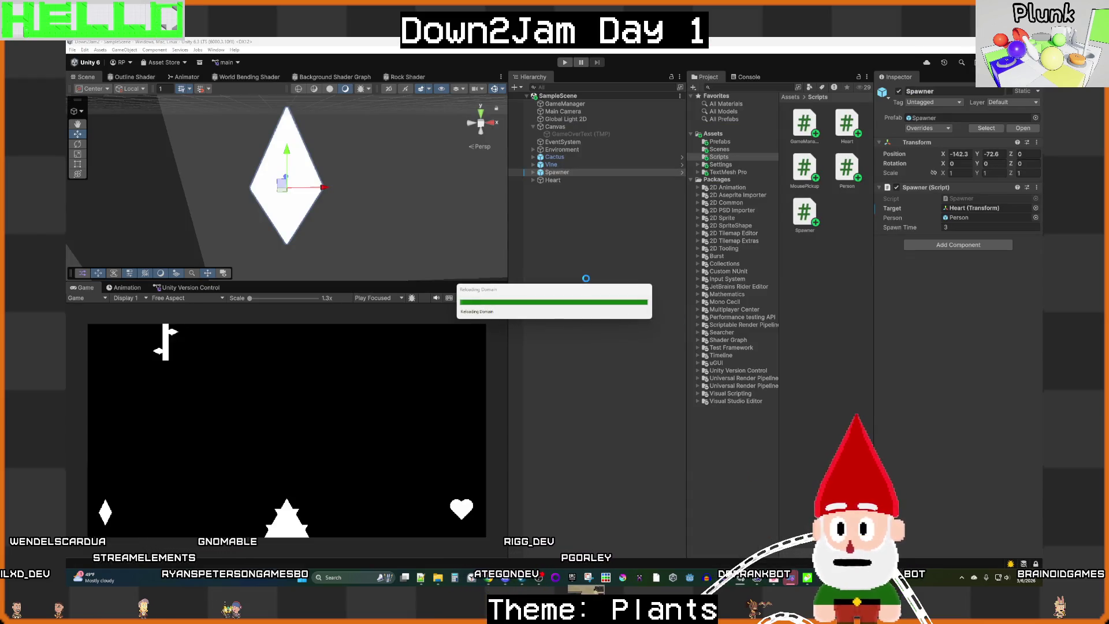
{"action": "mouse_move", "coordinate": [757, 576]}
{"action": "left_click", "coordinate": [750, 546]}
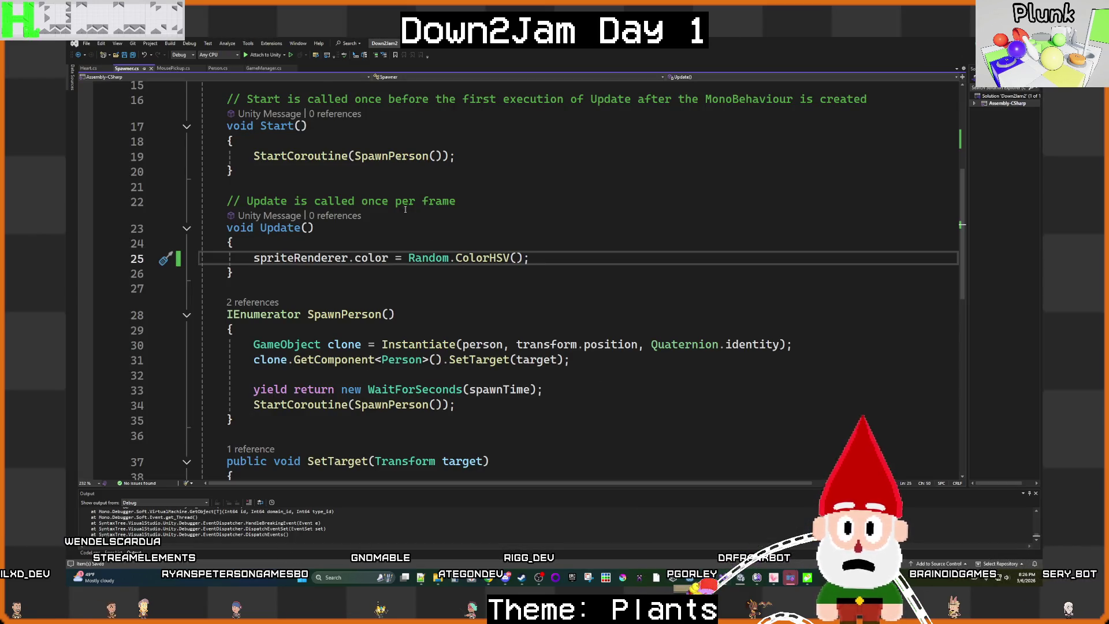
{"action": "left_click", "coordinate": [217, 70]}
{"action": "scroll", "coordinate": [631, 306], "scroll_direction": "up", "scroll_amount": 6}
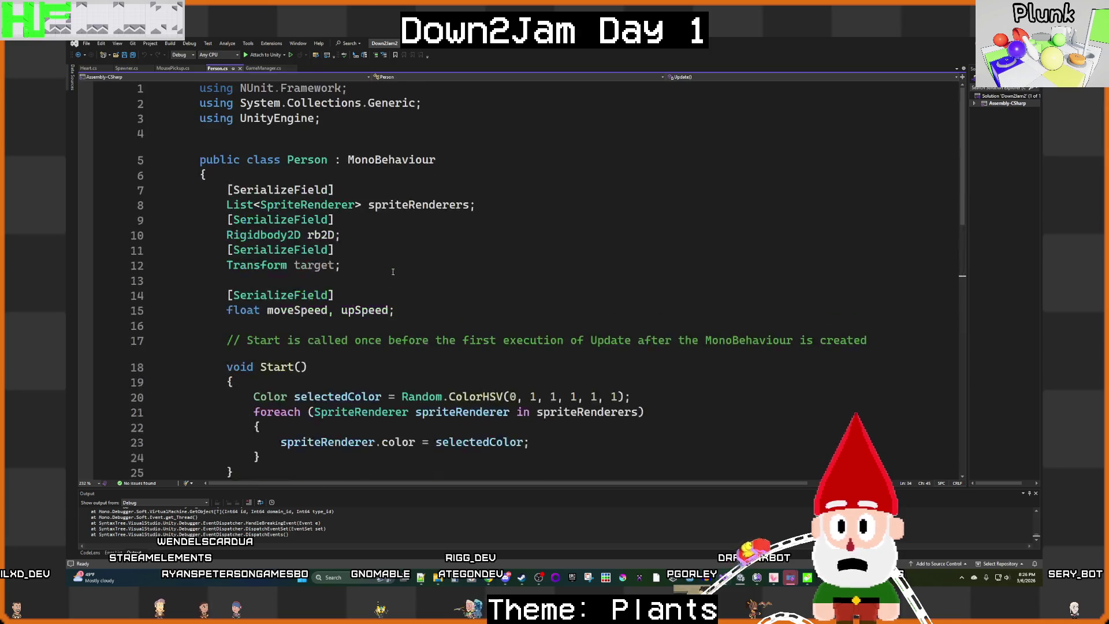
{"action": "scroll", "coordinate": [630, 306], "scroll_direction": "down", "scroll_amount": 2}
{"action": "left_click_drag", "start_coordinate": [631, 306], "coordinate": [401, 306]}
{"action": "key", "text": "ctrl+c"}
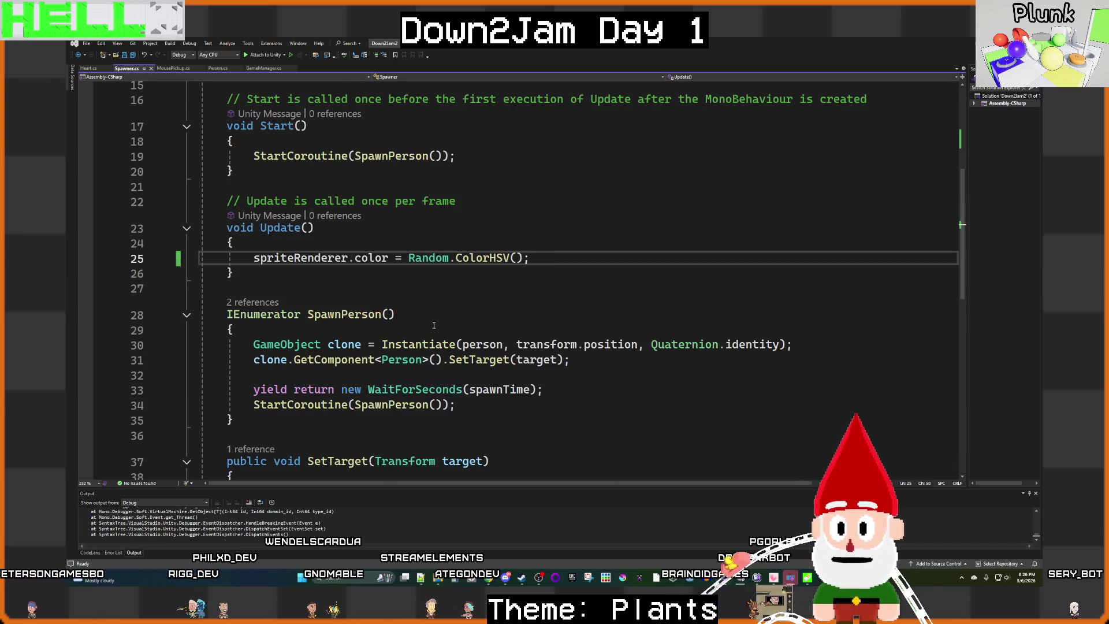
{"action": "left_click_drag", "start_coordinate": [542, 257], "coordinate": [422, 257]}
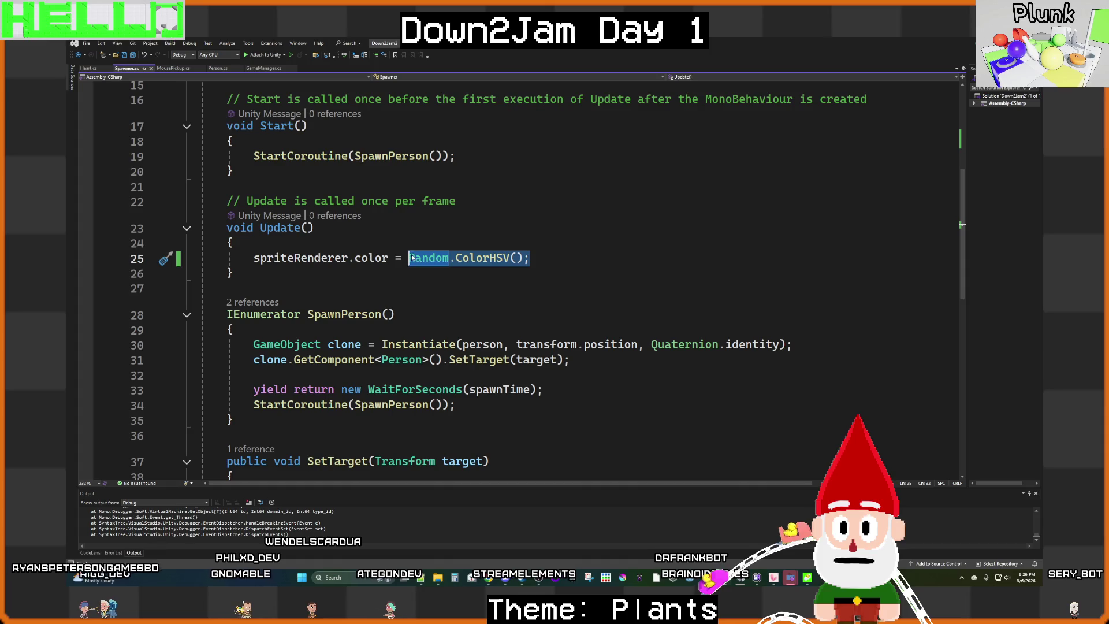
{"action": "key", "text": "ctrl+v"}
{"action": "key", "text": "ctrl+s"}
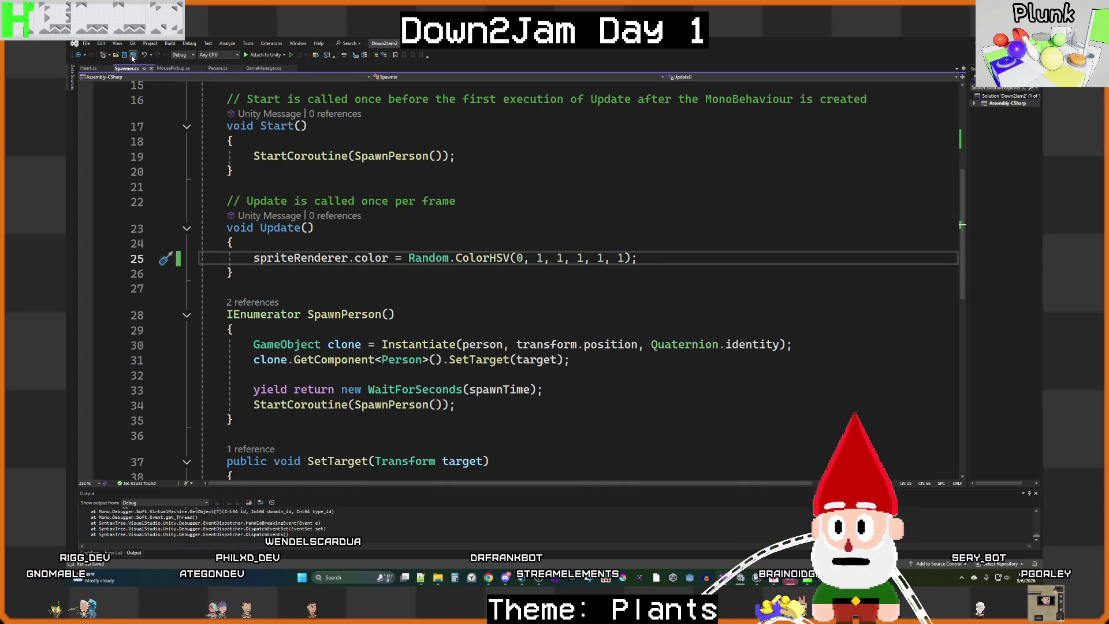
{"action": "mouse_move", "coordinate": [738, 586]}
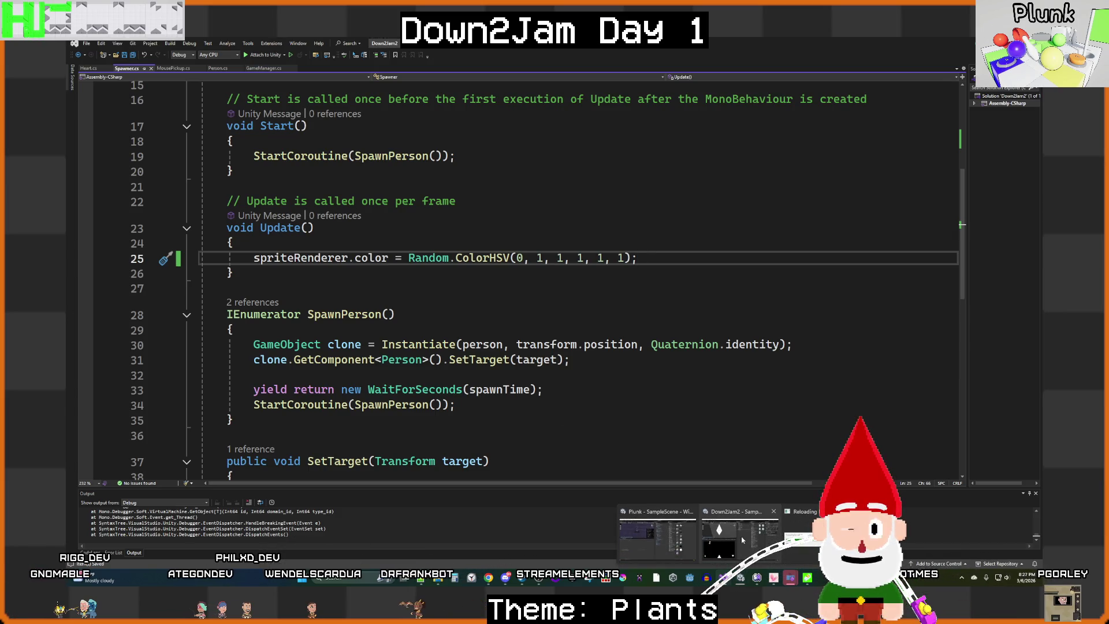
{"action": "mouse_move", "coordinate": [744, 540]}
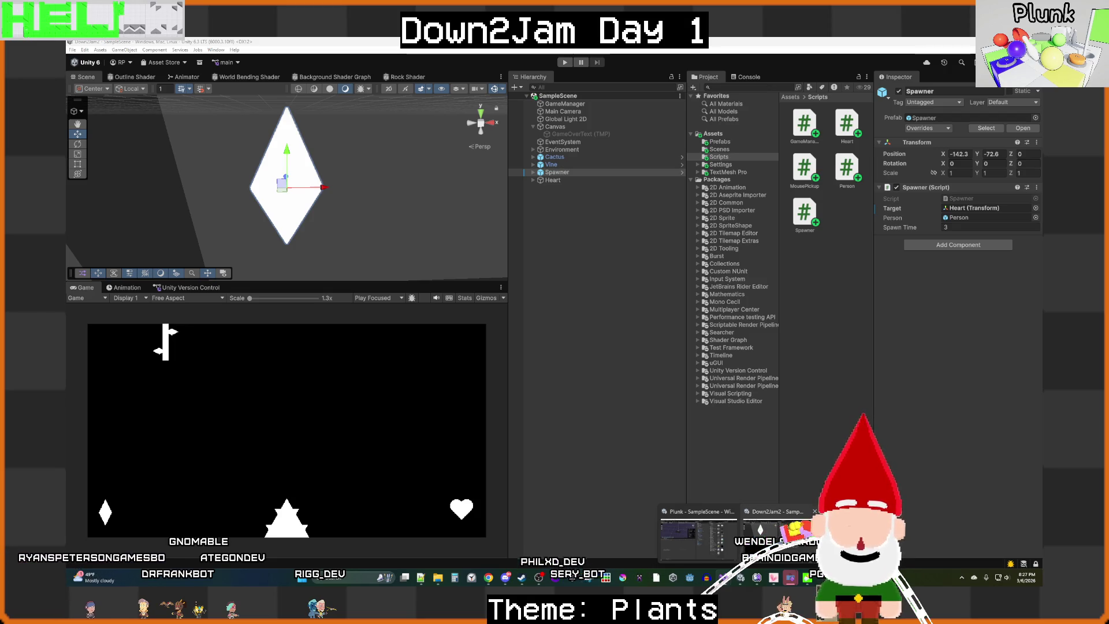
Step: Let Unity recompile the spawner script, play the scene briefly, stop it, and open the Prefabs folder
{"action": "left_click", "coordinate": [790, 578]}
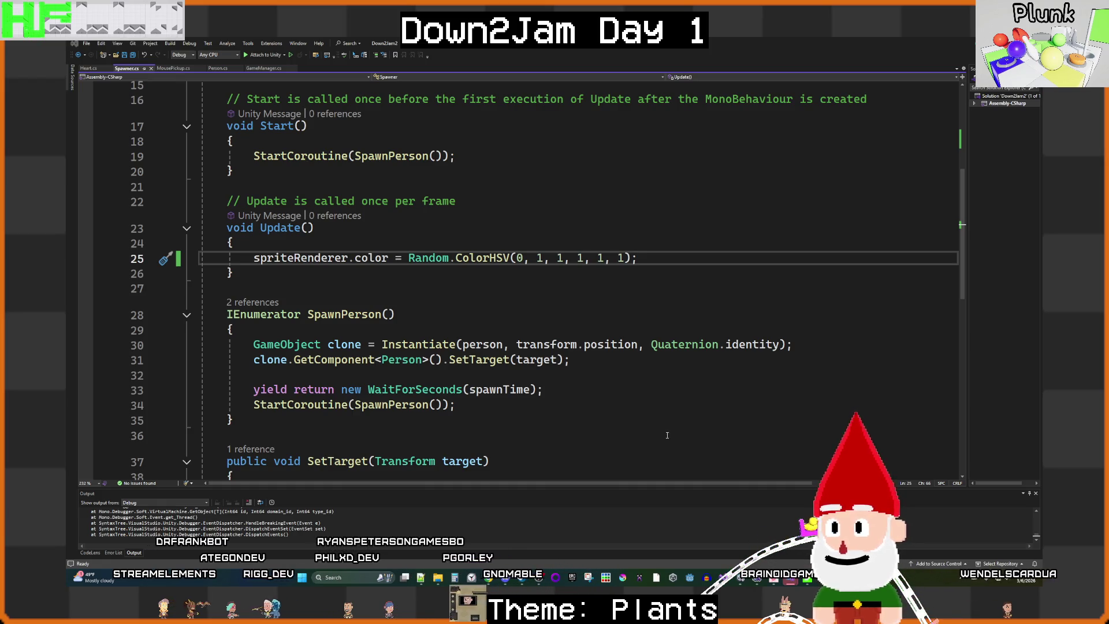
{"action": "key", "text": "alt+Tab"}
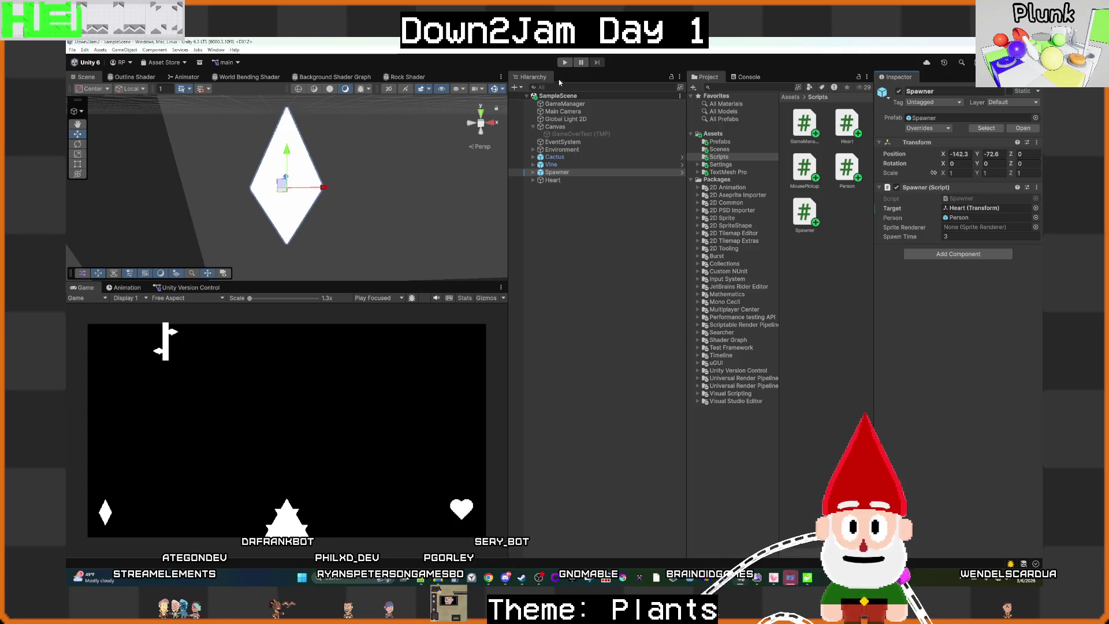
{"action": "left_click", "coordinate": [564, 61]}
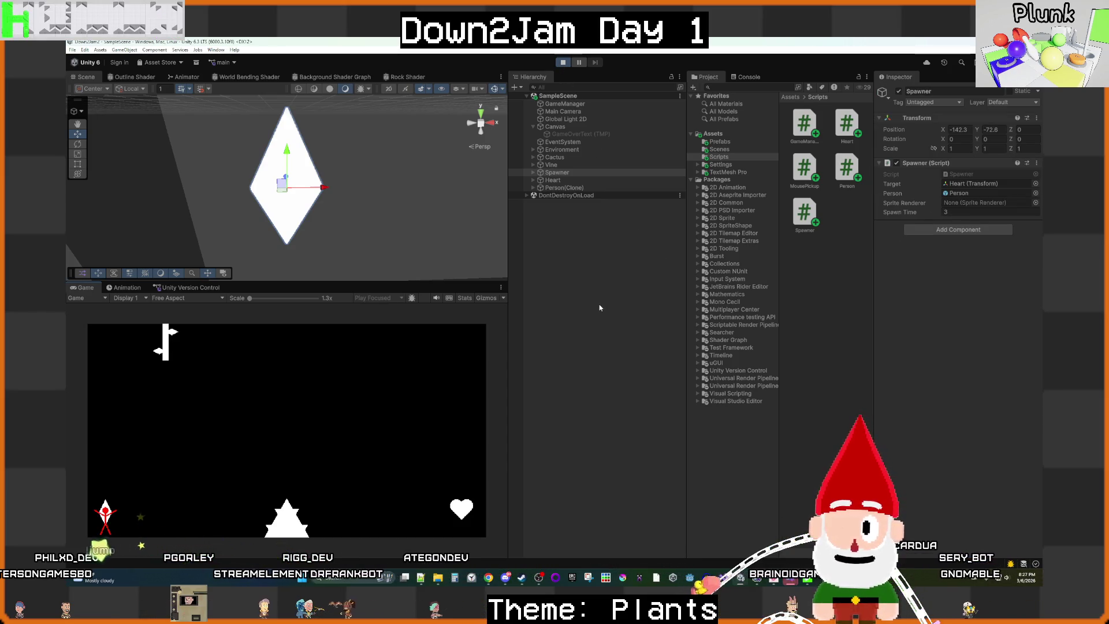
{"action": "key", "text": "ctrl+p"}
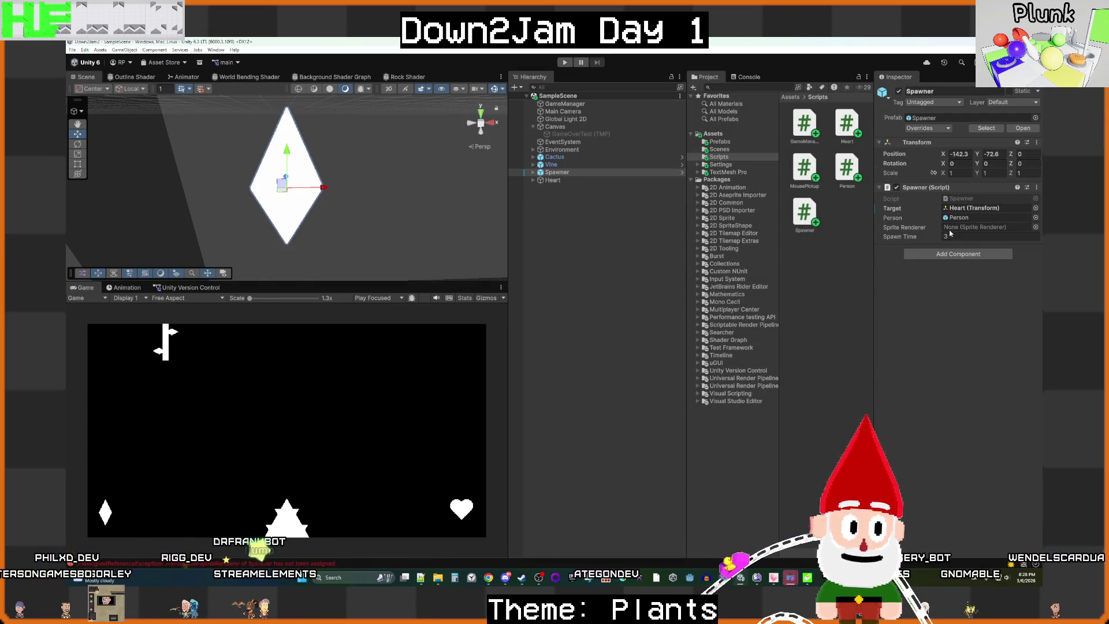
{"action": "left_click", "coordinate": [730, 144]}
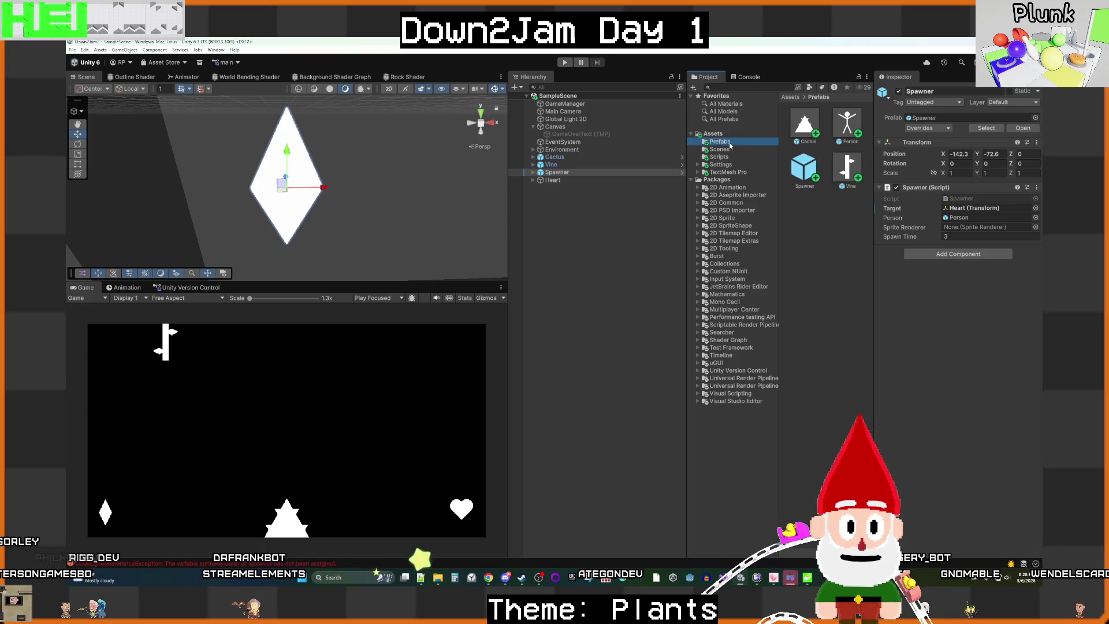
Step: Check the Spawner prefab, then Apply All of the scene Spawner's overrides to it
{"action": "double_click", "coordinate": [806, 172]}
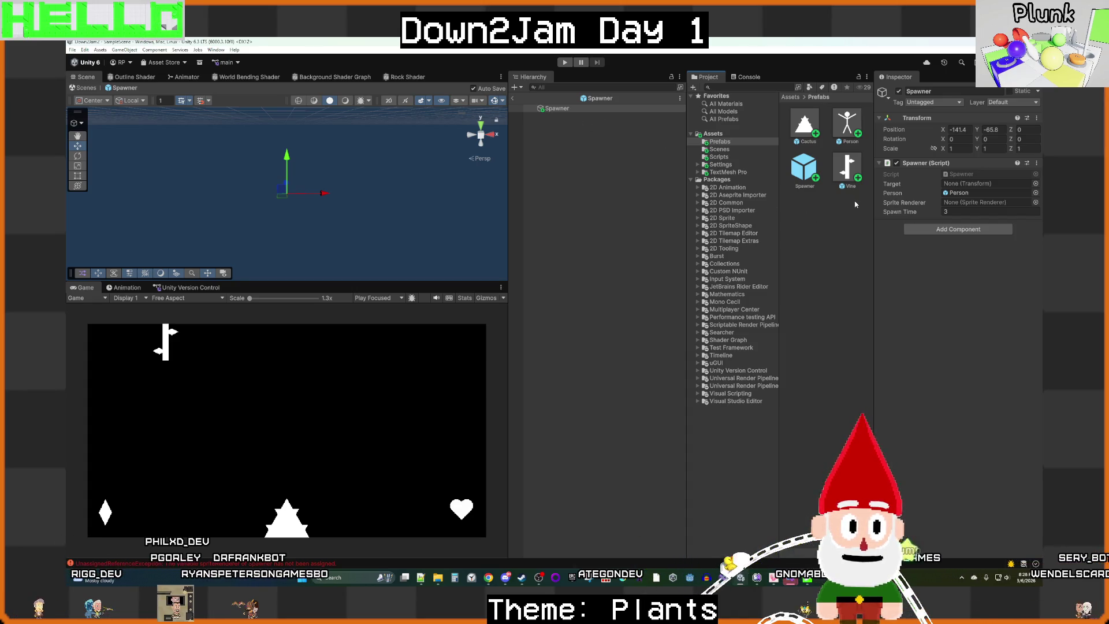
{"action": "left_click", "coordinate": [512, 99]}
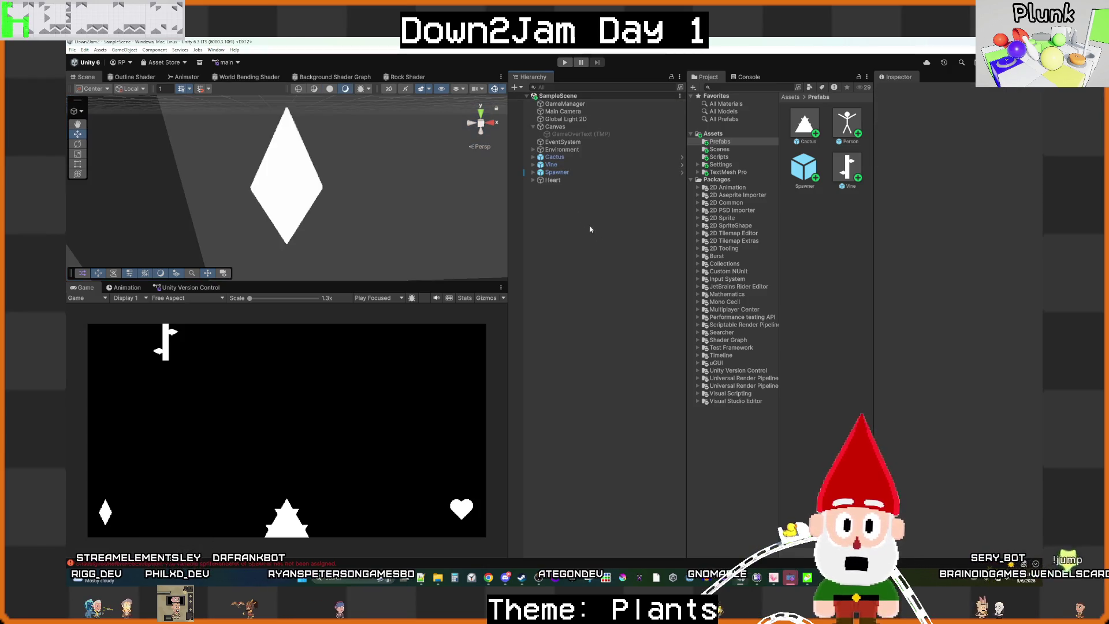
{"action": "left_click", "coordinate": [557, 172]}
{"action": "left_click", "coordinate": [927, 127]}
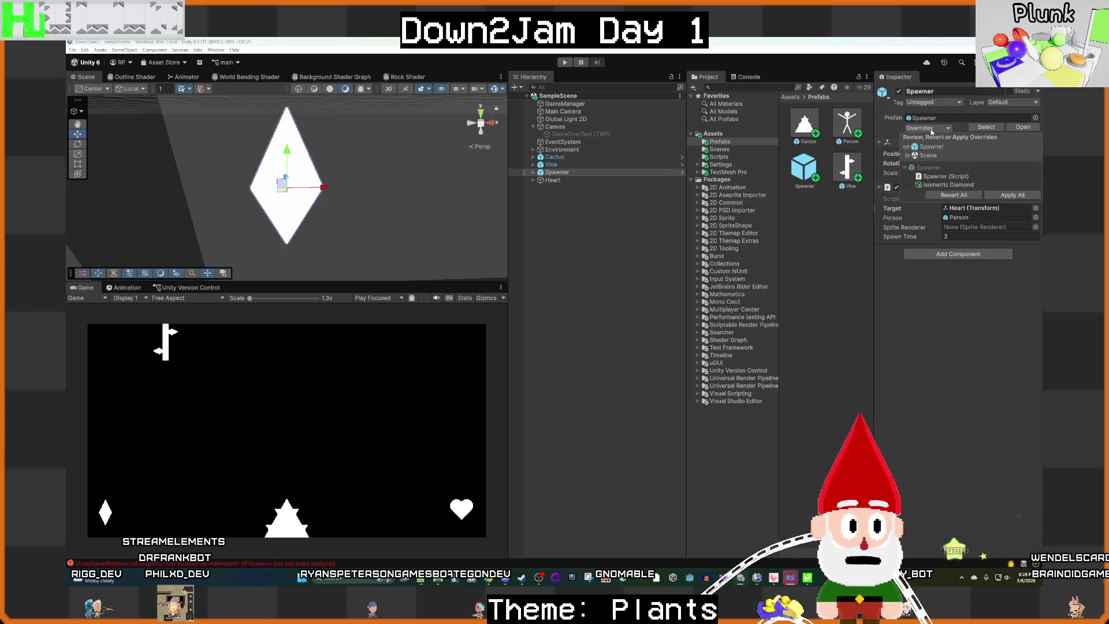
{"action": "left_click", "coordinate": [1002, 197]}
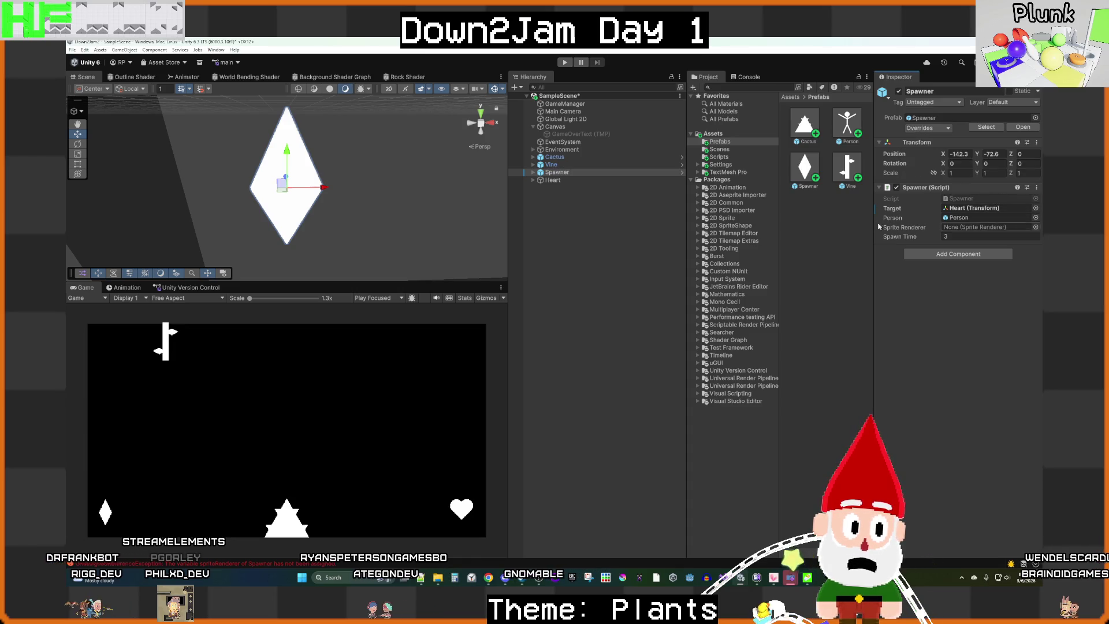
Step: Inspect the prefab's Isometric Diamond and Sprite Renderer slot, then return to the scene and play
{"action": "double_click", "coordinate": [802, 170]}
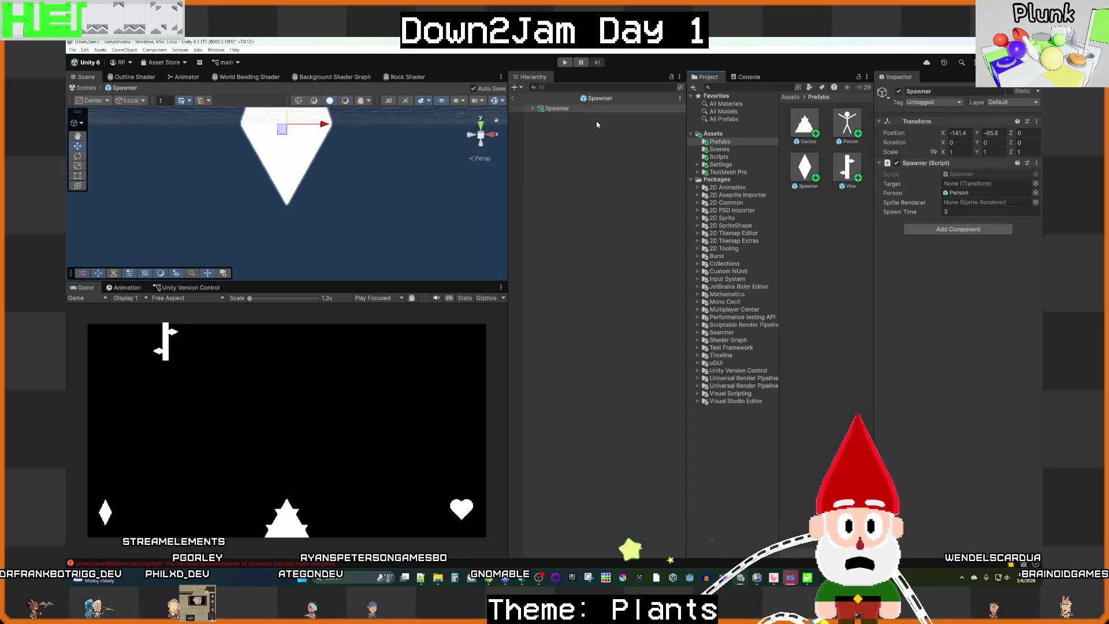
{"action": "left_click", "coordinate": [565, 117]}
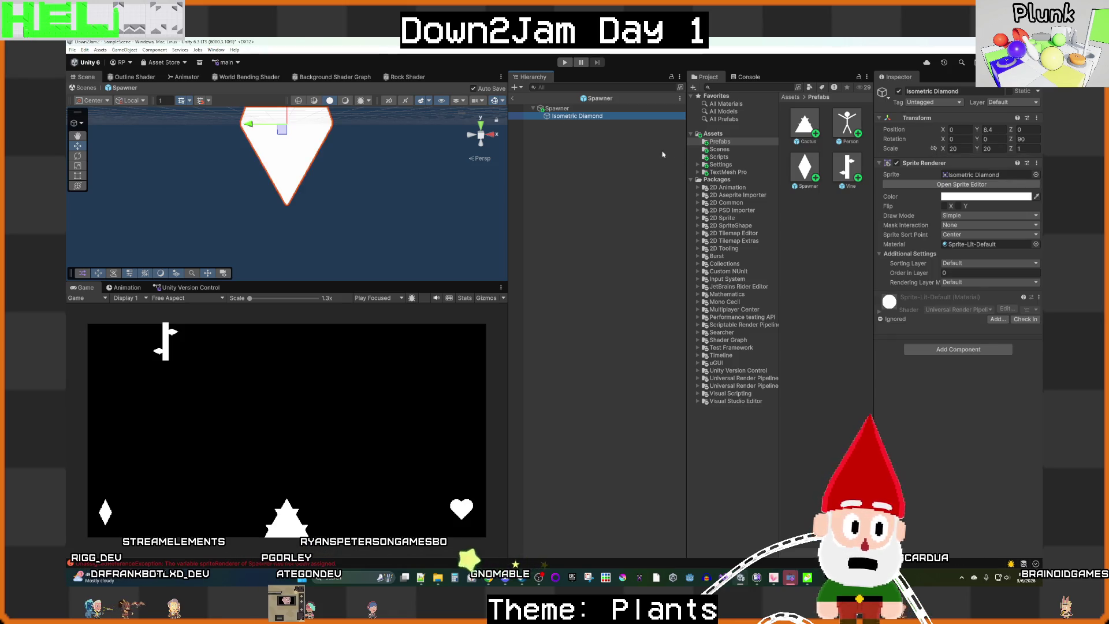
{"action": "left_click", "coordinate": [572, 109]}
{"action": "left_click", "coordinate": [969, 202]}
{"action": "left_click", "coordinate": [554, 193]}
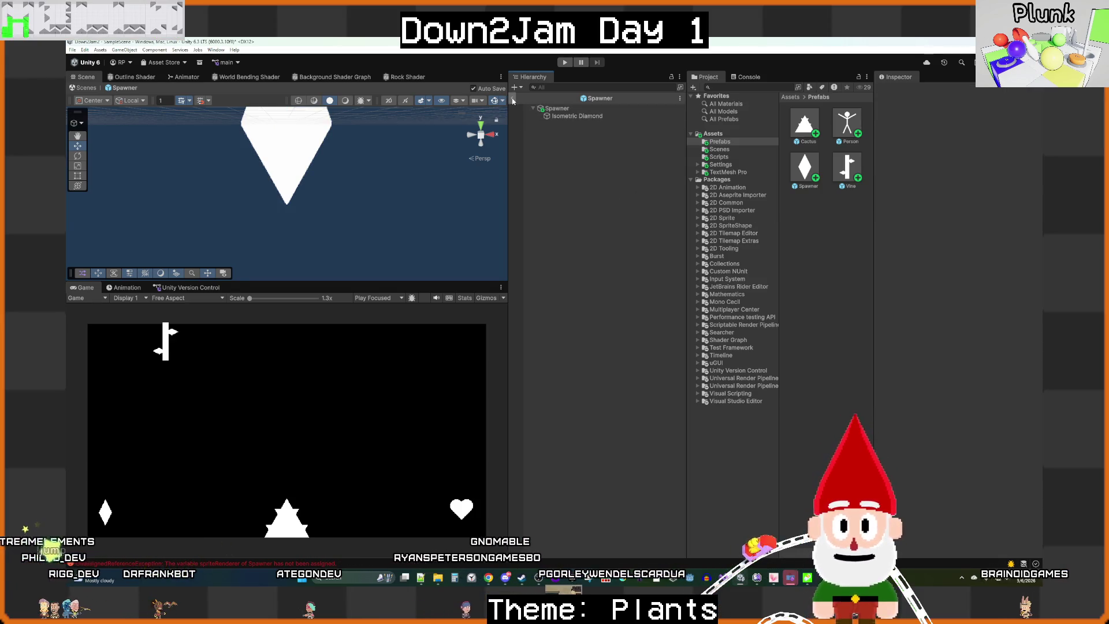
{"action": "left_click", "coordinate": [512, 98]}
{"action": "left_click", "coordinate": [560, 173]}
{"action": "left_click", "coordinate": [533, 172]}
{"action": "key", "text": "ctrl+p"}
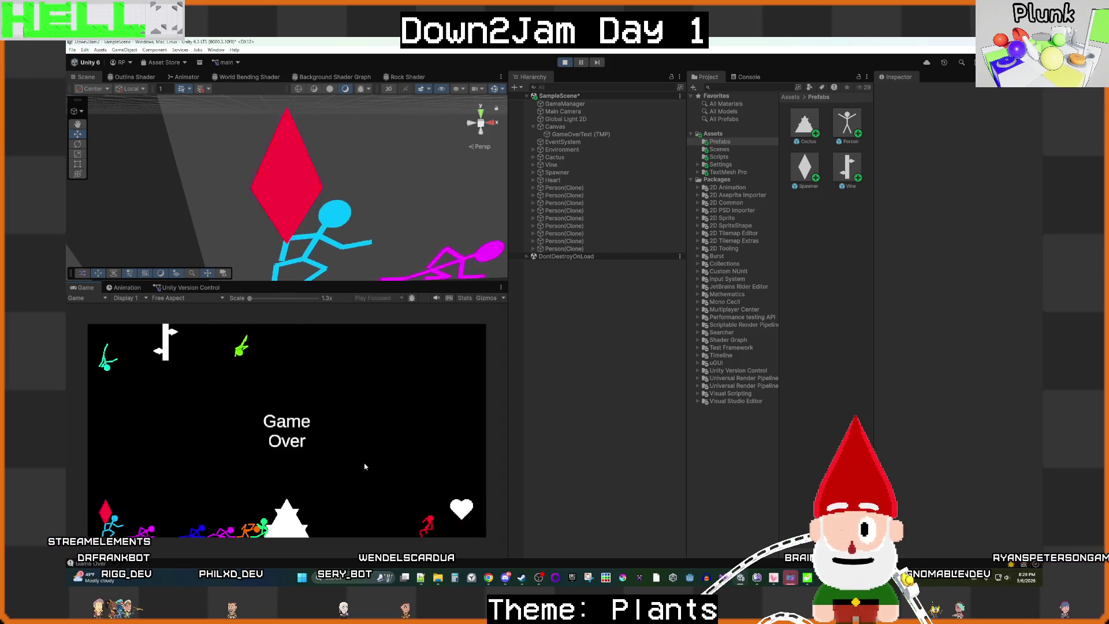
Step: Once Game Over is reached, open the first 'On collision enter' Console entry in Heart.cs
{"action": "left_click", "coordinate": [748, 76]}
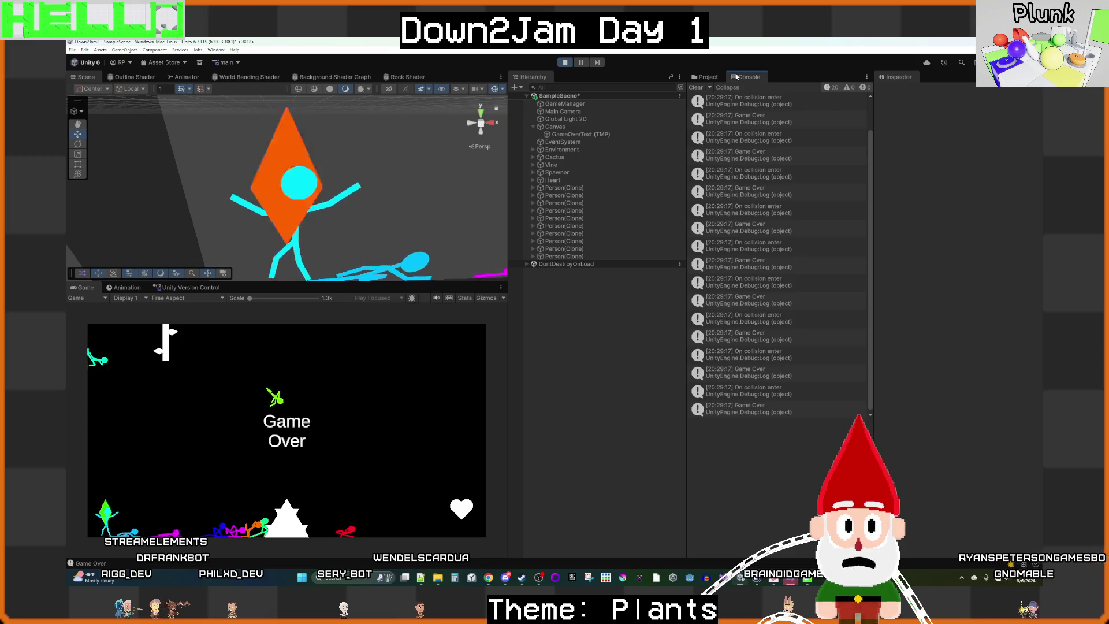
{"action": "left_click", "coordinate": [743, 100]}
{"action": "double_click", "coordinate": [743, 100]}
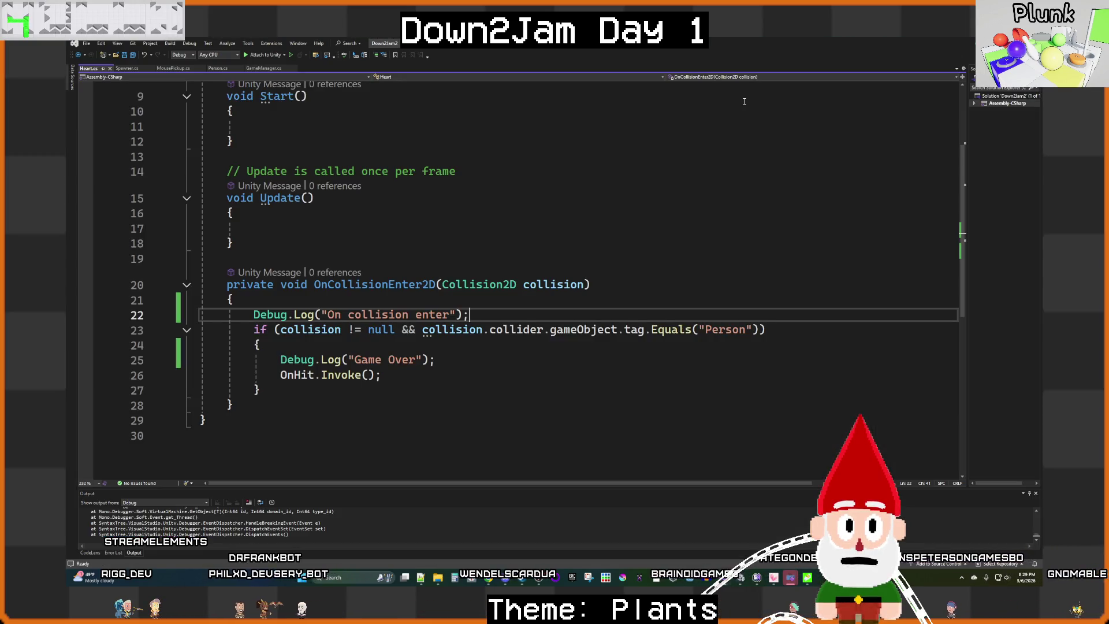
Step: Delete the 'On collision enter' and 'Game Over' Debug.Log lines from OnCollisionEnter2D
{"action": "left_click_drag", "start_coordinate": [471, 315], "coordinate": [115, 315]}
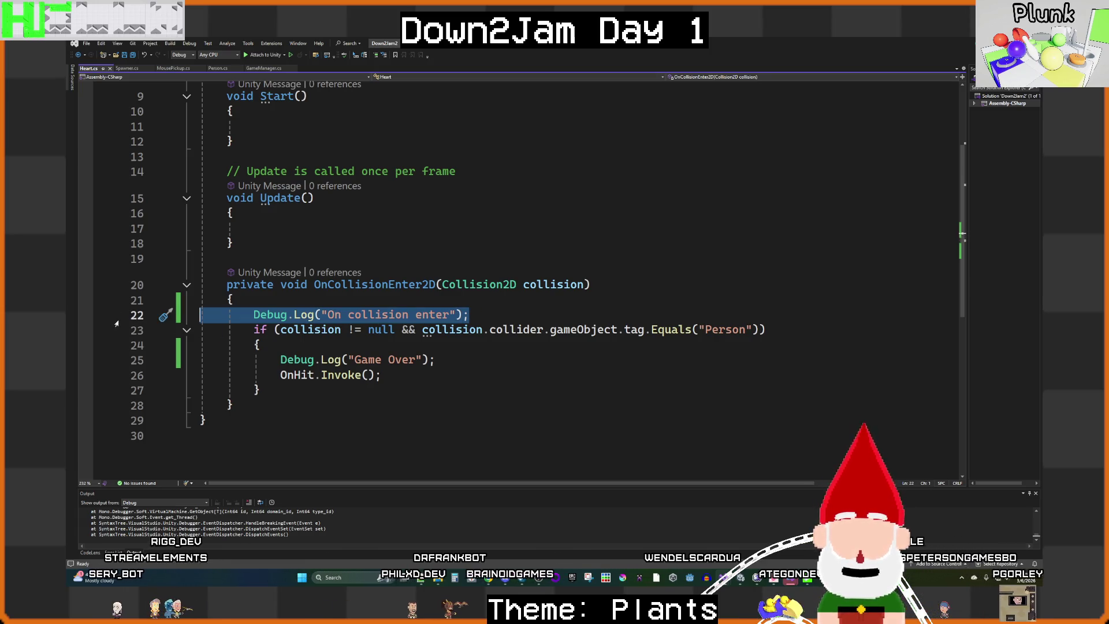
{"action": "key", "text": "BackSpace"}
{"action": "key", "text": "BackSpace"}
{"action": "left_click_drag", "start_coordinate": [434, 345], "coordinate": [261, 330]}
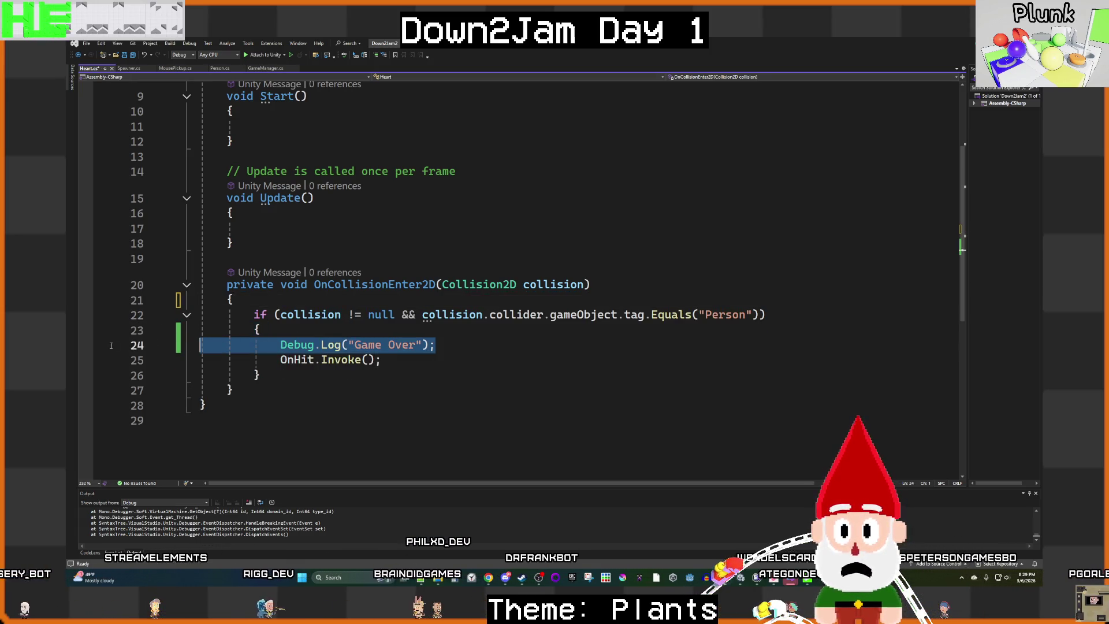
{"action": "key", "text": "BackSpace"}
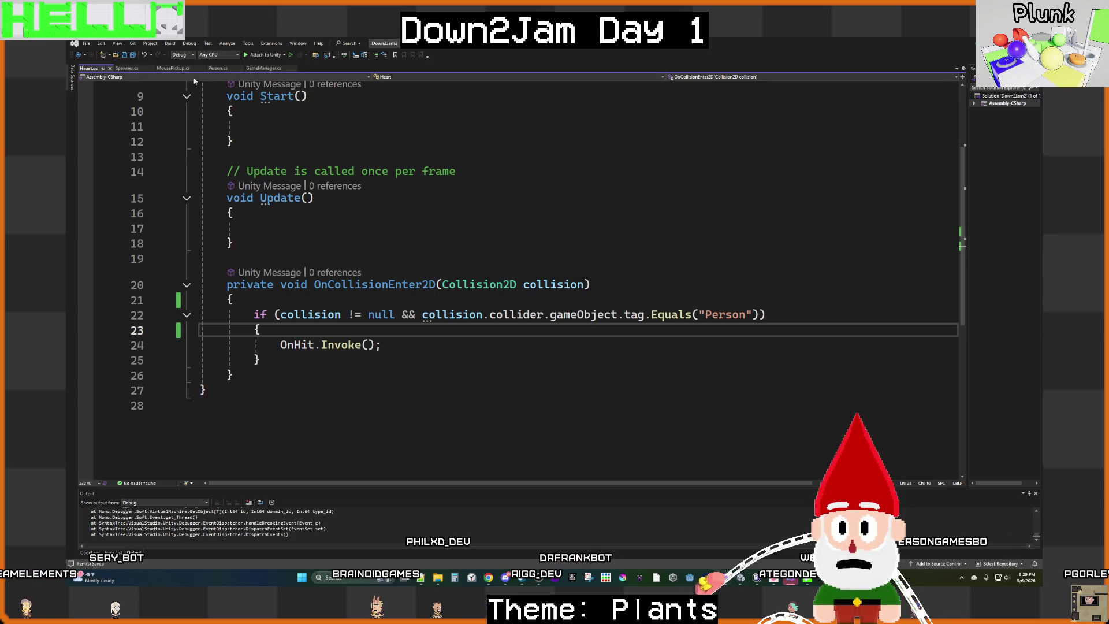
Step: Let Unity recompile, then return to Visual Studio's Person script
{"action": "left_click", "coordinate": [743, 579]}
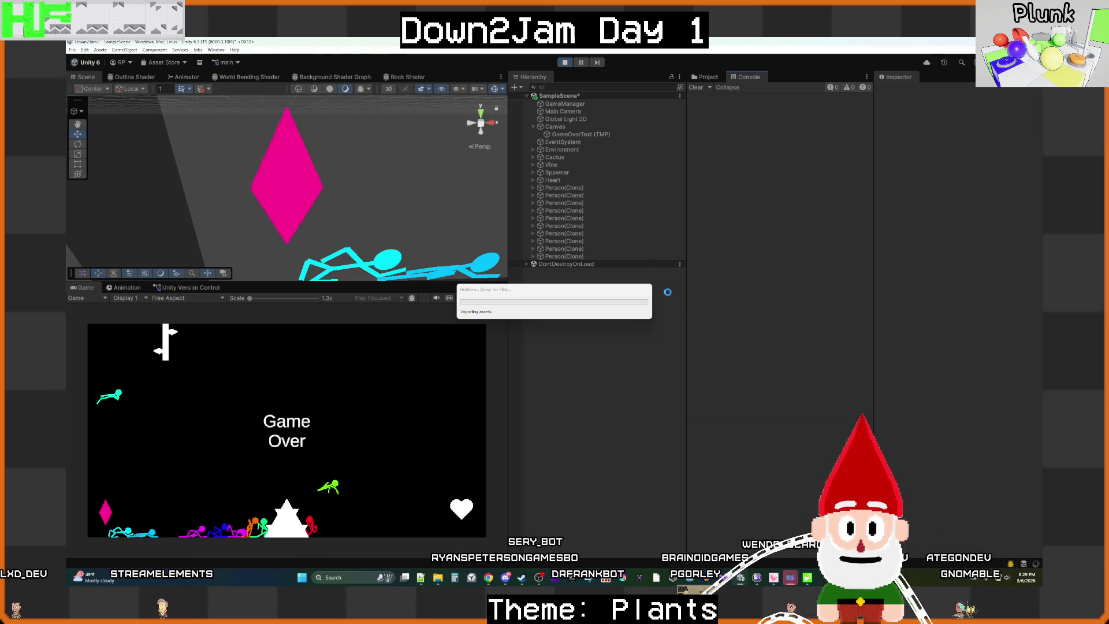
{"action": "key", "text": "alt+Tab"}
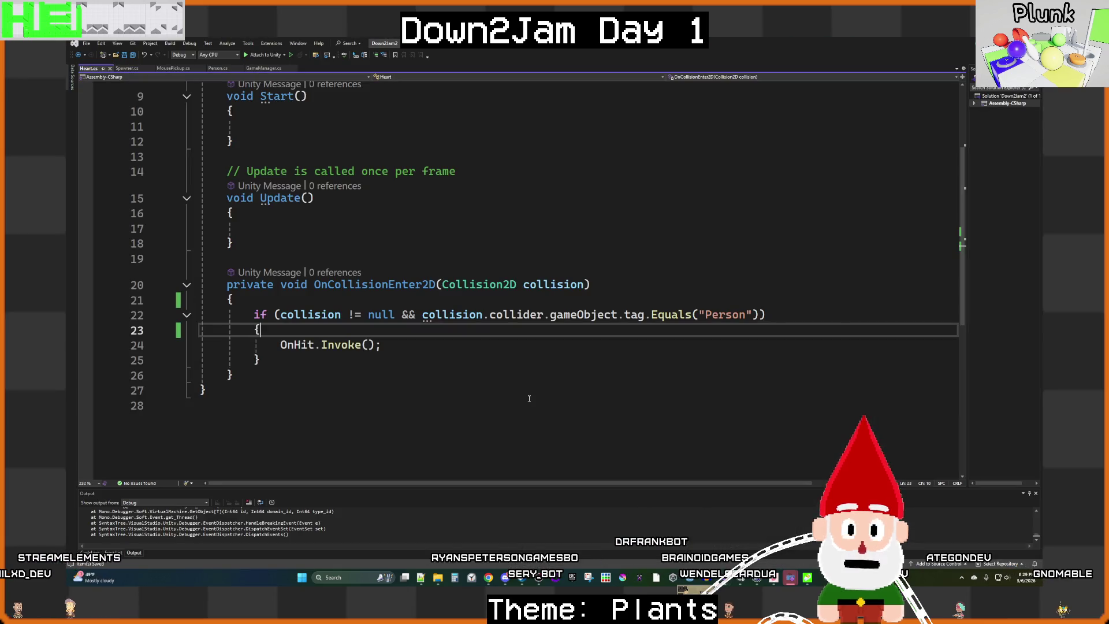
{"action": "left_click", "coordinate": [134, 69]}
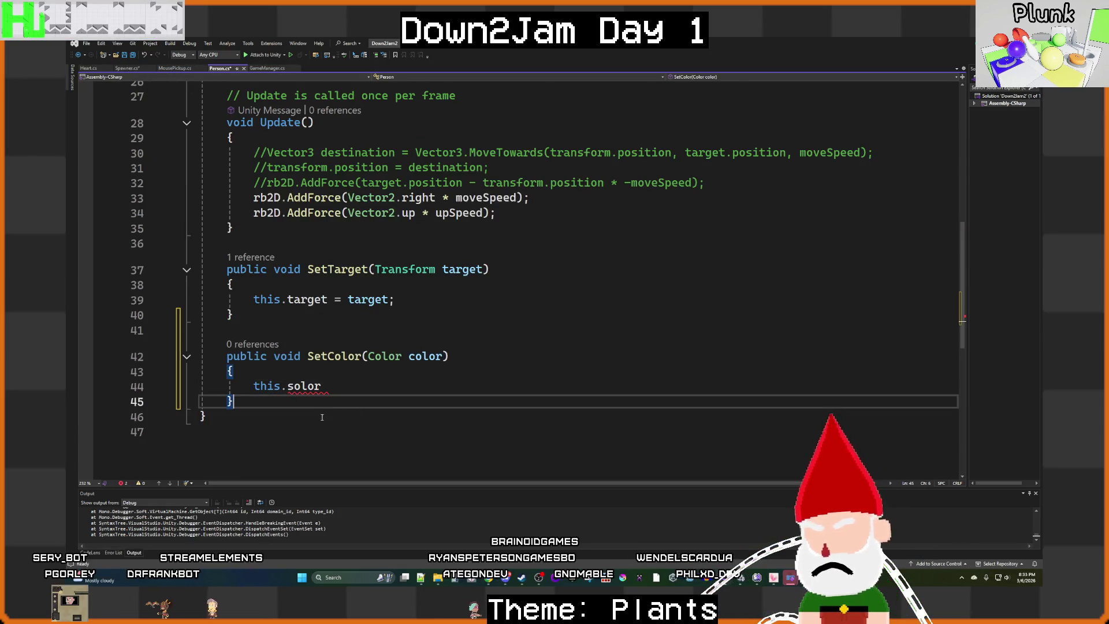
Step: Fill SetColor with Start's foreach loop, colouring each sprite renderer with color instead of selectedColor
{"action": "key", "text": "BackSpace"}
{"action": "type", "text": "c"}
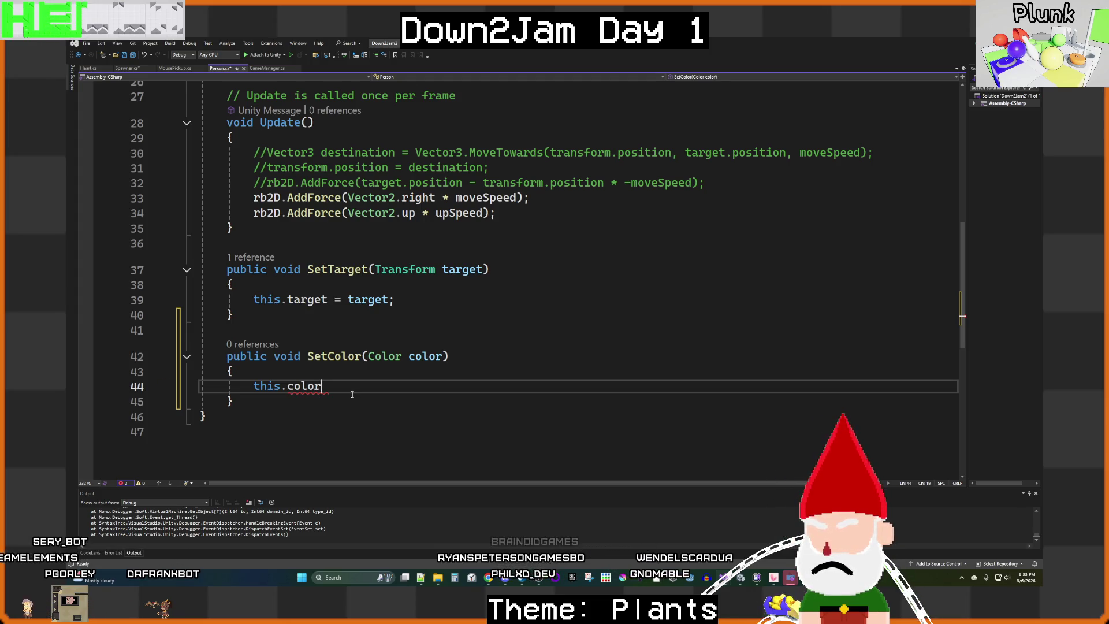
{"action": "key", "text": "Tab"}
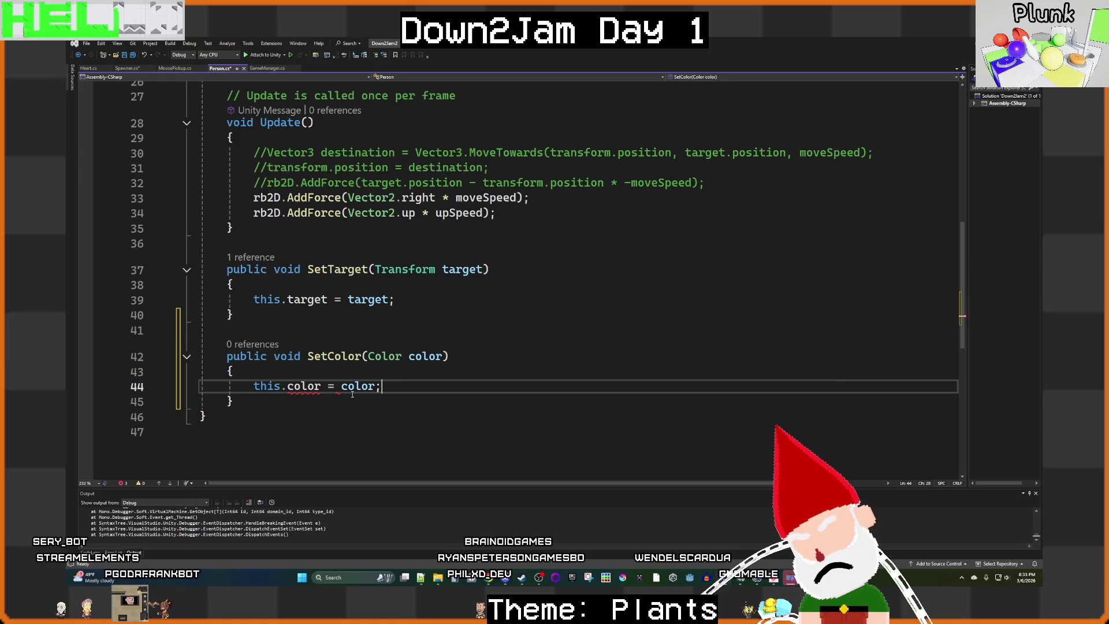
{"action": "scroll", "coordinate": [442, 337], "scroll_direction": "up", "scroll_amount": 5}
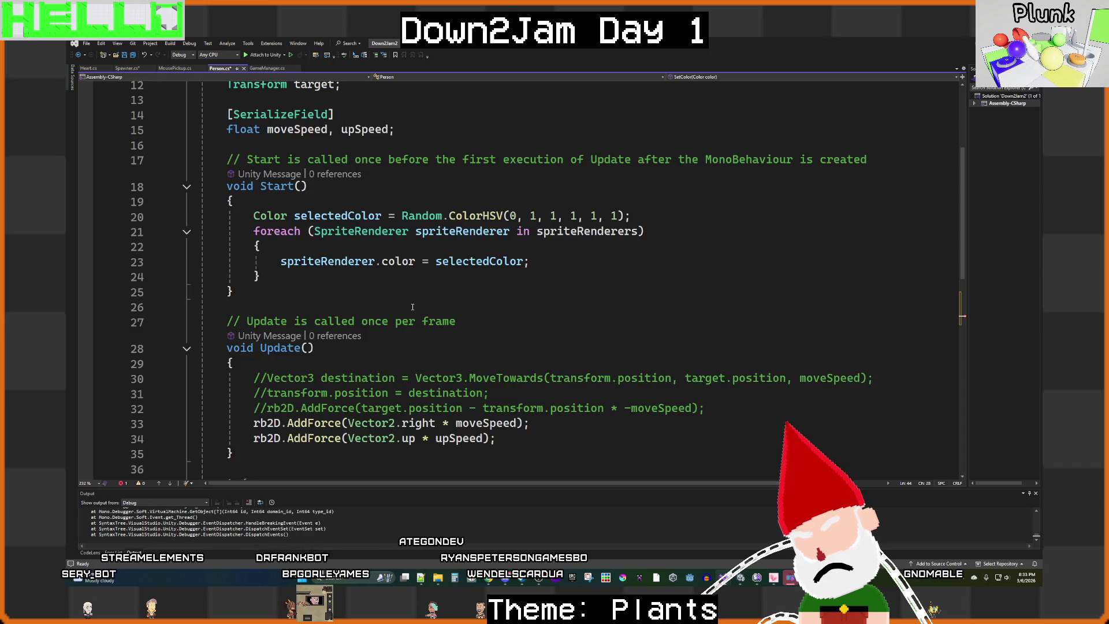
{"action": "scroll", "coordinate": [409, 311], "scroll_direction": "down", "scroll_amount": 6}
{"action": "scroll", "coordinate": [408, 312], "scroll_direction": "up", "scroll_amount": 5}
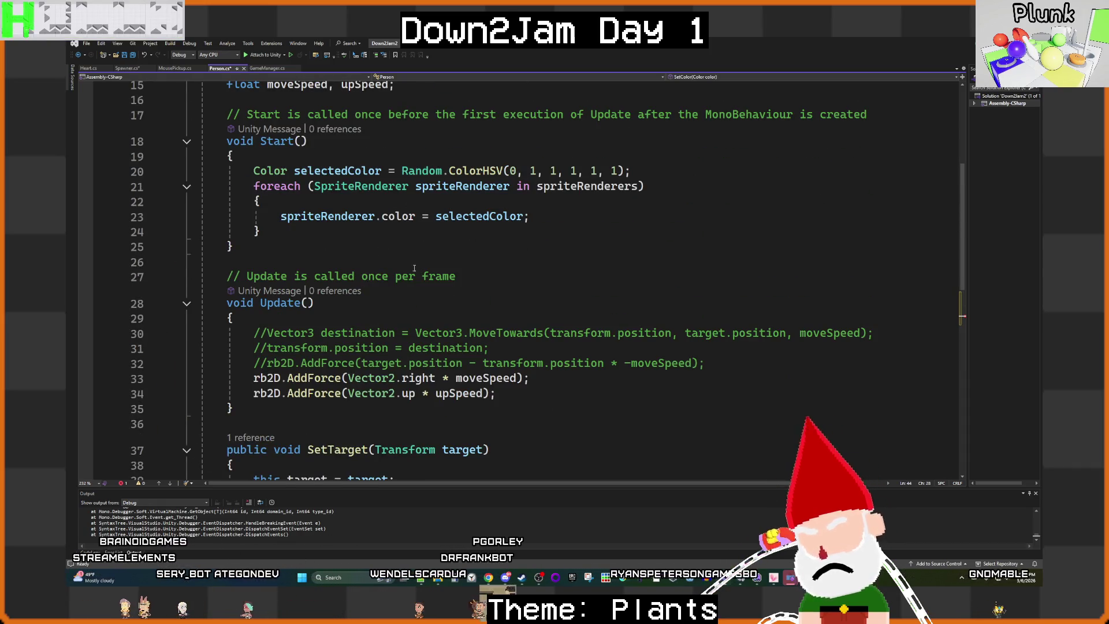
{"action": "scroll", "coordinate": [303, 231], "scroll_direction": "down", "scroll_amount": 1}
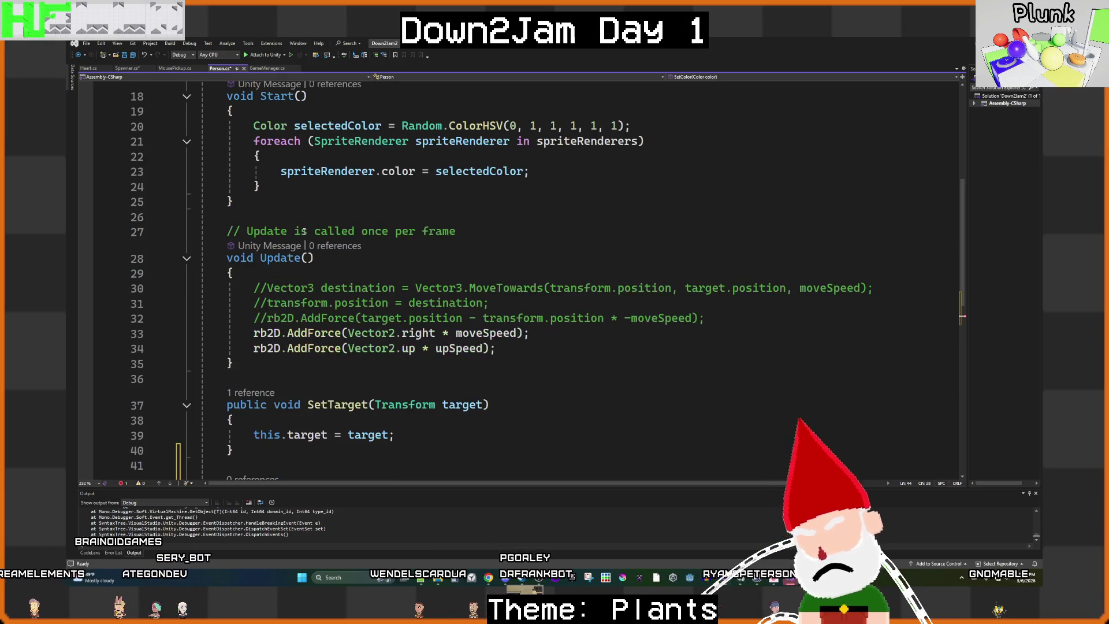
{"action": "mouse_move", "coordinate": [265, 187]}
{"action": "left_mouse_down"}
{"action": "mouse_move", "coordinate": [231, 154]}
{"action": "mouse_move", "coordinate": [254, 141]}
{"action": "left_mouse_up"}
{"action": "key", "text": "ctrl+c"}
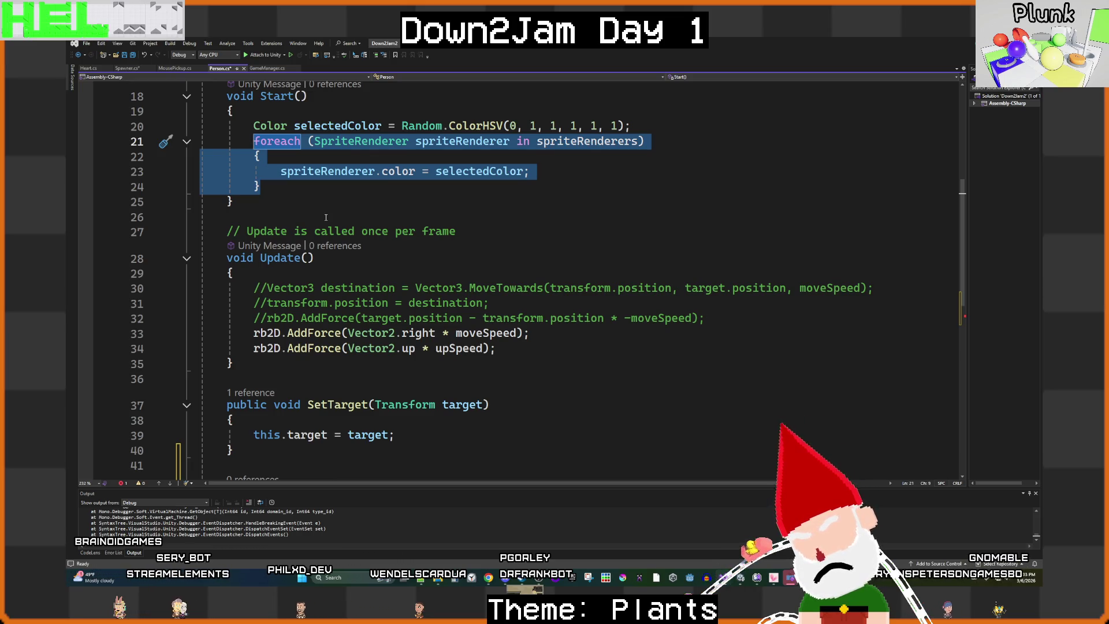
{"action": "scroll", "coordinate": [326, 217], "scroll_direction": "down", "scroll_amount": 6}
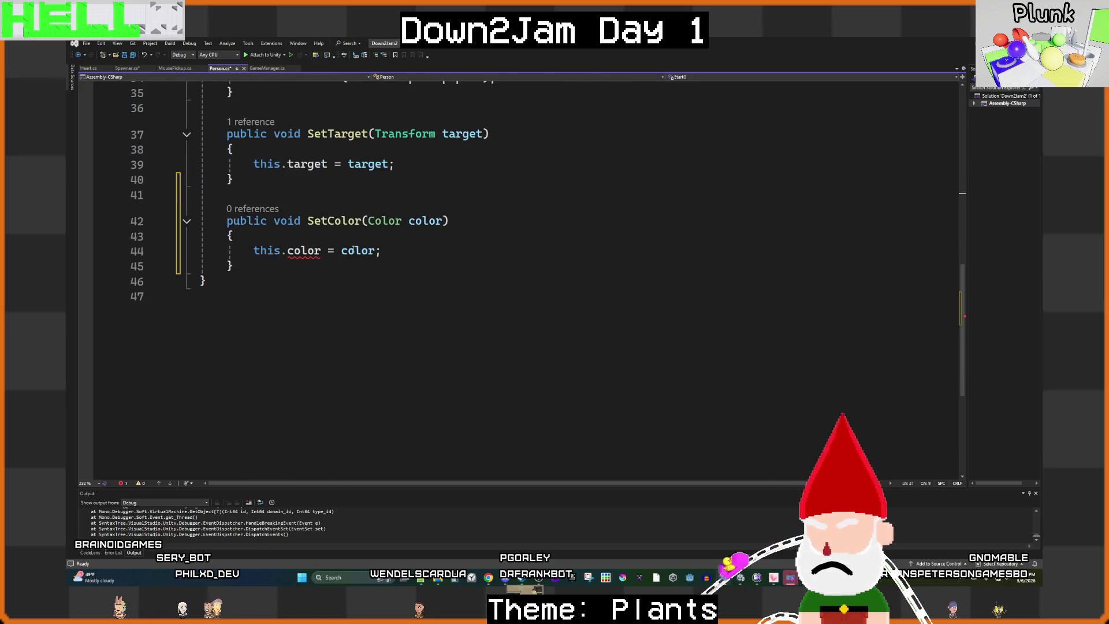
{"action": "key", "text": "ctrl+v"}
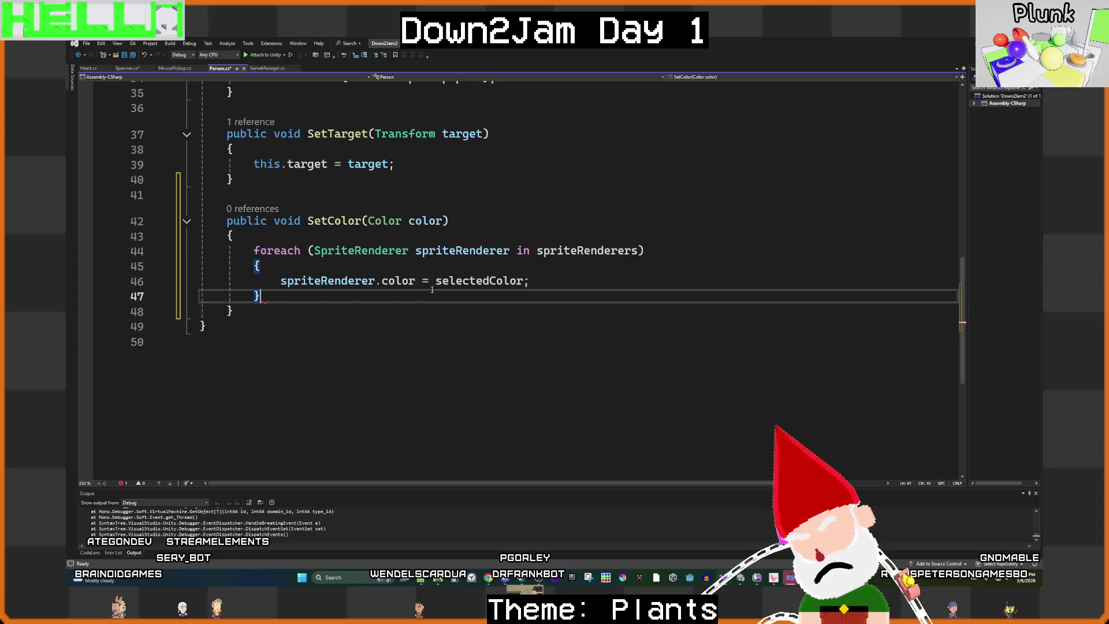
{"action": "double_click", "coordinate": [465, 281]}
{"action": "type", "text": "color"}
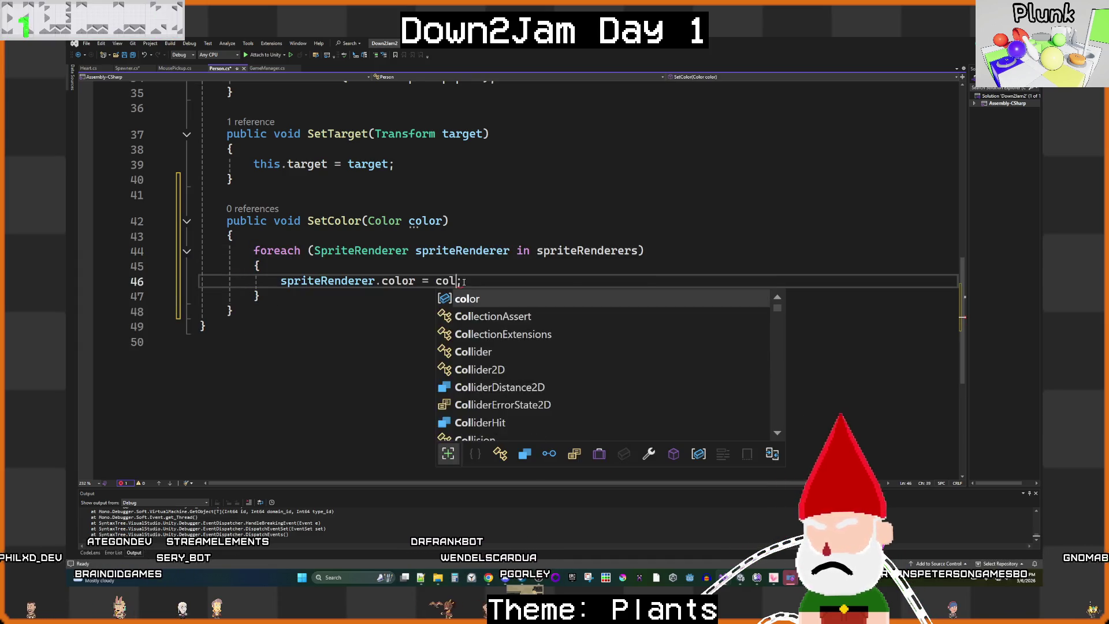
Step: Delete the random colour selection and colouring loop from Start
{"action": "scroll", "coordinate": [461, 225], "scroll_direction": "up", "scroll_amount": 1}
{"action": "scroll", "coordinate": [461, 225], "scroll_direction": "up", "scroll_amount": 7}
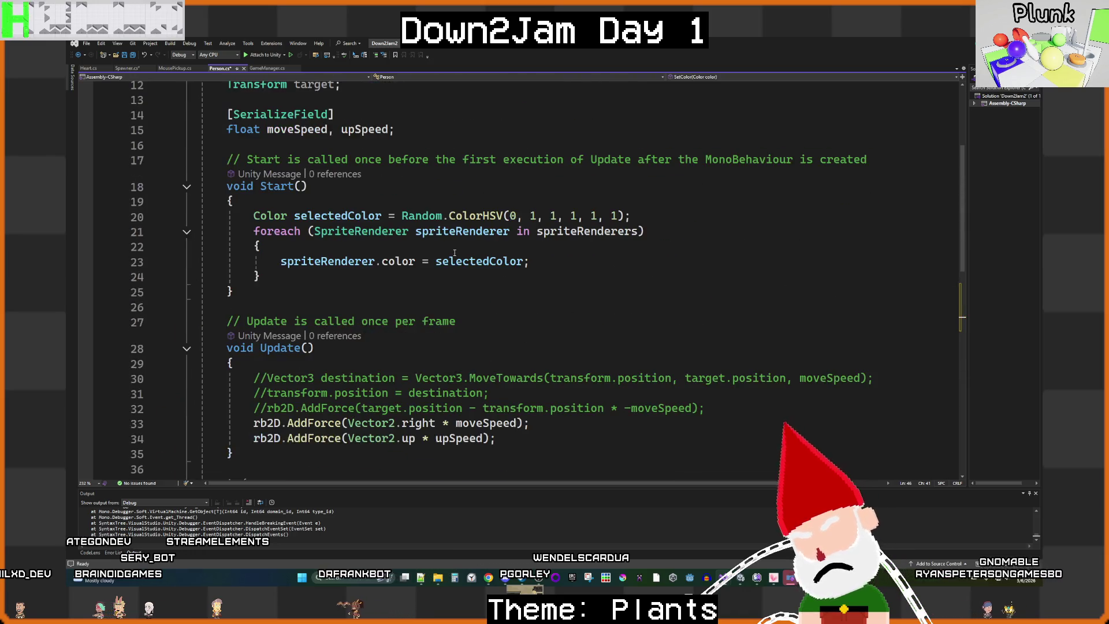
{"action": "left_click", "coordinate": [268, 275]}
{"action": "left_click_drag", "start_coordinate": [268, 275], "coordinate": [259, 221]}
{"action": "key", "text": "BackSpace"}
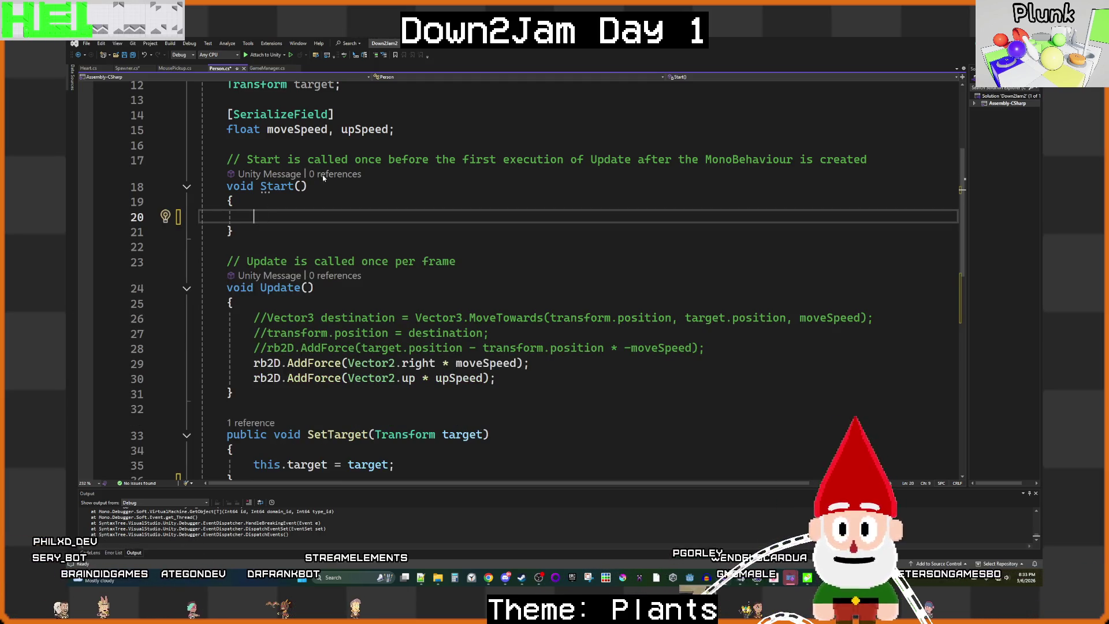
{"action": "scroll", "coordinate": [429, 261], "scroll_direction": "down", "scroll_amount": 6}
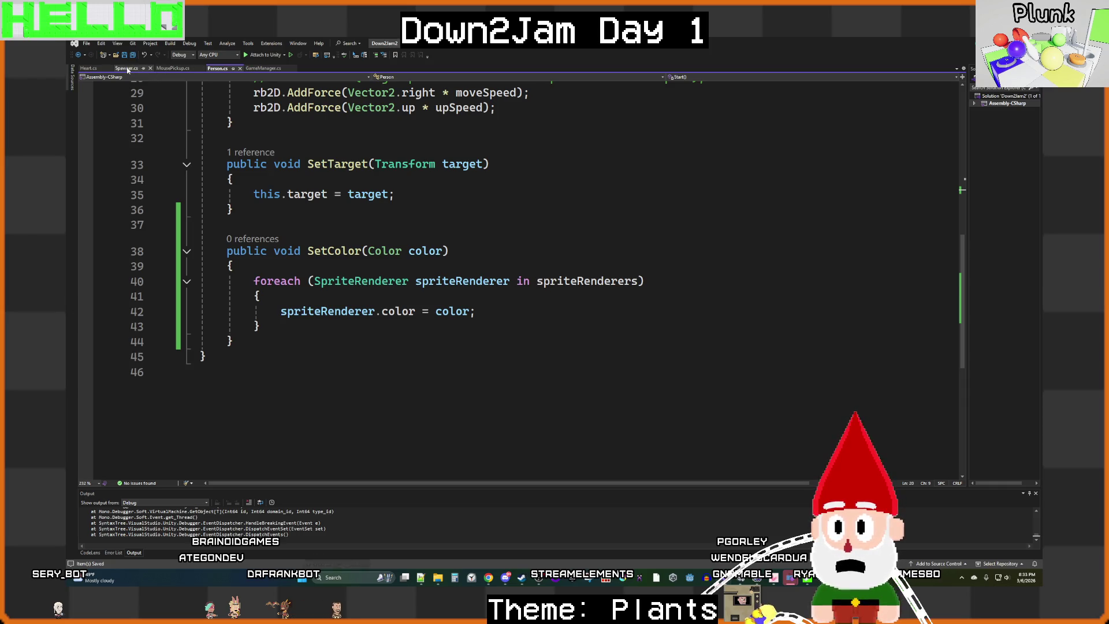
Step: In Spawner.cs, start a 'Person personInfo =' line below the Instantiate call
{"action": "left_click", "coordinate": [127, 68]}
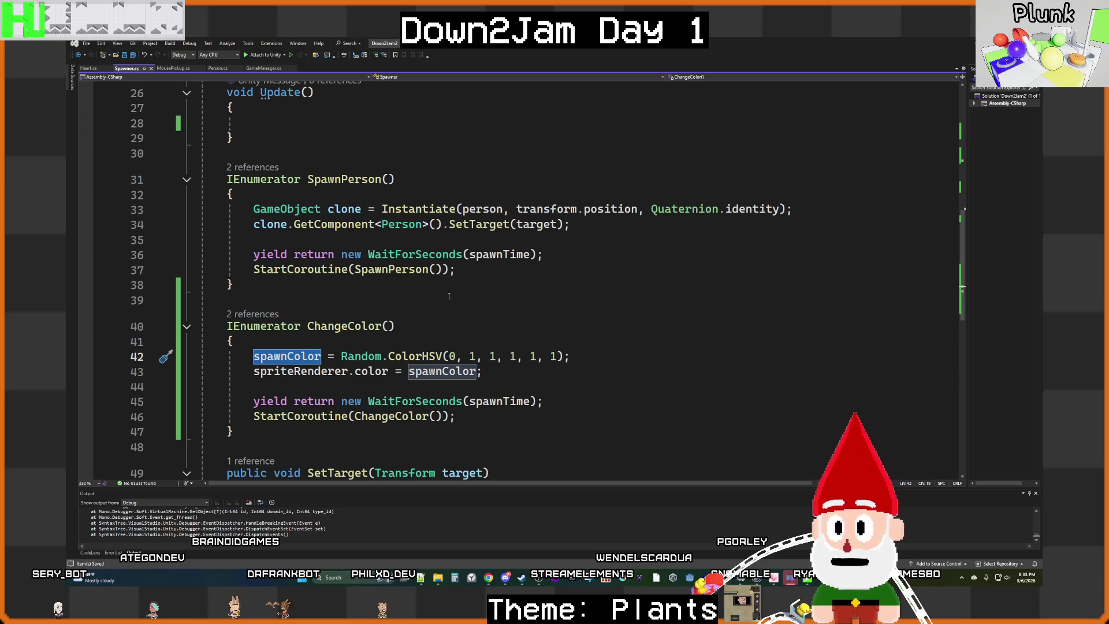
{"action": "left_click", "coordinate": [796, 215]}
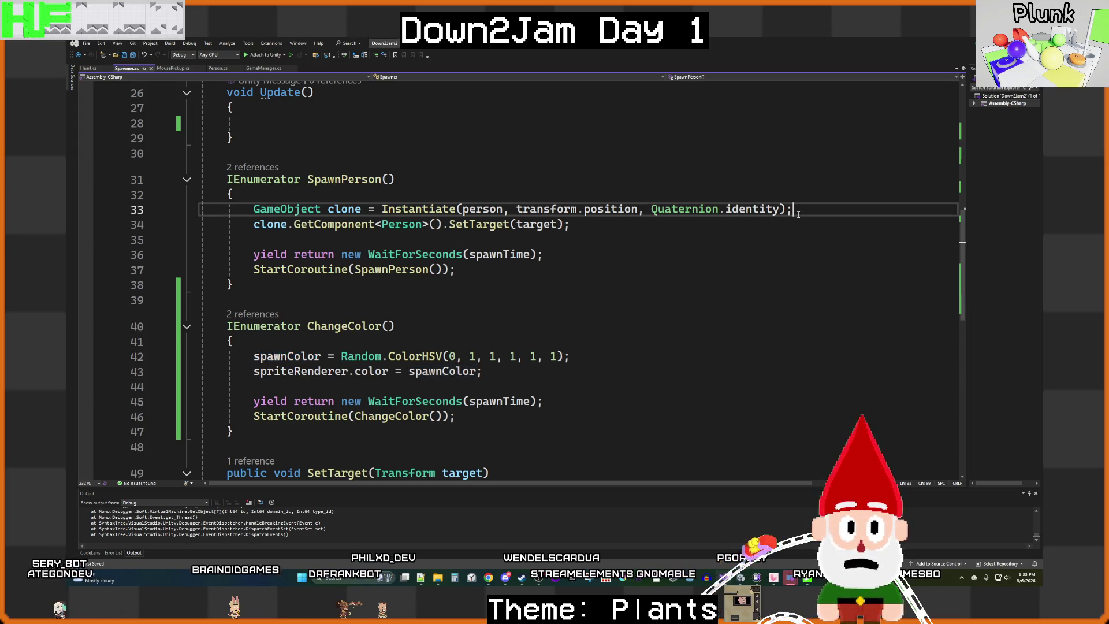
{"action": "key", "text": "Return"}
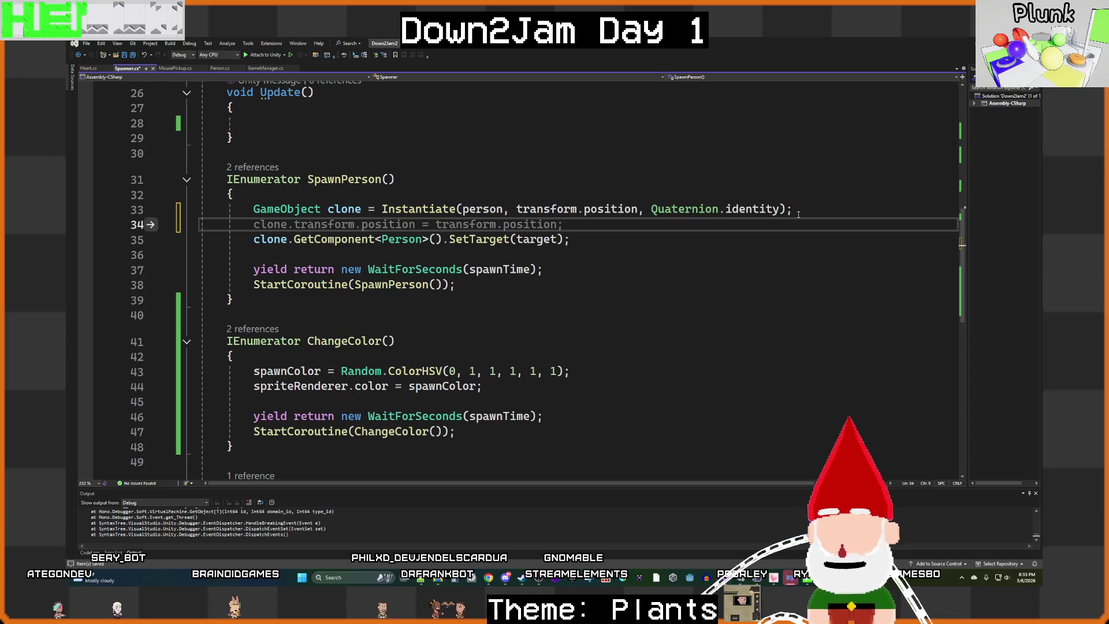
{"action": "type", "text": "Person"}
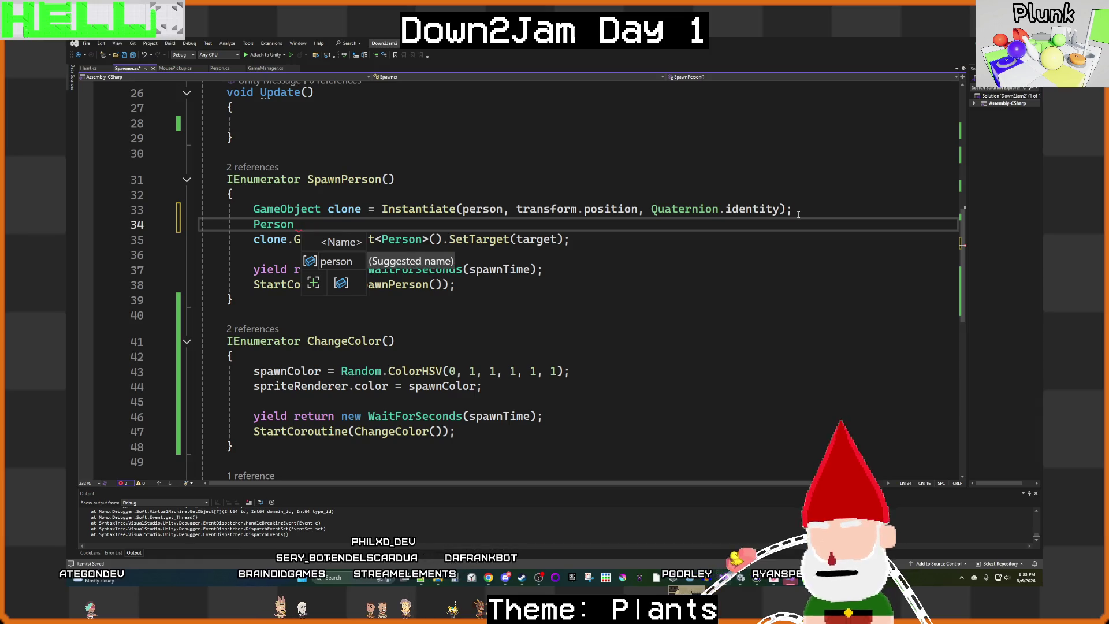
{"action": "type", "text": " personU"}
{"action": "key", "text": "BackSpace"}
{"action": "key", "text": "BackSpace"}
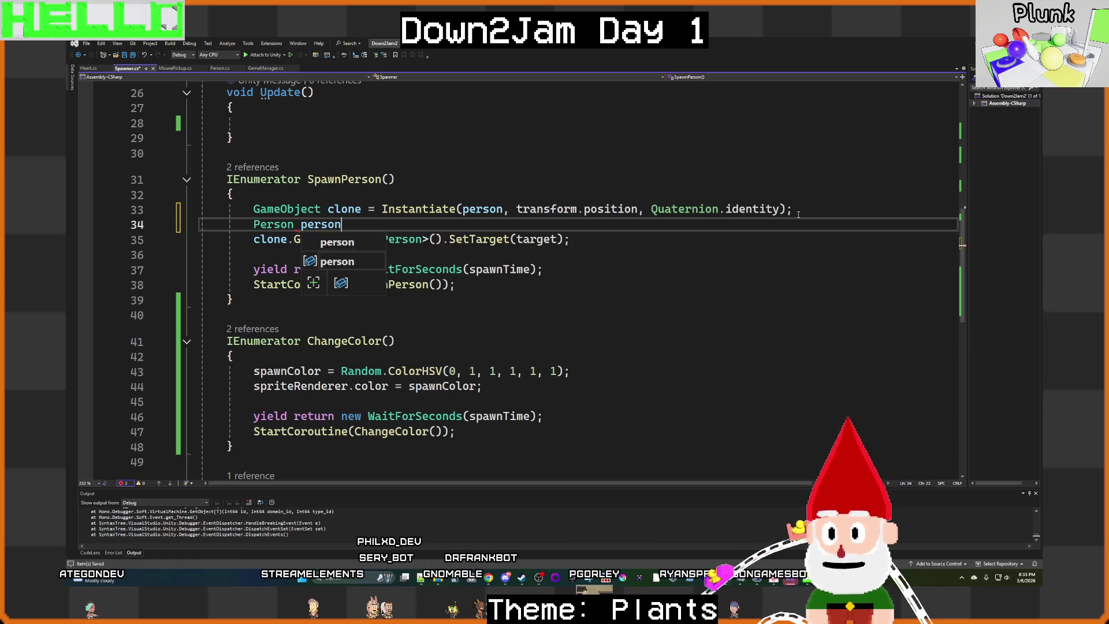
{"action": "type", "text": "Info ="}
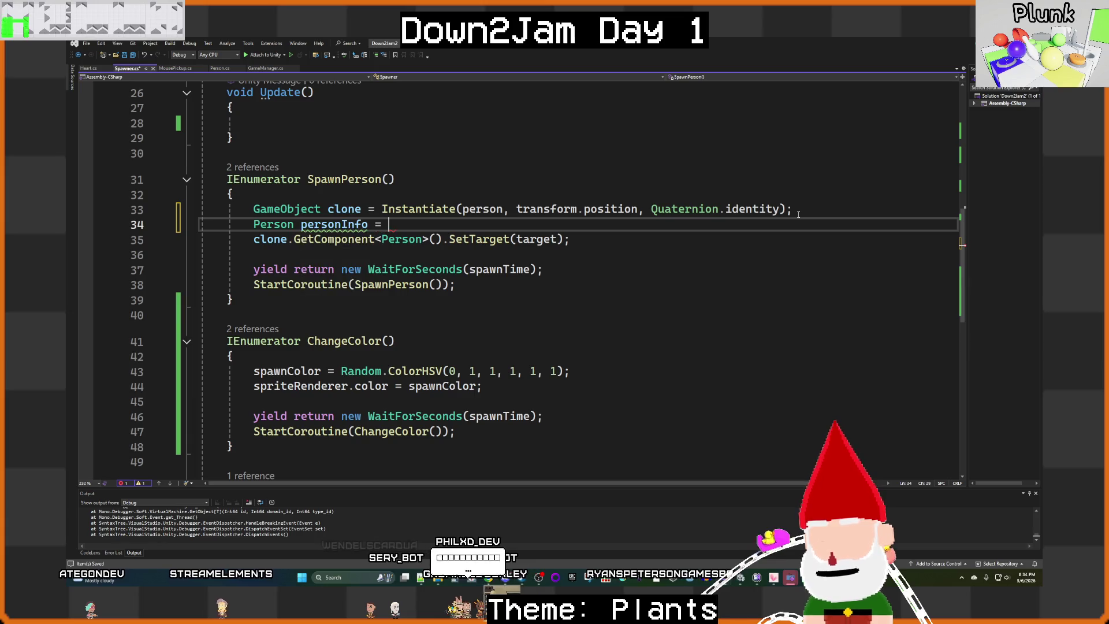
Step: Complete it with clone.GetComponent<Person>(); and bring up the stream checklist in Notepad++
{"action": "left_click_drag", "start_coordinate": [444, 241], "coordinate": [255, 242]}
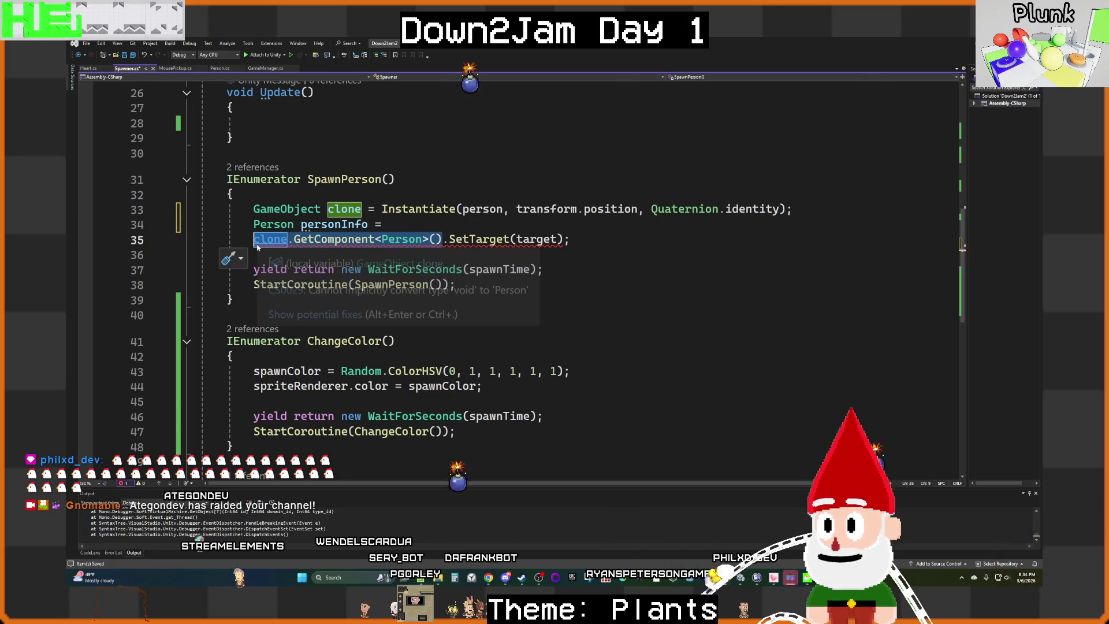
{"action": "key", "text": "ctrl+c"}
{"action": "left_click", "coordinate": [404, 224]}
{"action": "key", "text": "ctrl+v"}
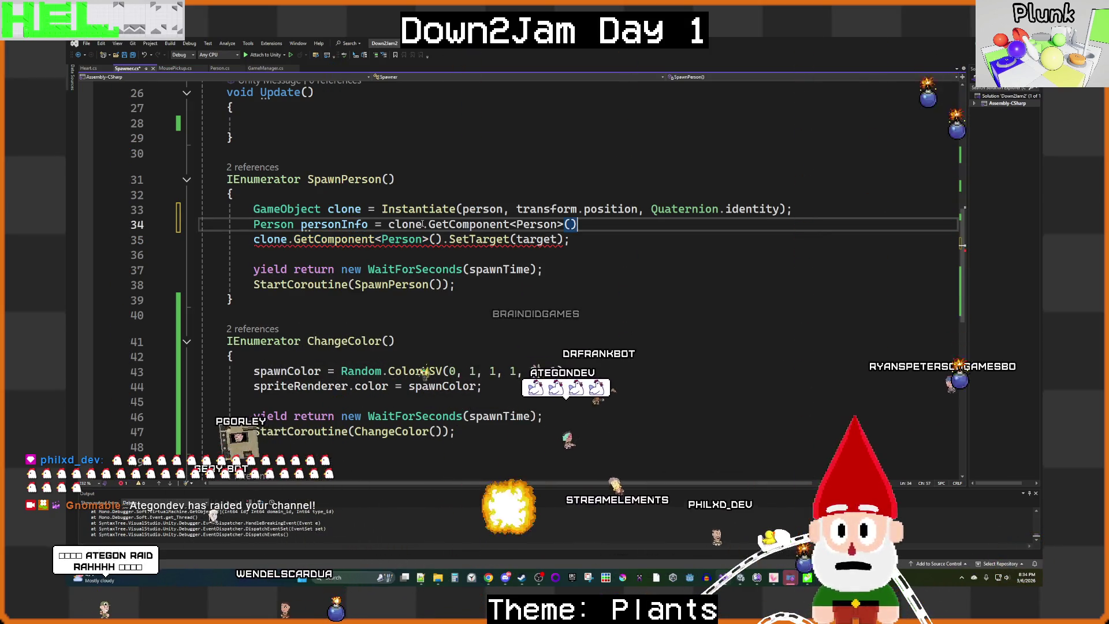
{"action": "type", "text": ";"}
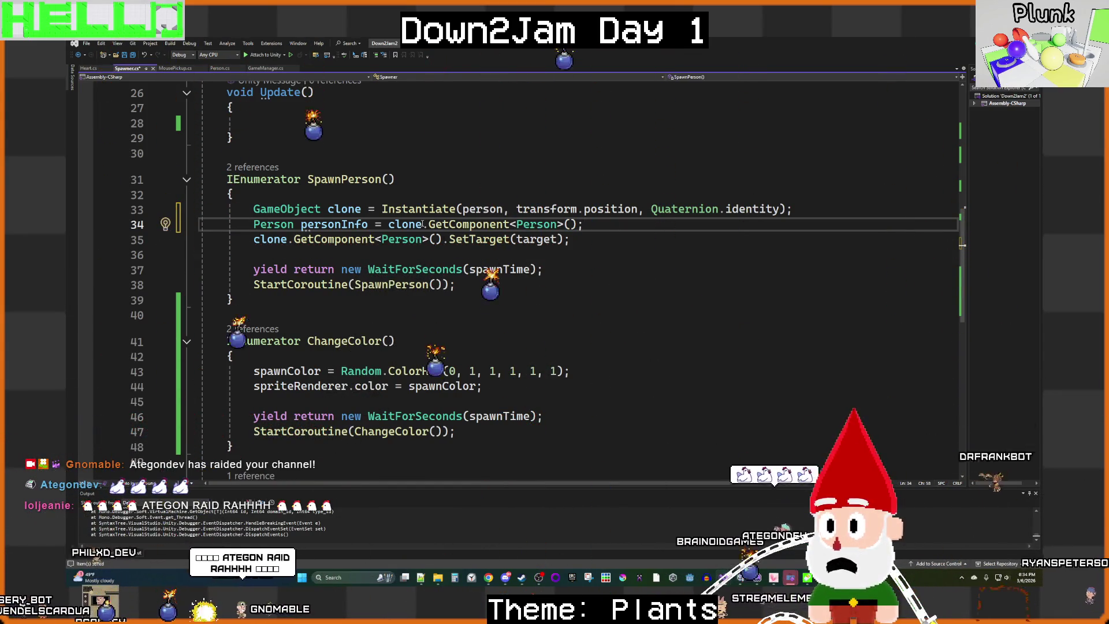
{"action": "left_click", "coordinate": [421, 577]}
{"action": "left_click_drag", "start_coordinate": [178, 367], "coordinate": [103, 367]}
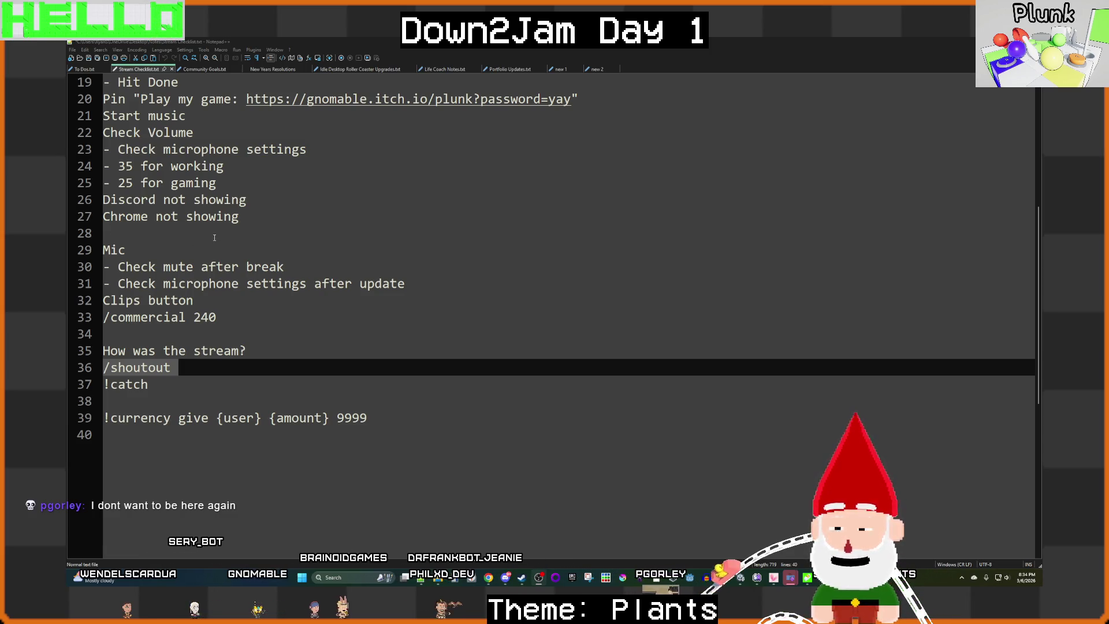
Step: Review the top of Stream Checklist.txt at the Check Title item, then go back to Visual Studio
{"action": "scroll", "coordinate": [215, 238], "scroll_direction": "up", "scroll_amount": 6}
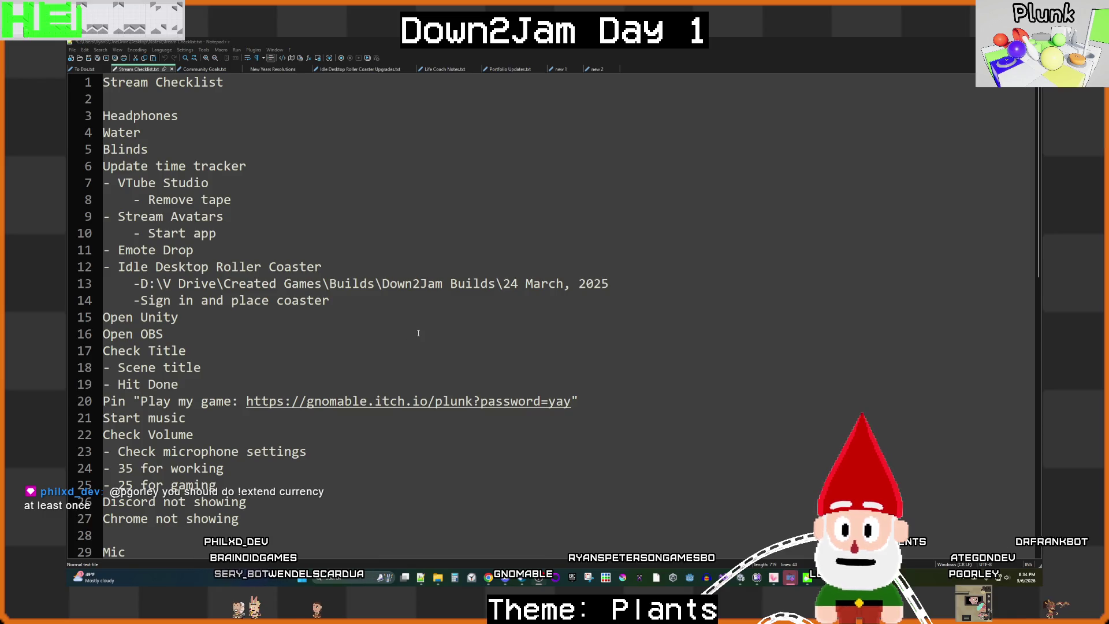
{"action": "left_click", "coordinate": [547, 349]}
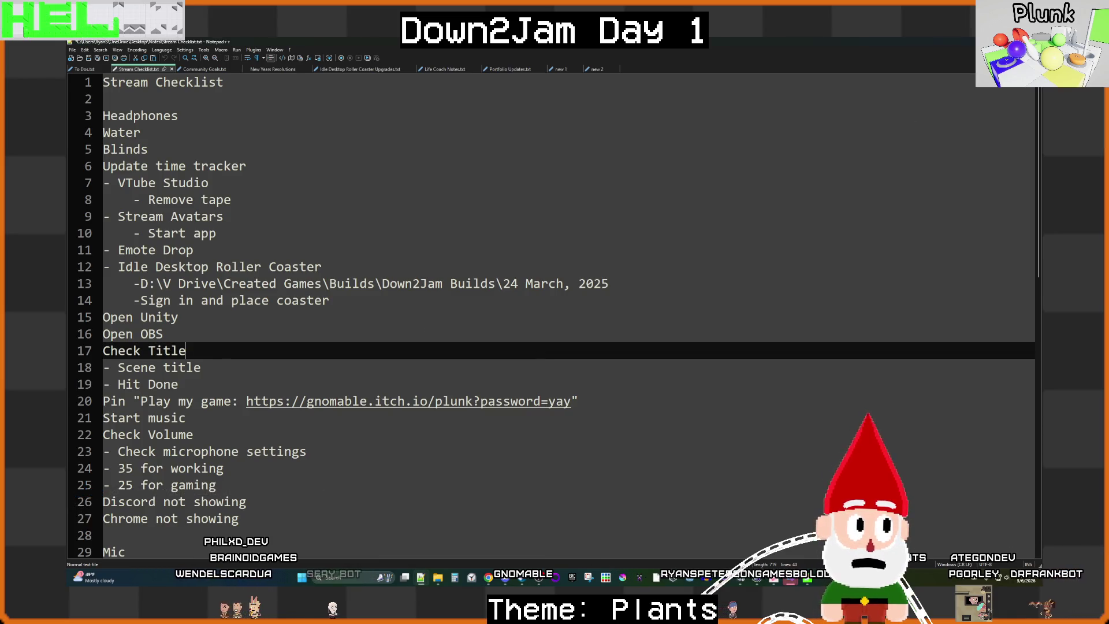
{"action": "key", "text": "alt+Tab"}
Step: Go to empty line 36 in SpawnPerson, review the Spawner code, and select personInfo
{"action": "left_click", "coordinate": [600, 251]}
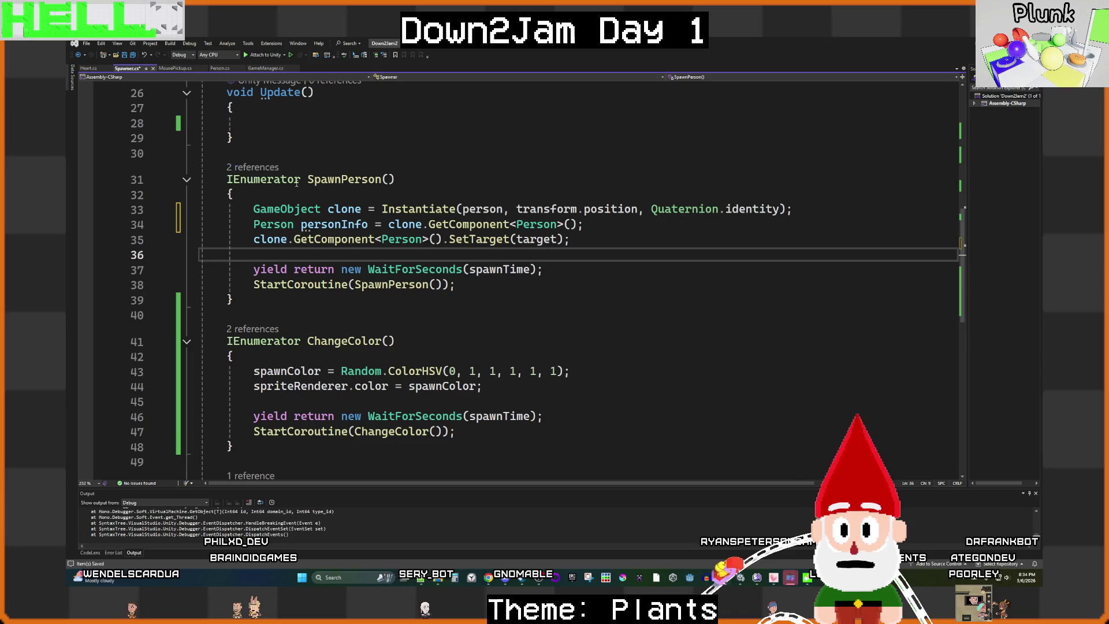
{"action": "scroll", "coordinate": [471, 281], "scroll_direction": "down", "scroll_amount": 3}
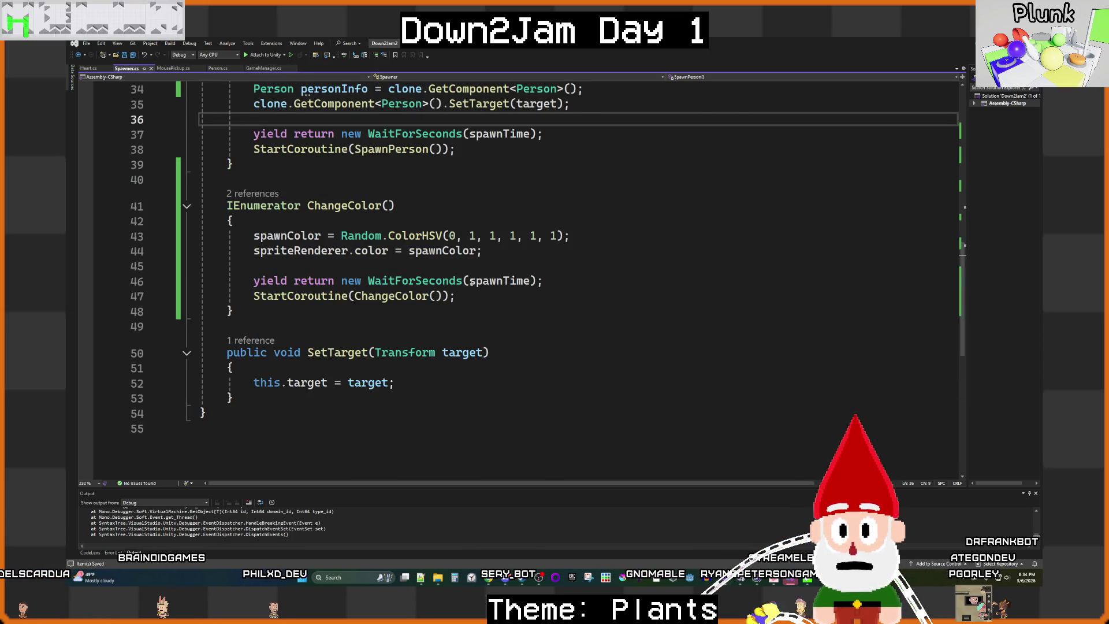
{"action": "scroll", "coordinate": [471, 282], "scroll_direction": "up", "scroll_amount": 2}
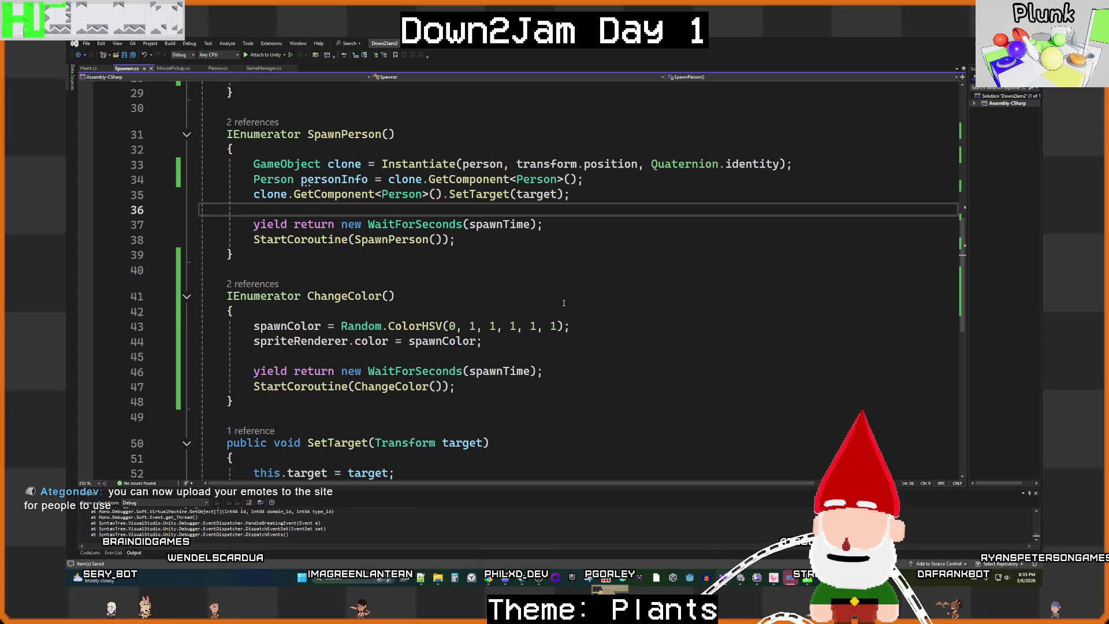
{"action": "scroll", "coordinate": [591, 327], "scroll_direction": "up", "scroll_amount": 3}
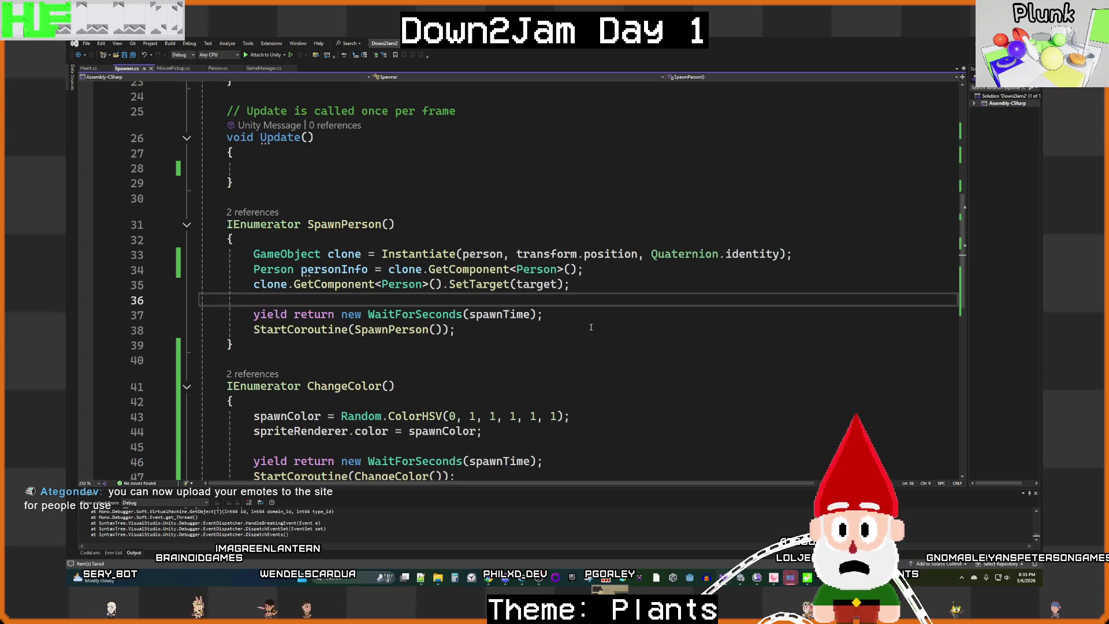
{"action": "scroll", "coordinate": [598, 351], "scroll_direction": "down", "scroll_amount": 5}
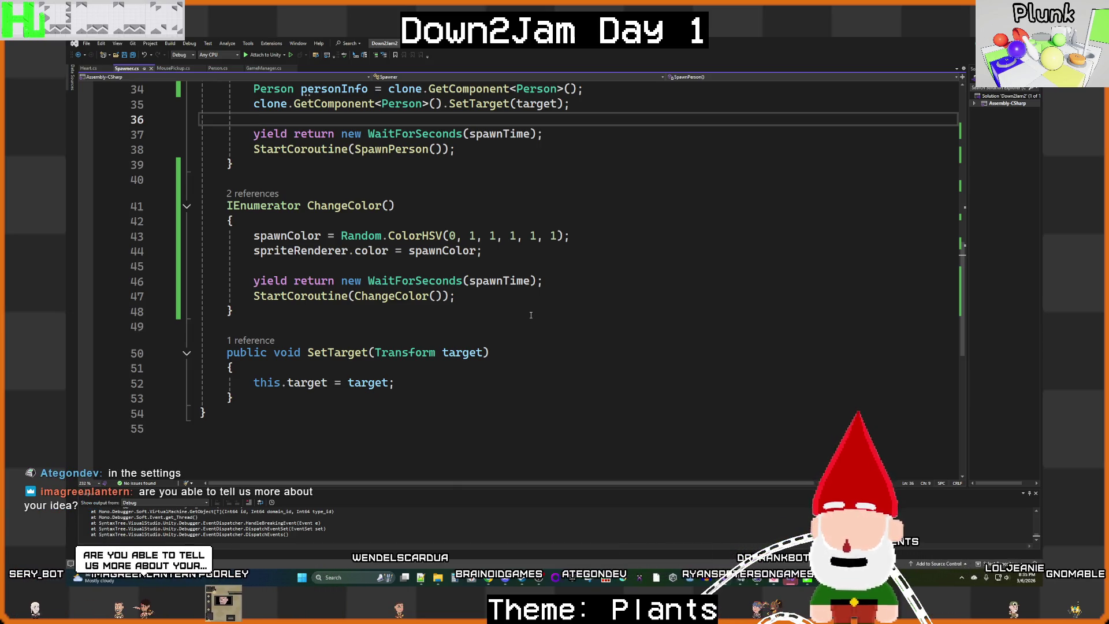
{"action": "scroll", "coordinate": [458, 290], "scroll_direction": "up", "scroll_amount": 2}
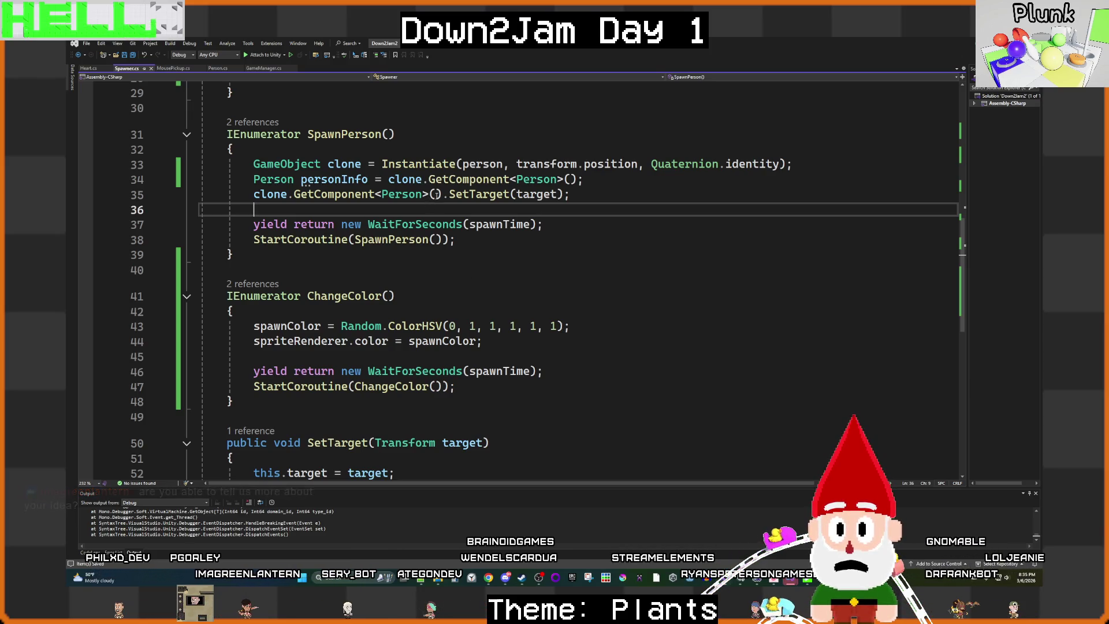
{"action": "double_click", "coordinate": [350, 184]}
Step: Replace line 35's GetComponent call with personInfo and begin personInfo.SetColor( on line 36
{"action": "mouse_move", "coordinate": [348, 184]}
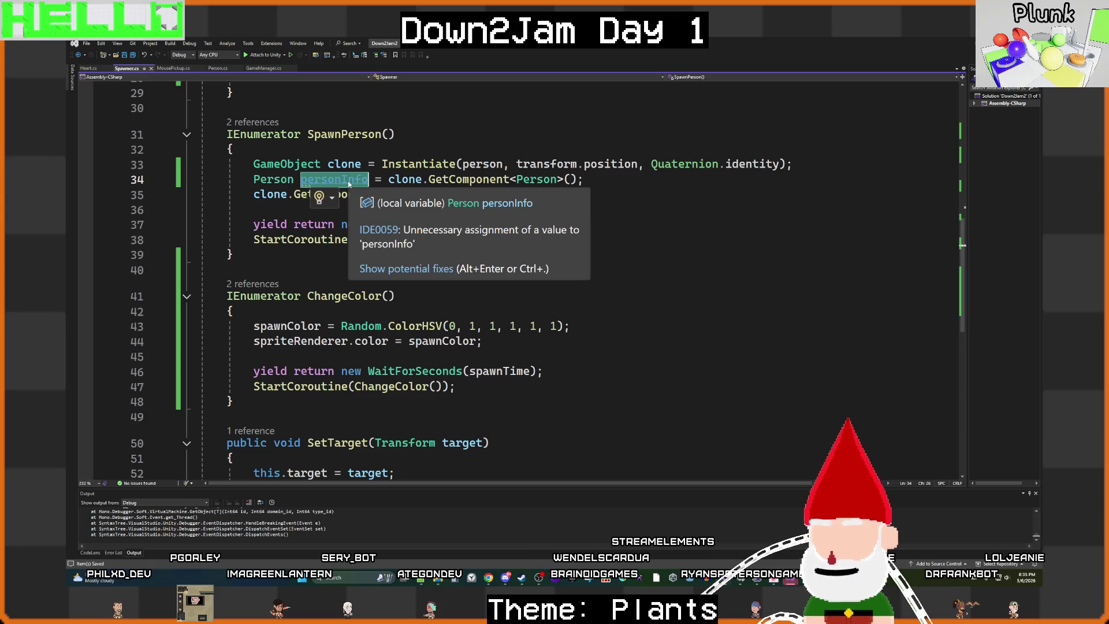
{"action": "left_click", "coordinate": [416, 240]}
{"action": "left_click_drag", "start_coordinate": [443, 194], "coordinate": [255, 197]}
{"action": "type", "text": "personInfo"}
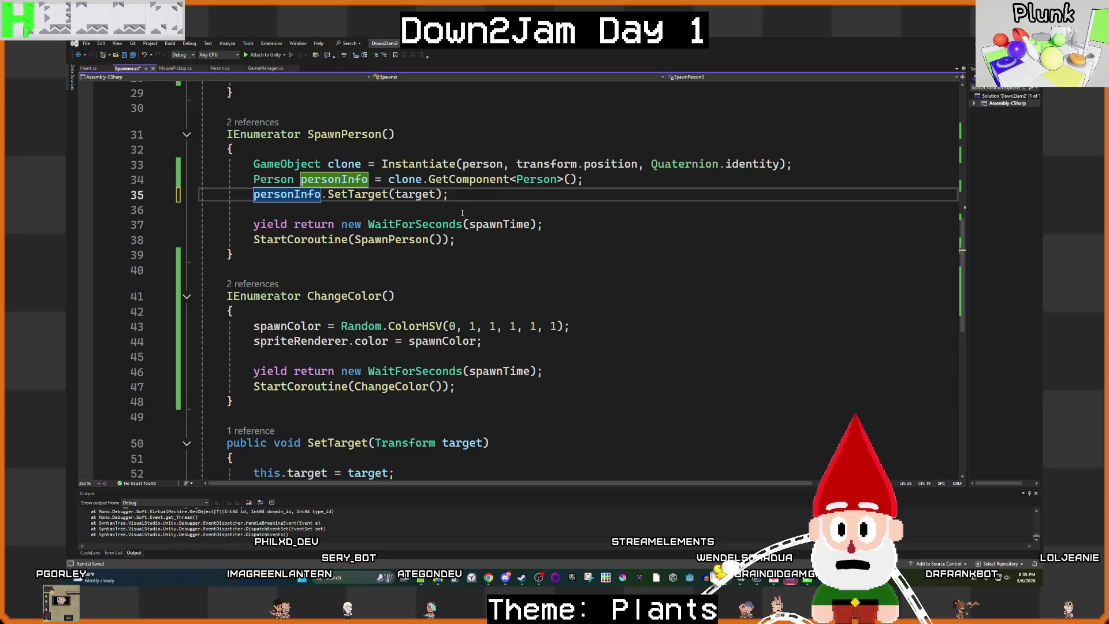
{"action": "left_click", "coordinate": [396, 213]}
{"action": "double_click", "coordinate": [292, 195]}
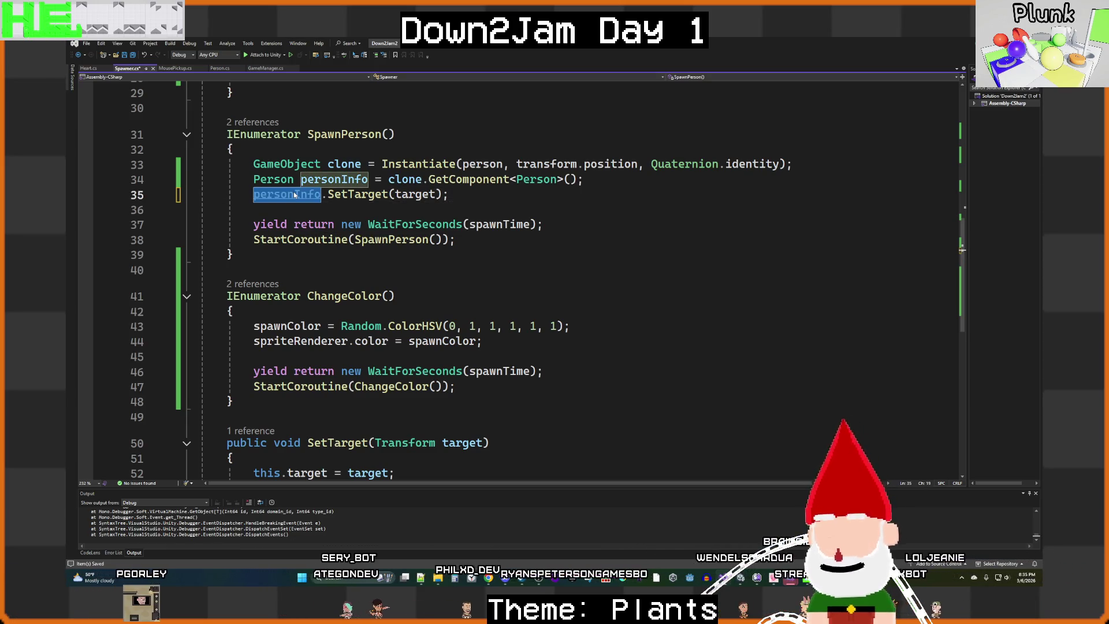
{"action": "key", "text": "ctrl+c"}
{"action": "key", "text": "Down"}
{"action": "key", "text": "ctrl+v"}
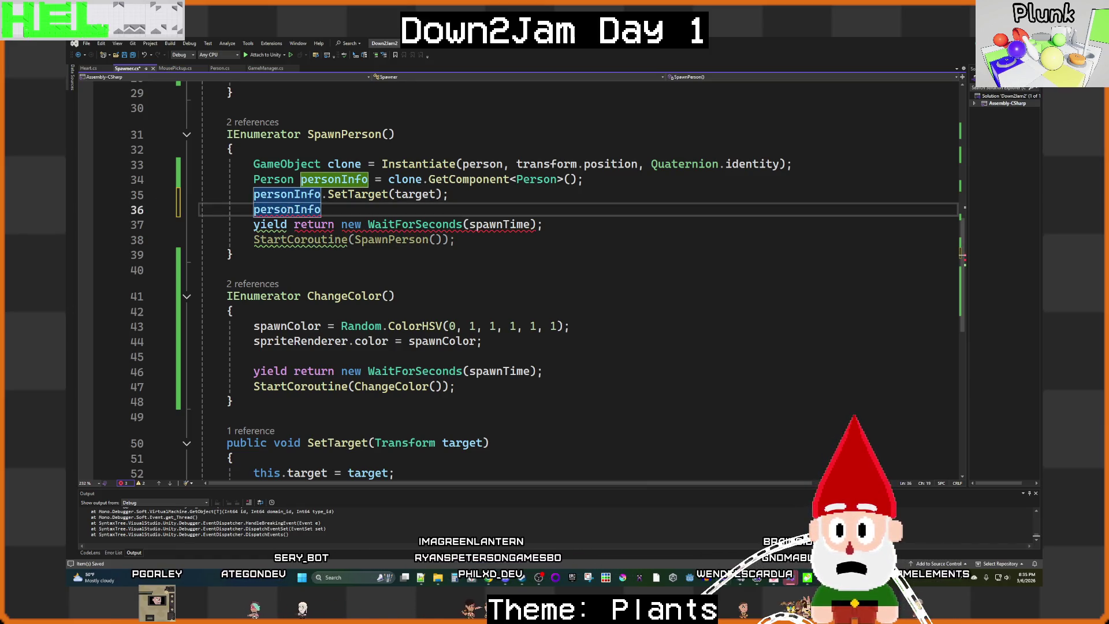
{"action": "type", "text": "."}
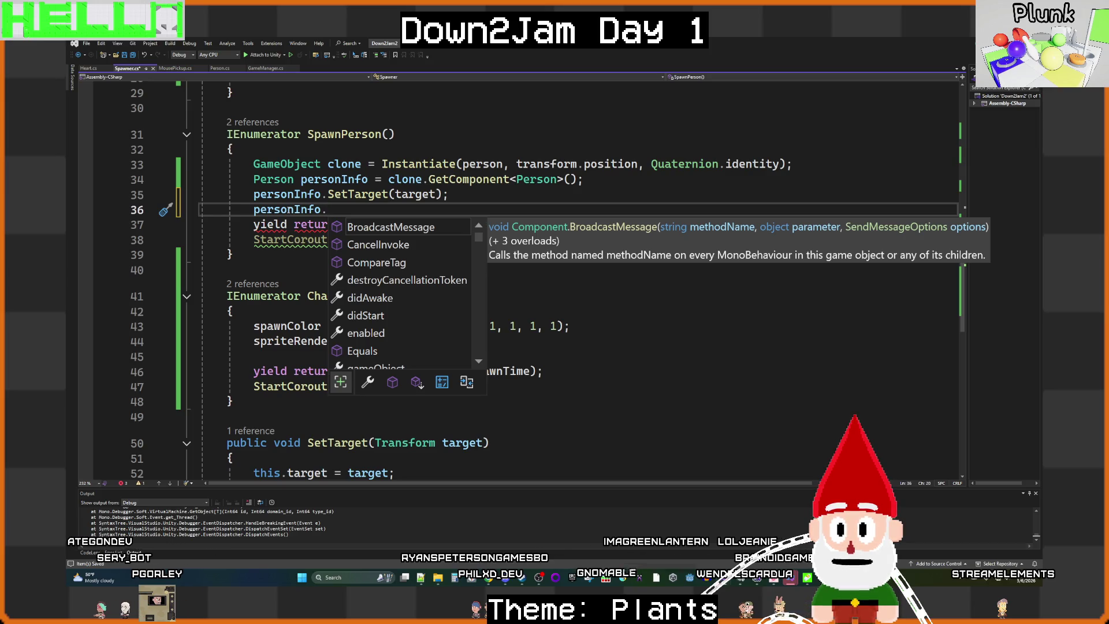
{"action": "type", "text": "Set"}
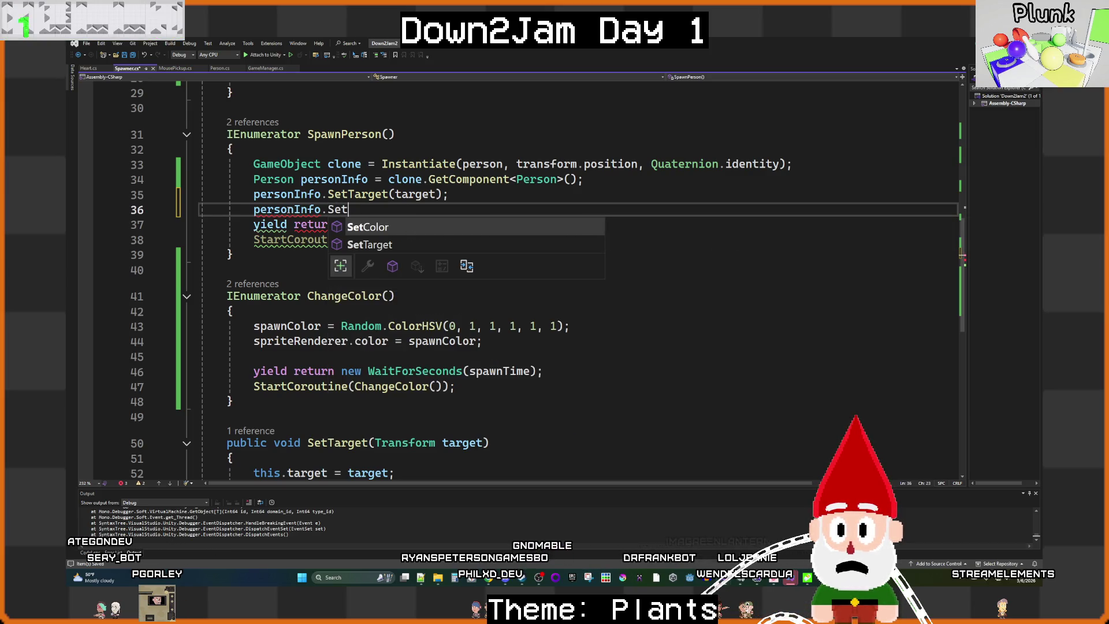
{"action": "key", "text": "Tab"}
{"action": "type", "text": "("}
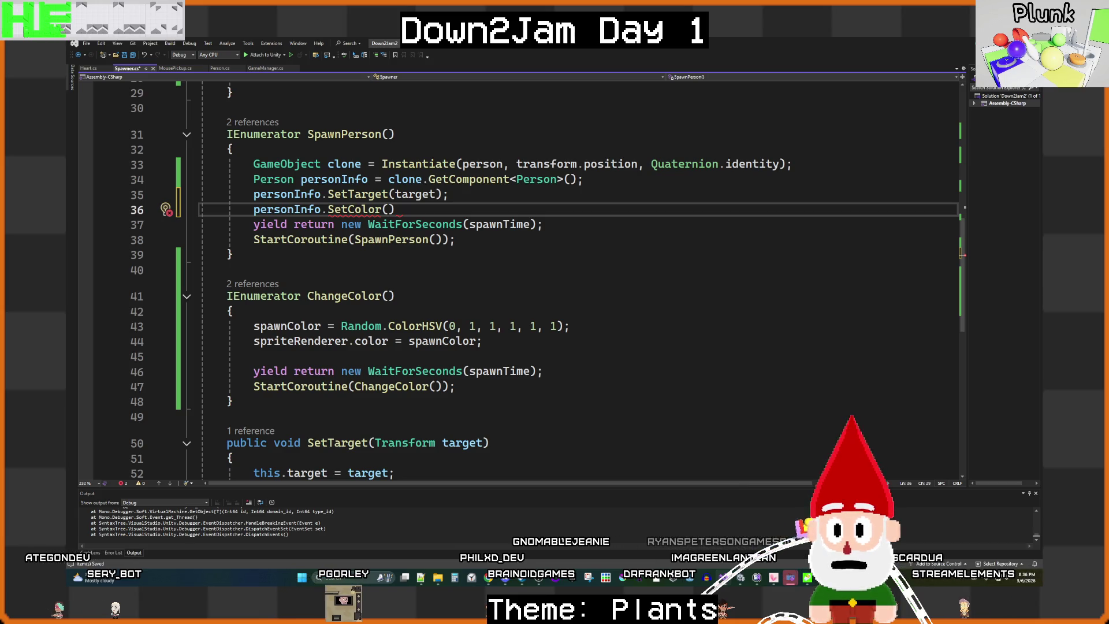
Step: Pass spawnColor into SetColor, save Spawner.cs, and switch to Unity to test
{"action": "left_click", "coordinate": [287, 326]}
{"action": "double_click", "coordinate": [287, 326]}
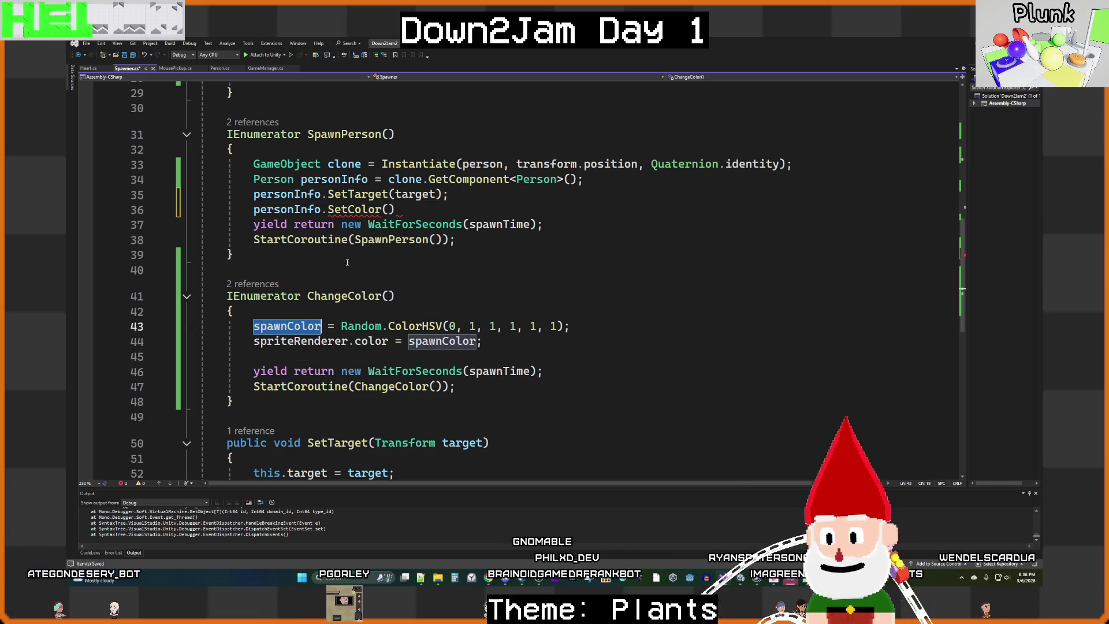
{"action": "left_click", "coordinate": [390, 209]}
{"action": "key", "text": "ctrl+v"}
{"action": "left_click", "coordinate": [476, 211]}
{"action": "type", "text": ";"}
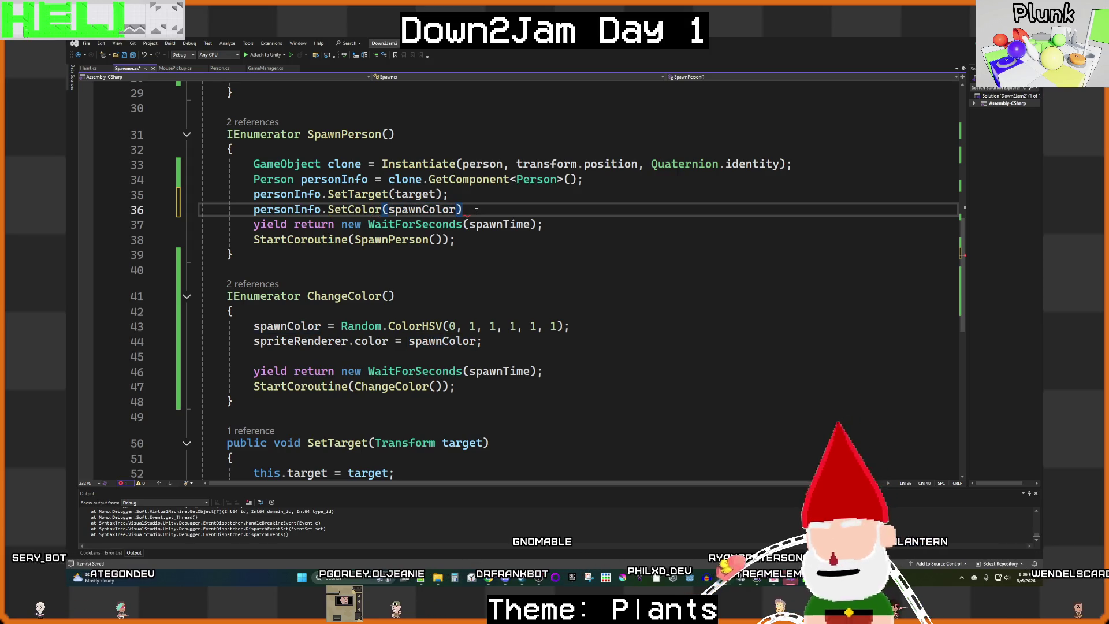
{"action": "key", "text": "ctrl+s"}
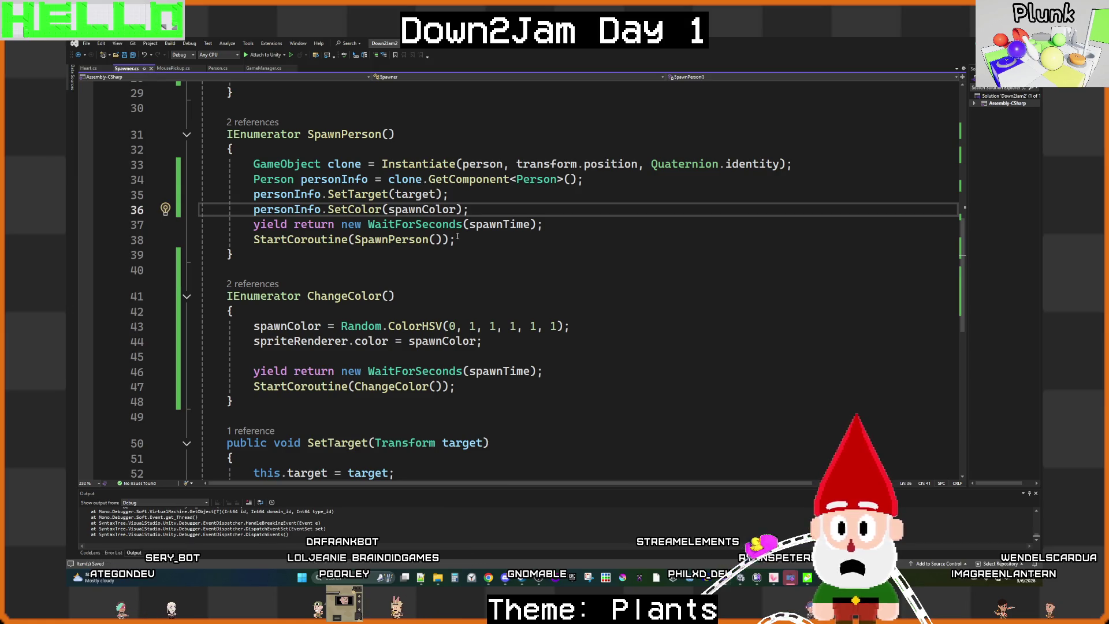
{"action": "scroll", "coordinate": [494, 247], "scroll_direction": "down", "scroll_amount": 2}
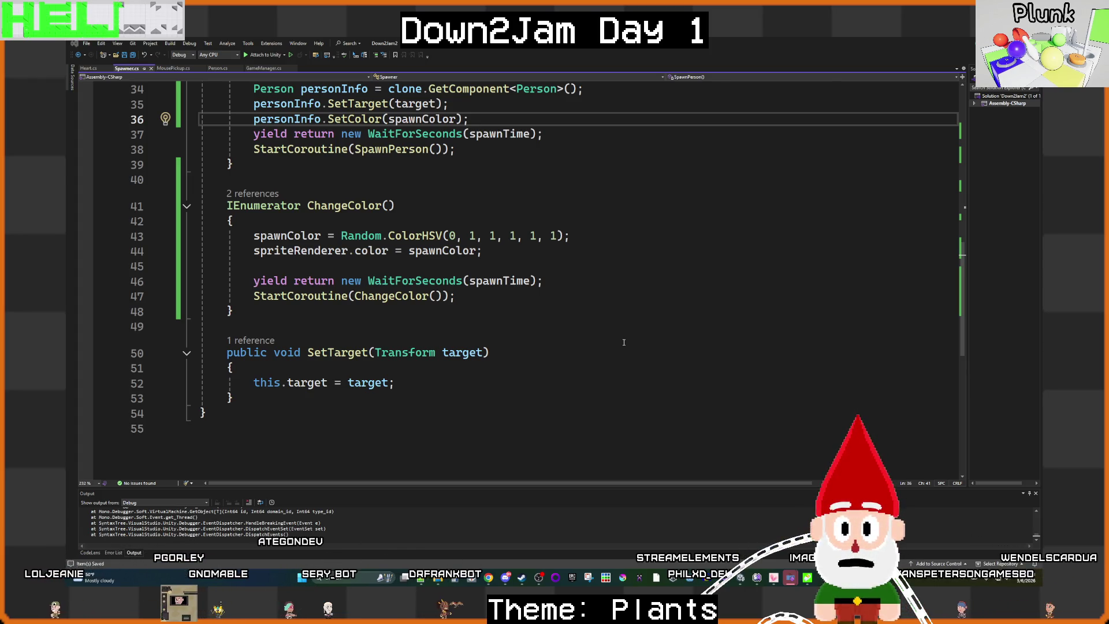
{"action": "mouse_move", "coordinate": [735, 581]}
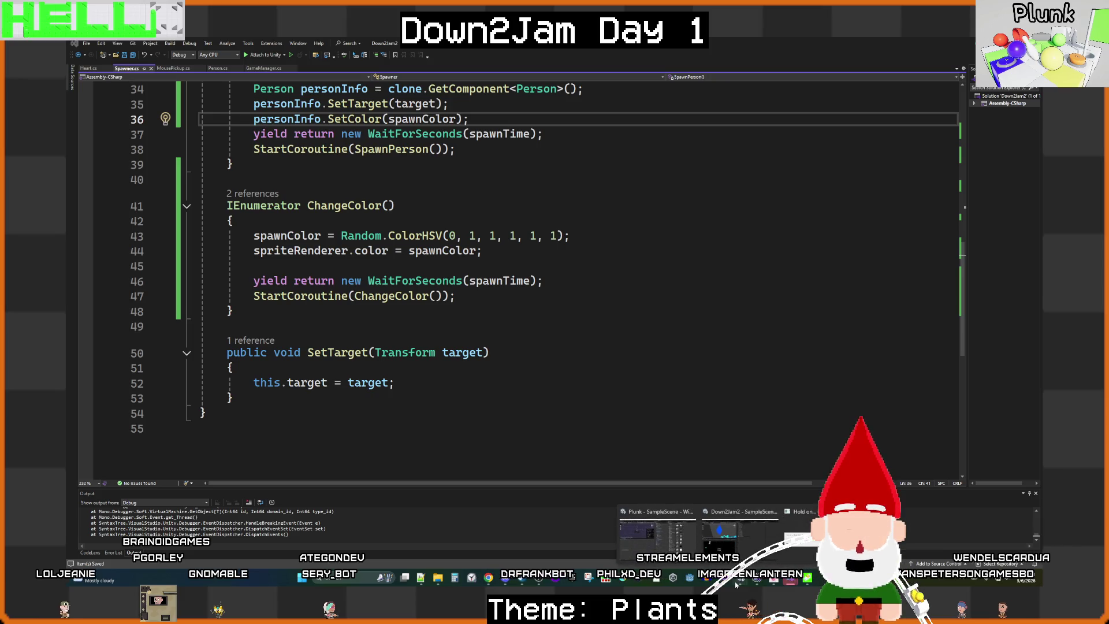
{"action": "mouse_move", "coordinate": [729, 550]}
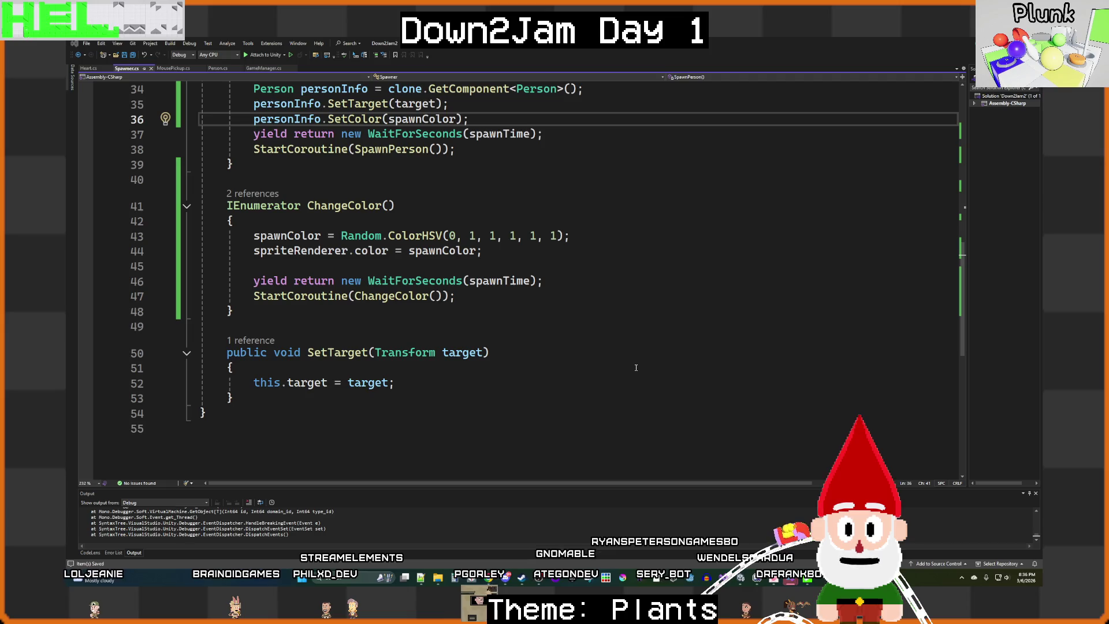
{"action": "key", "text": "alt+Tab"}
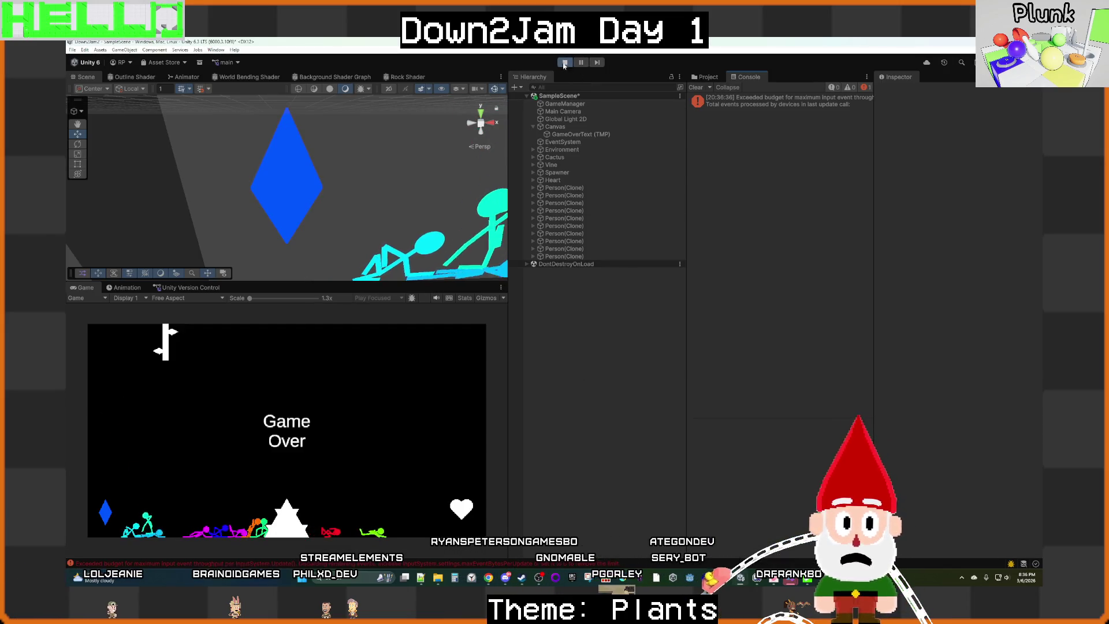
Step: Restart the game so new stick figures spawn in the spawner's changing colours, then bring up the browser
{"action": "key", "text": "ctrl+p"}
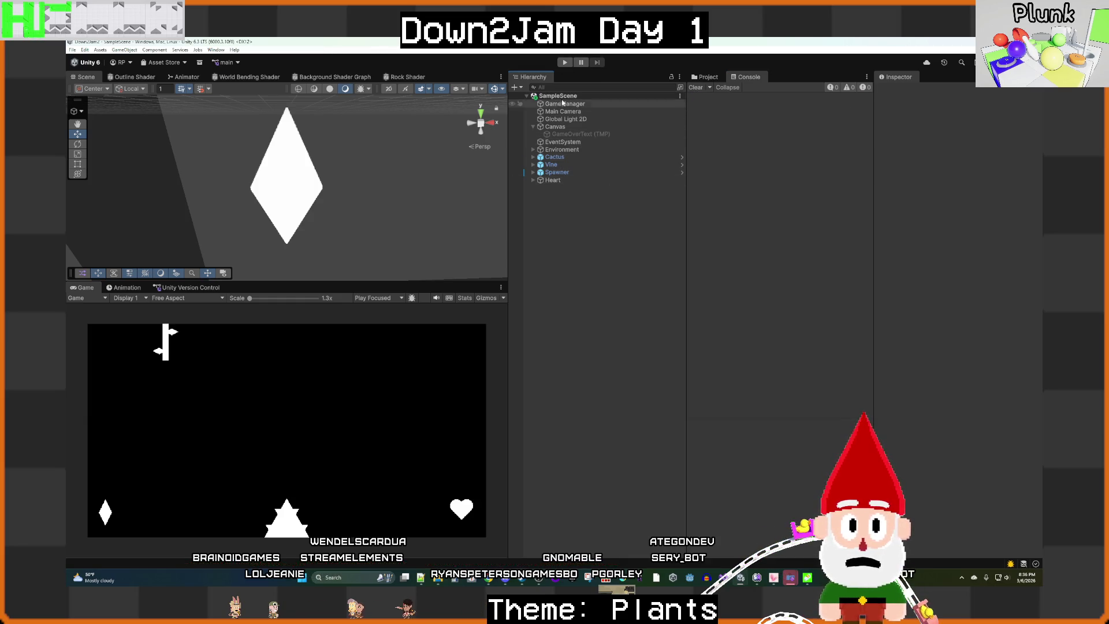
{"action": "left_click", "coordinate": [559, 63]}
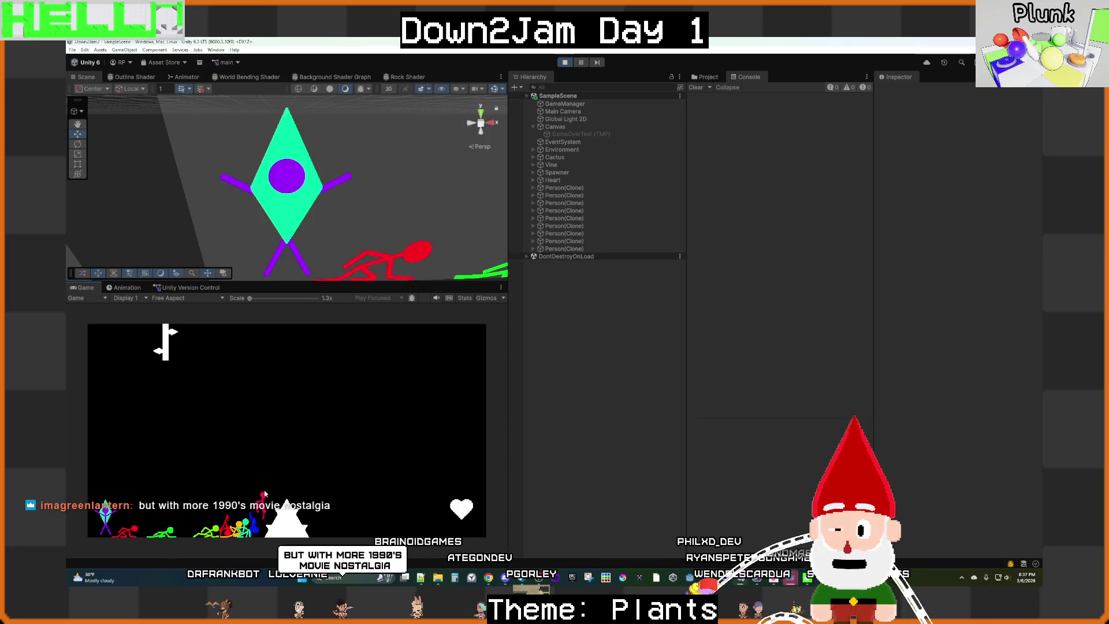
{"action": "left_click", "coordinate": [505, 577]}
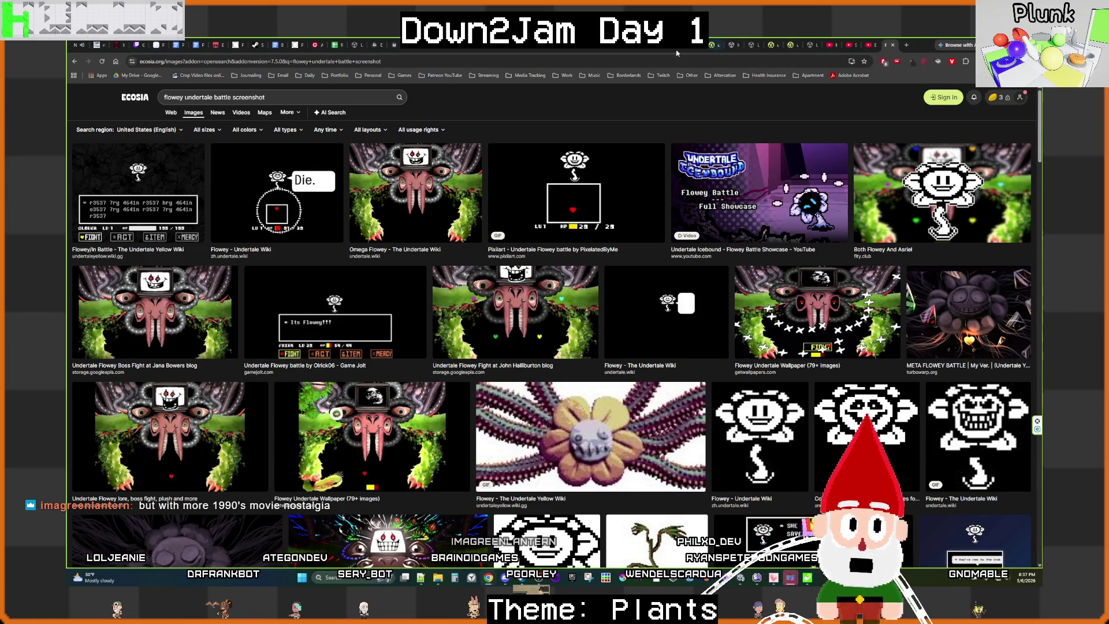
Step: Pause the Defend Your Castle video on YouTube and return to the running Unity game
{"action": "left_click", "coordinate": [592, 50]}
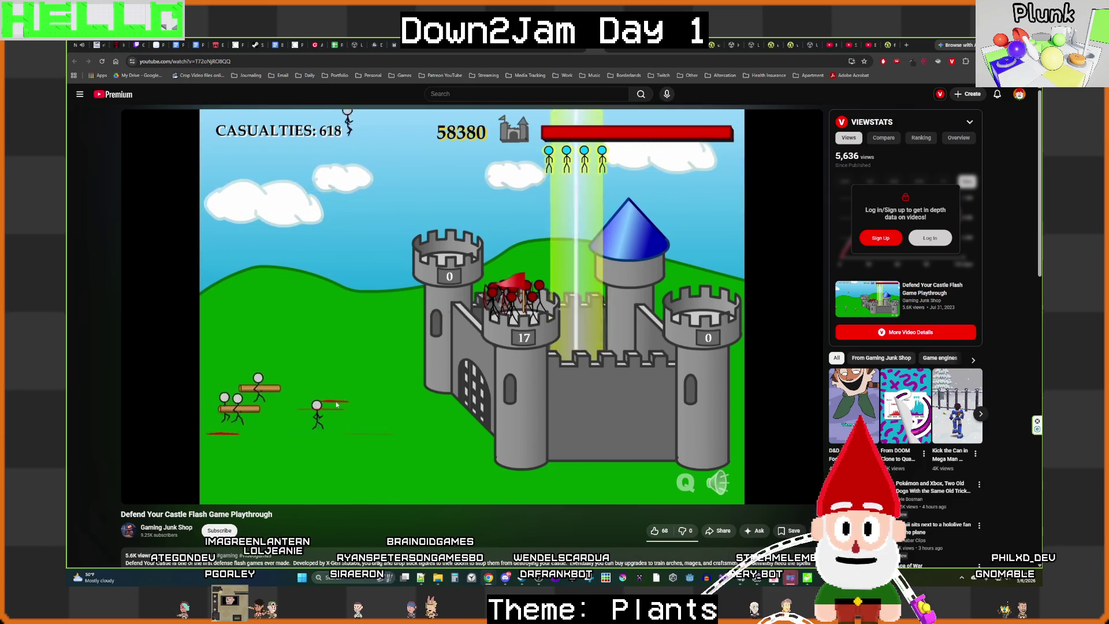
{"action": "left_click", "coordinate": [575, 263]}
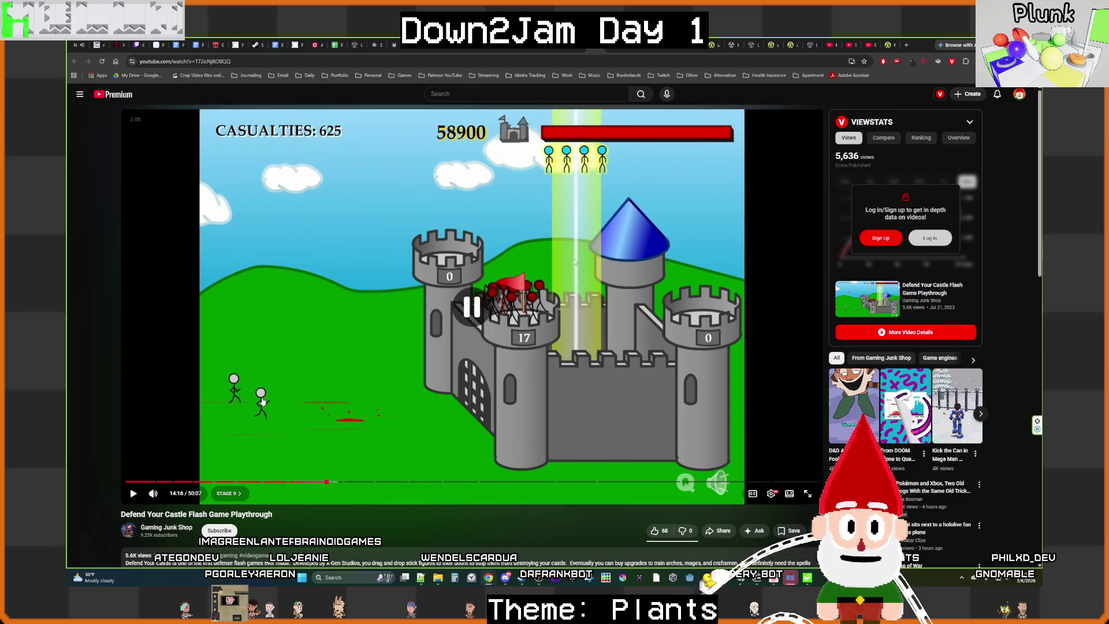
{"action": "key", "text": "alt+Tab"}
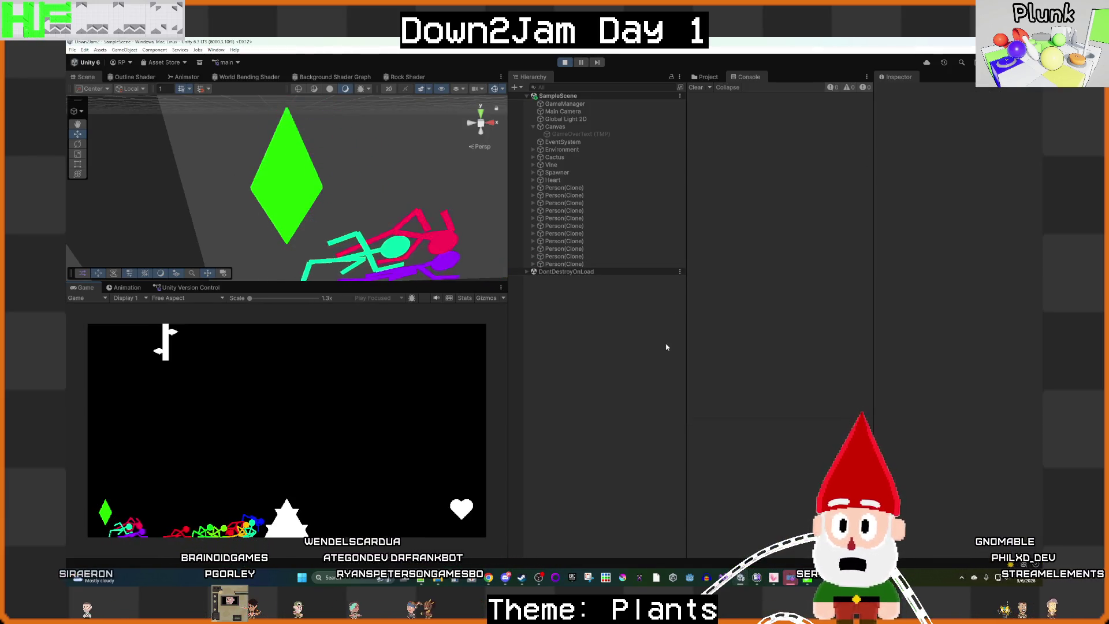
Step: Drag a blue stick figure up off the ground pile while the others crawl toward the heart
{"action": "left_click_drag", "start_coordinate": [248, 519], "coordinate": [231, 493]}
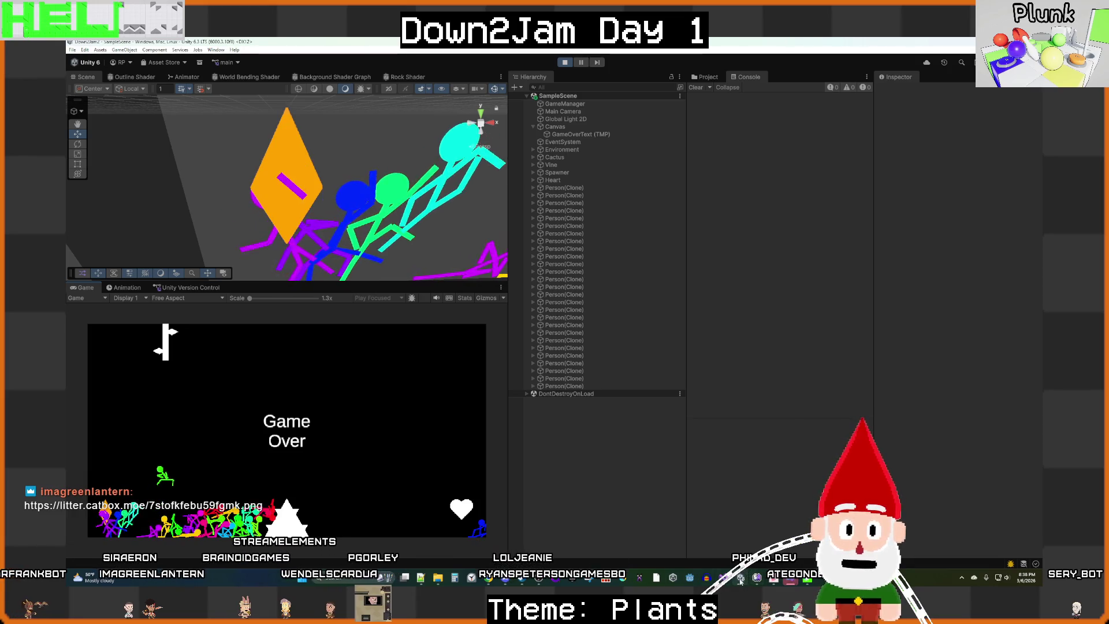
Step: Switch to the Plunk project window, start its game, and bring up the shared character image
{"action": "mouse_move", "coordinate": [739, 579]}
{"action": "left_click", "coordinate": [698, 540]}
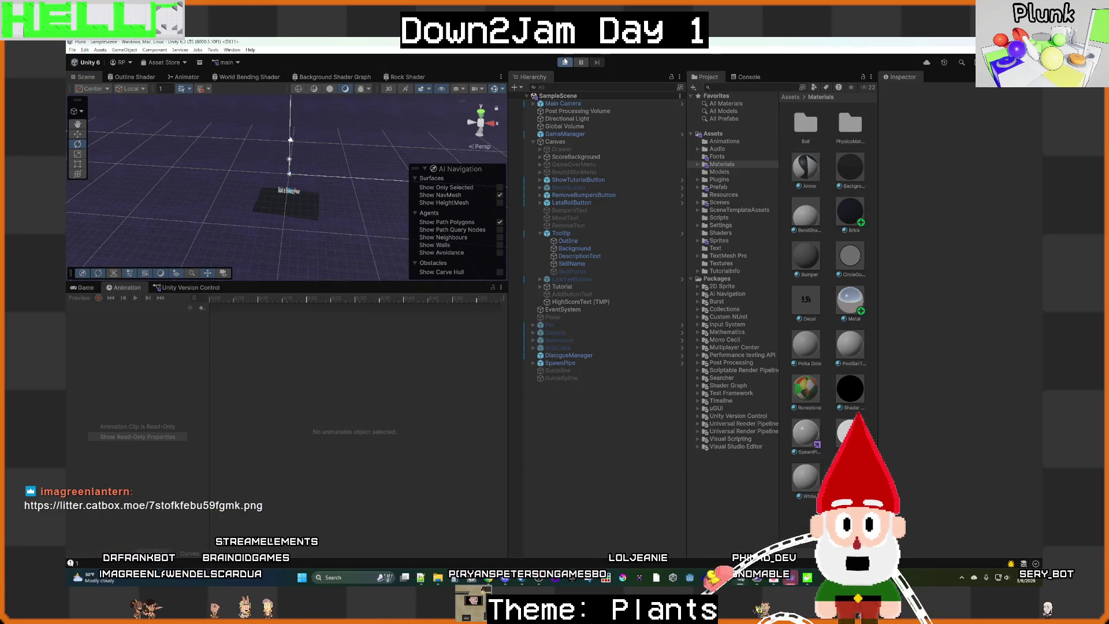
{"action": "left_click", "coordinate": [564, 61]}
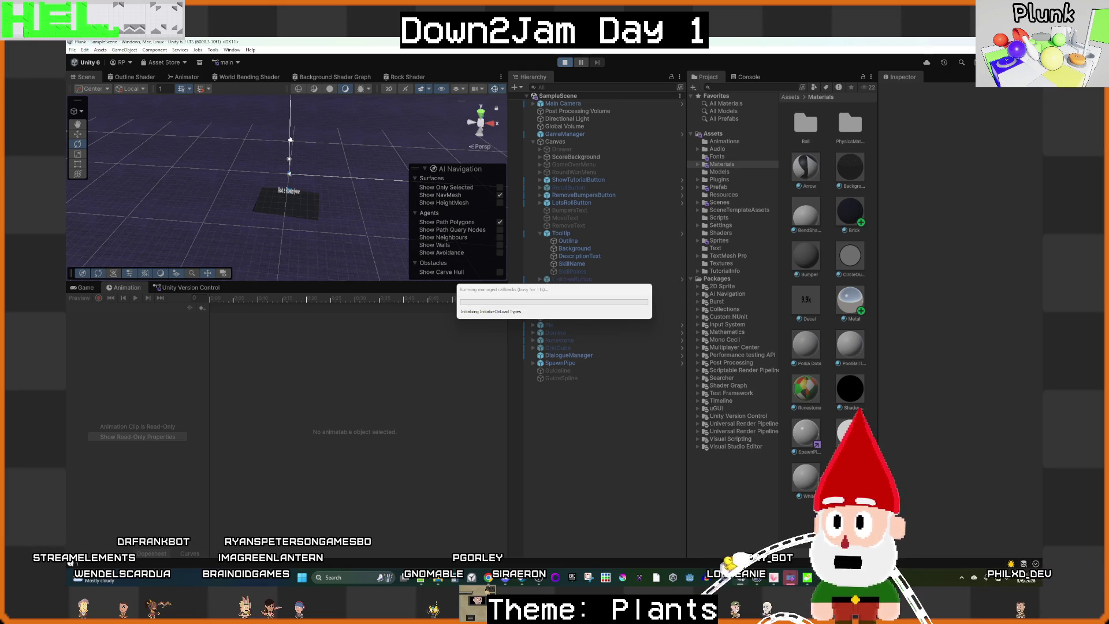
{"action": "key", "text": "alt+Tab"}
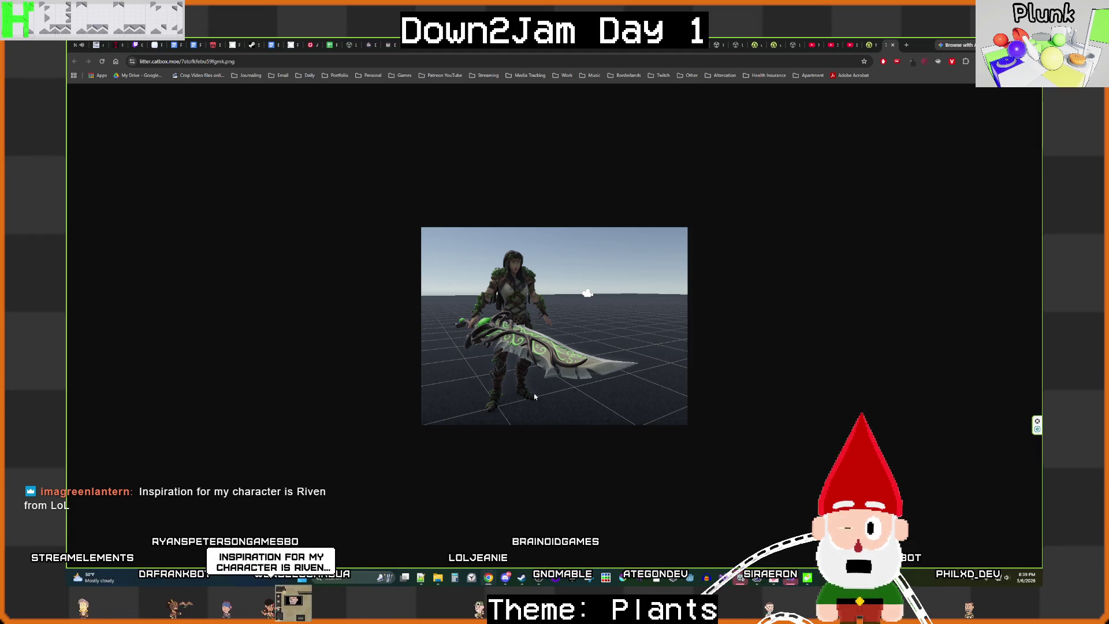
Step: Close the armoured-character image tab and return to the Plunk game in Unity
{"action": "left_click", "coordinate": [894, 45]}
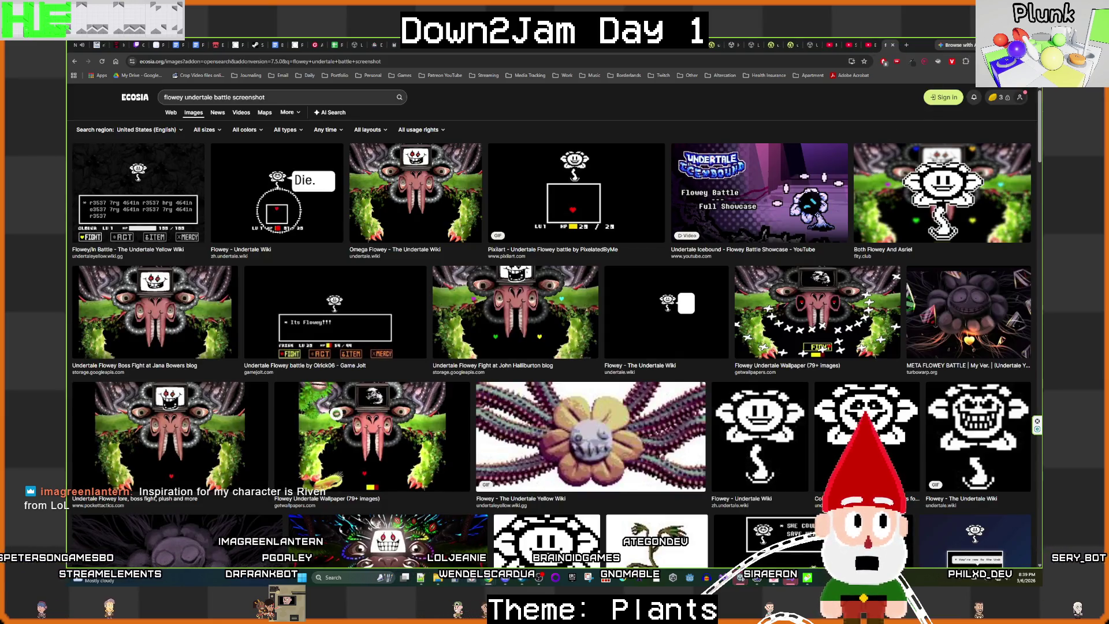
{"action": "key", "text": "alt+Tab"}
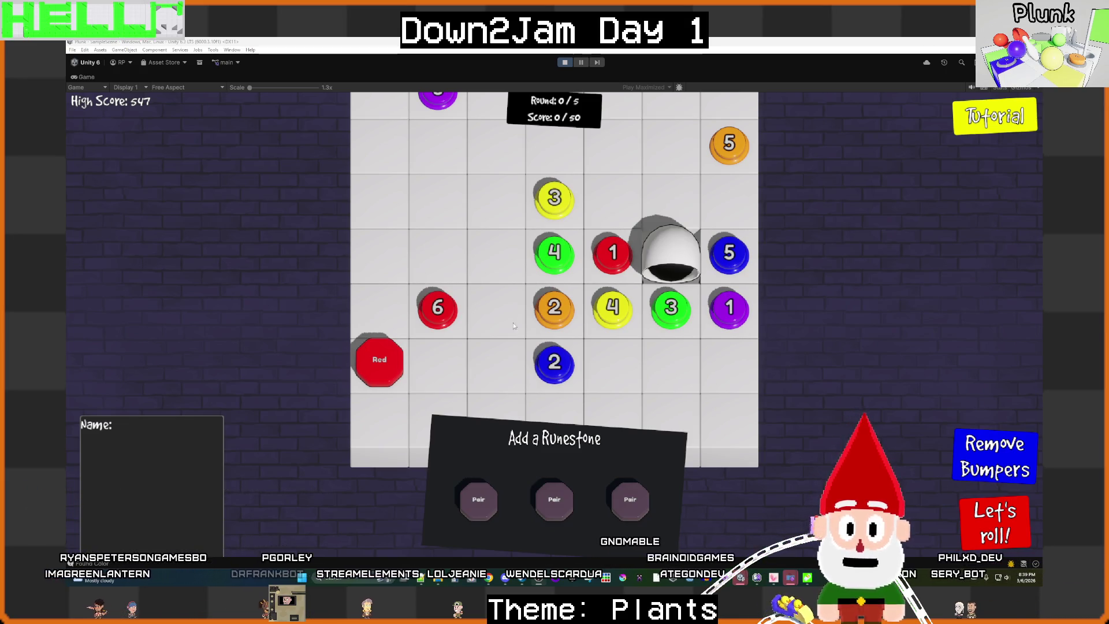
Step: Place triangle bumpers on the Plunk board, removing one by the blue 2 and rotating one by the yellow 3
{"action": "left_click", "coordinate": [488, 342]}
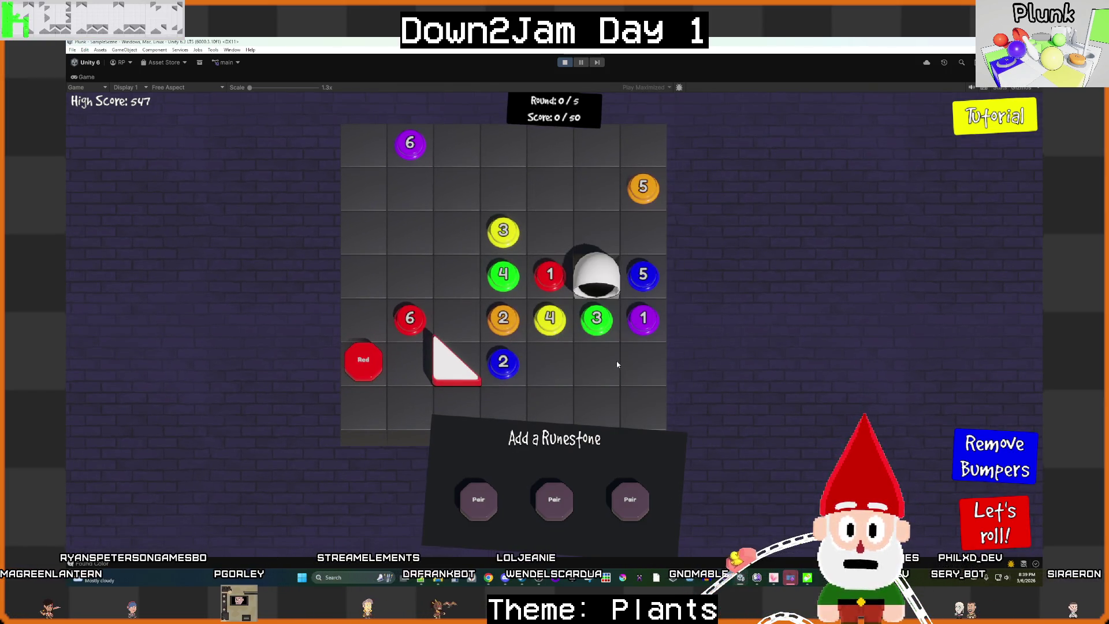
{"action": "left_click", "coordinate": [459, 362]}
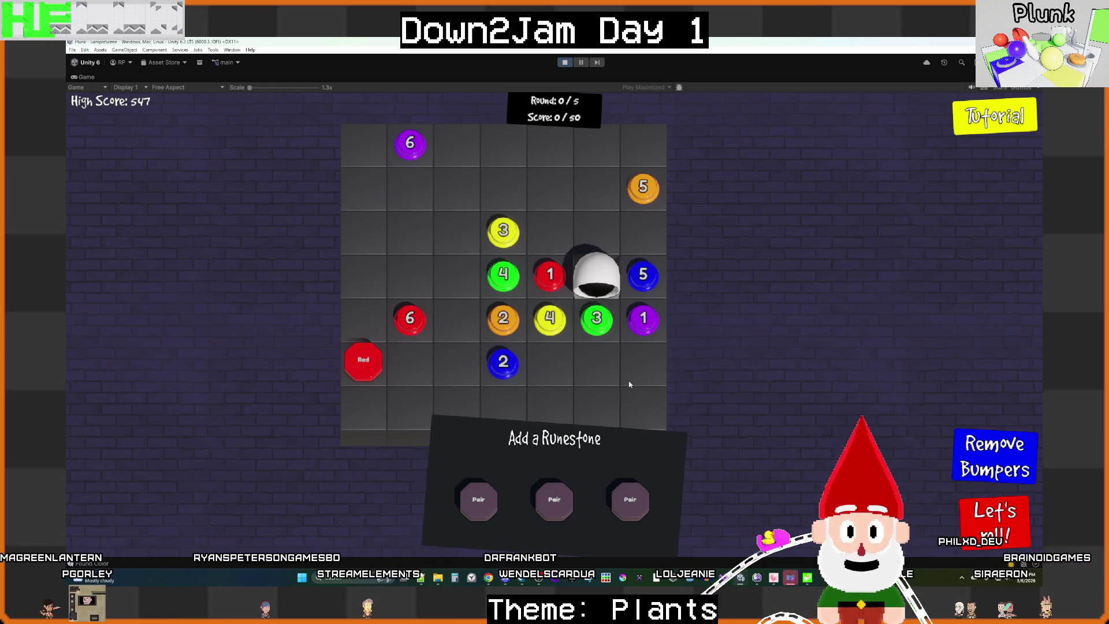
{"action": "left_click_drag", "start_coordinate": [630, 384], "coordinate": [574, 356]}
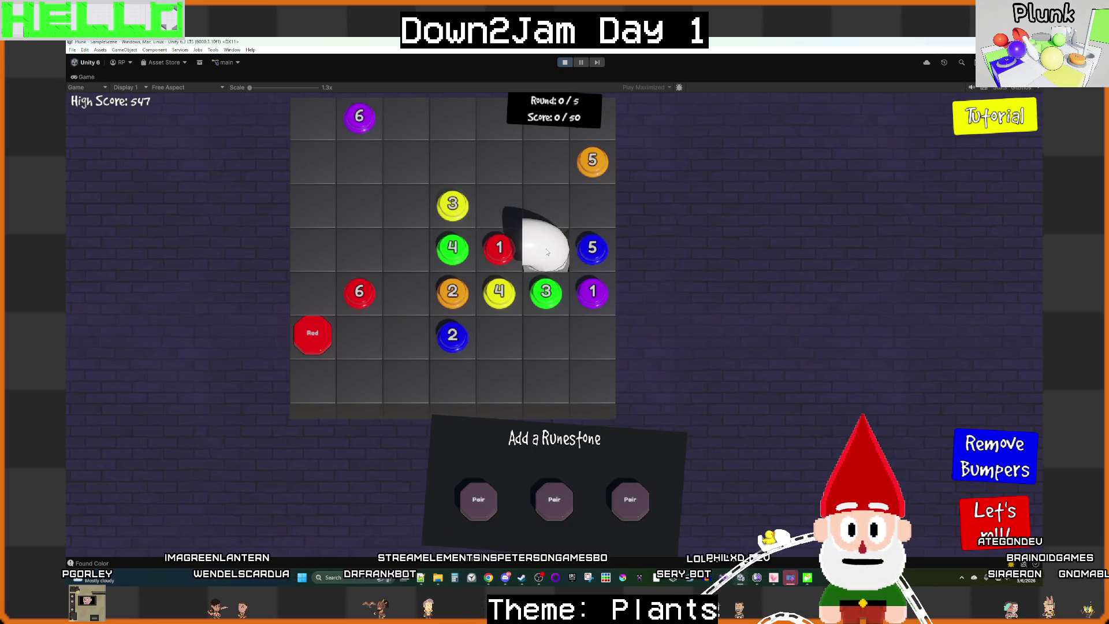
{"action": "left_click", "coordinate": [543, 214]}
{"action": "left_click", "coordinate": [411, 206]}
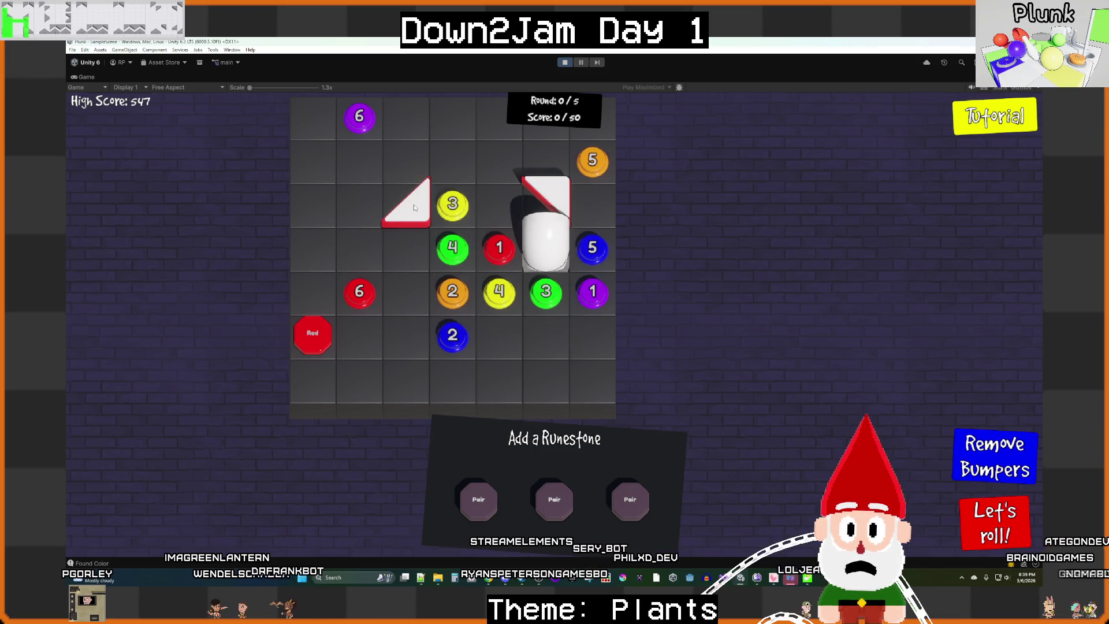
{"action": "left_click", "coordinate": [414, 208]}
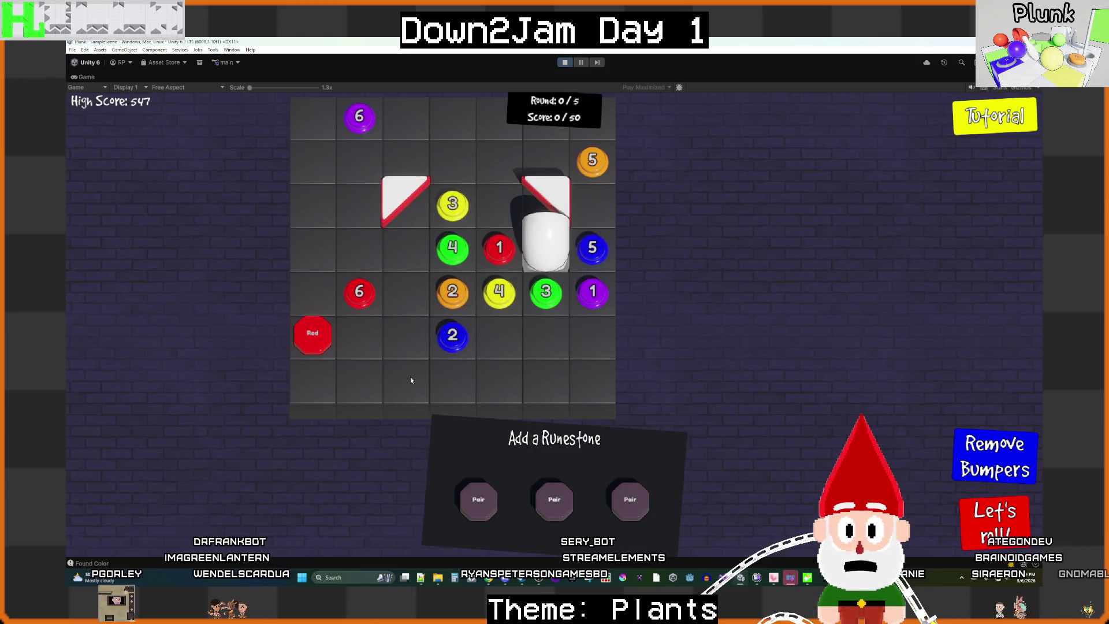
Step: Add two bottom-row bumpers below the red 6, stop Plunk, and go back to the Down2Jam2 project
{"action": "mouse_move", "coordinate": [314, 336]}
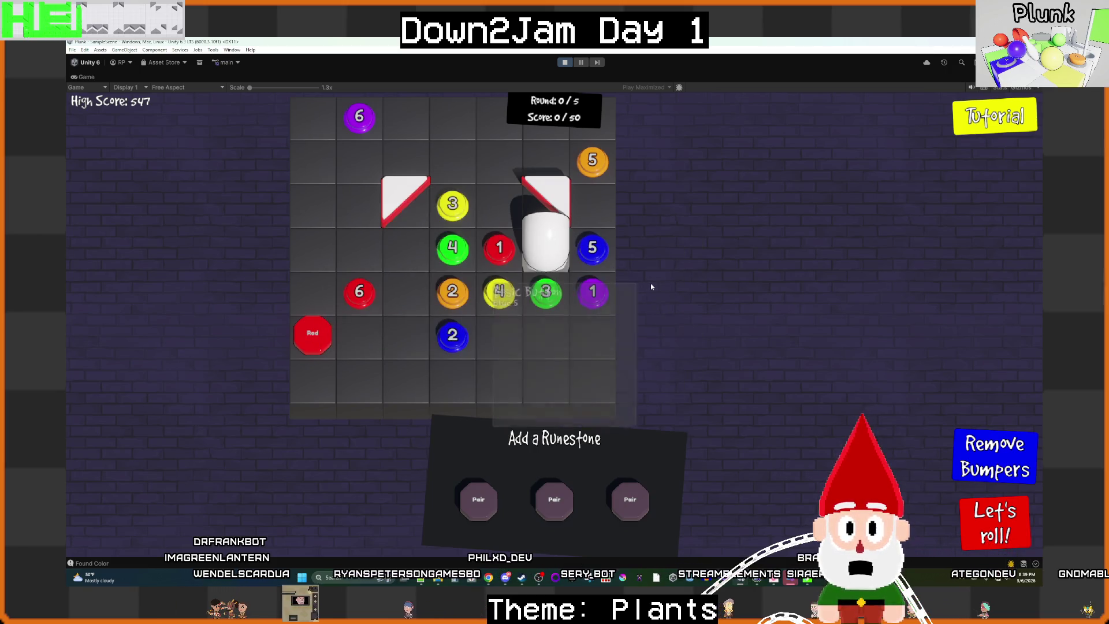
{"action": "left_click", "coordinate": [404, 379]}
{"action": "left_click", "coordinate": [543, 391]}
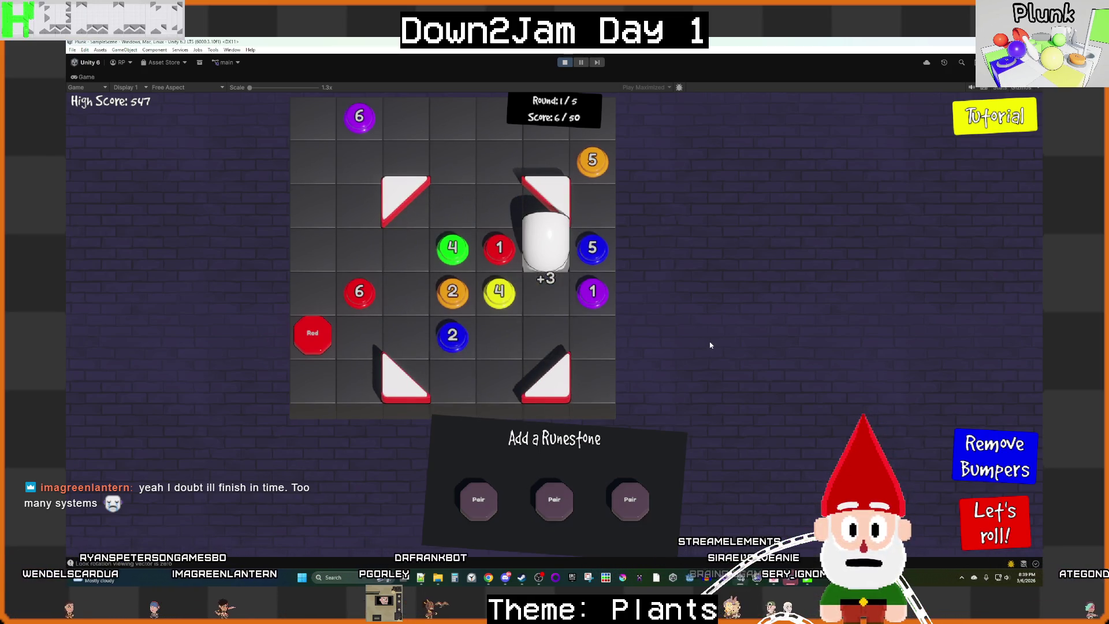
{"action": "left_click", "coordinate": [565, 63]}
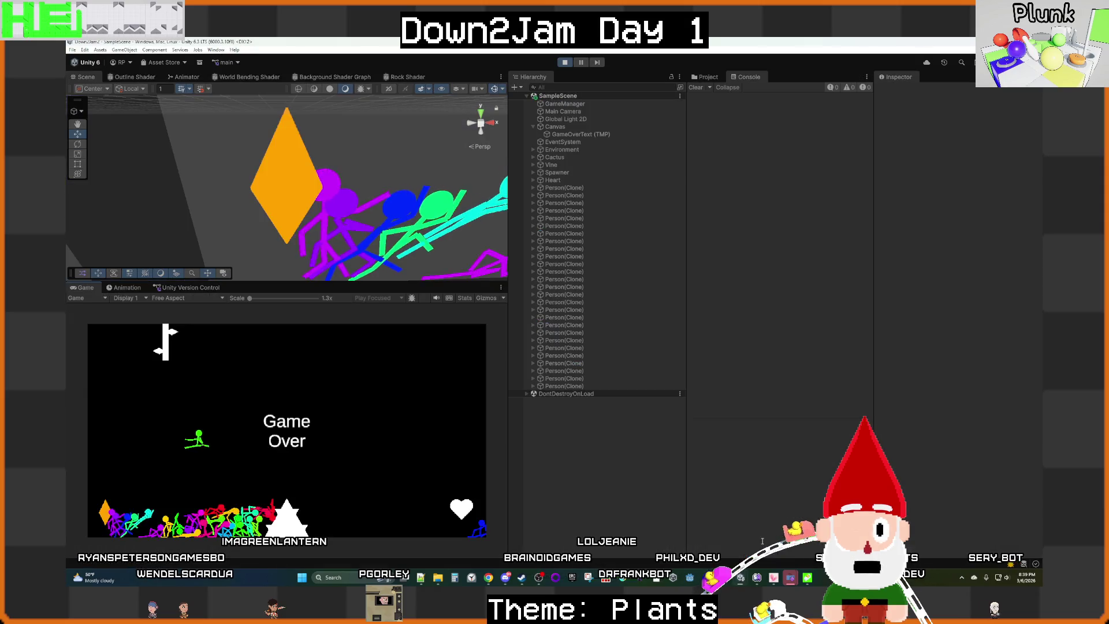
{"action": "left_click", "coordinate": [746, 580]}
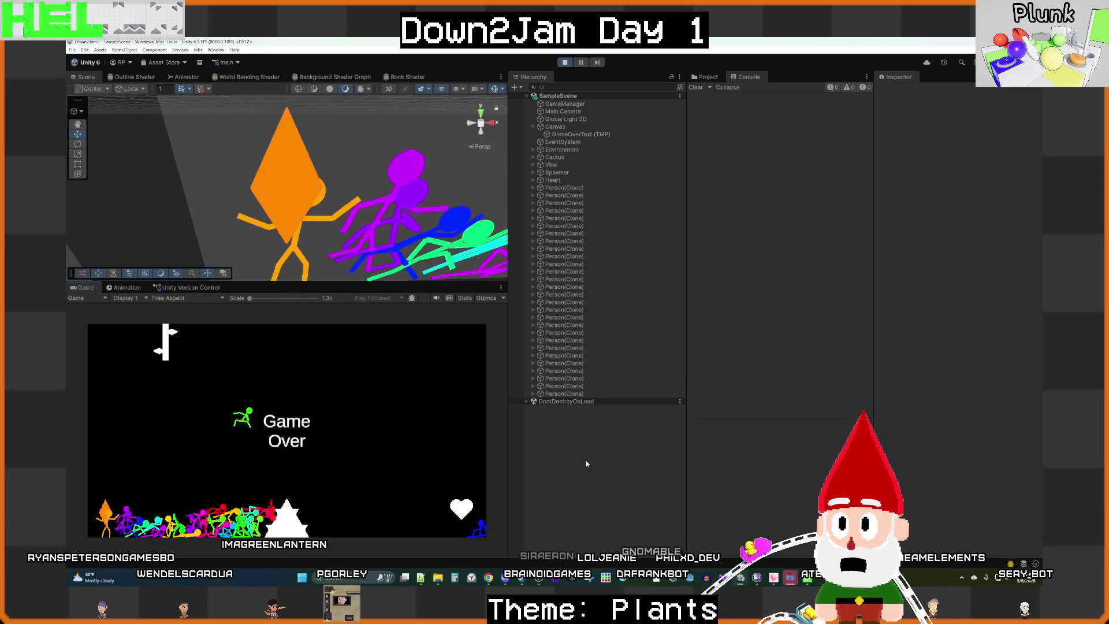